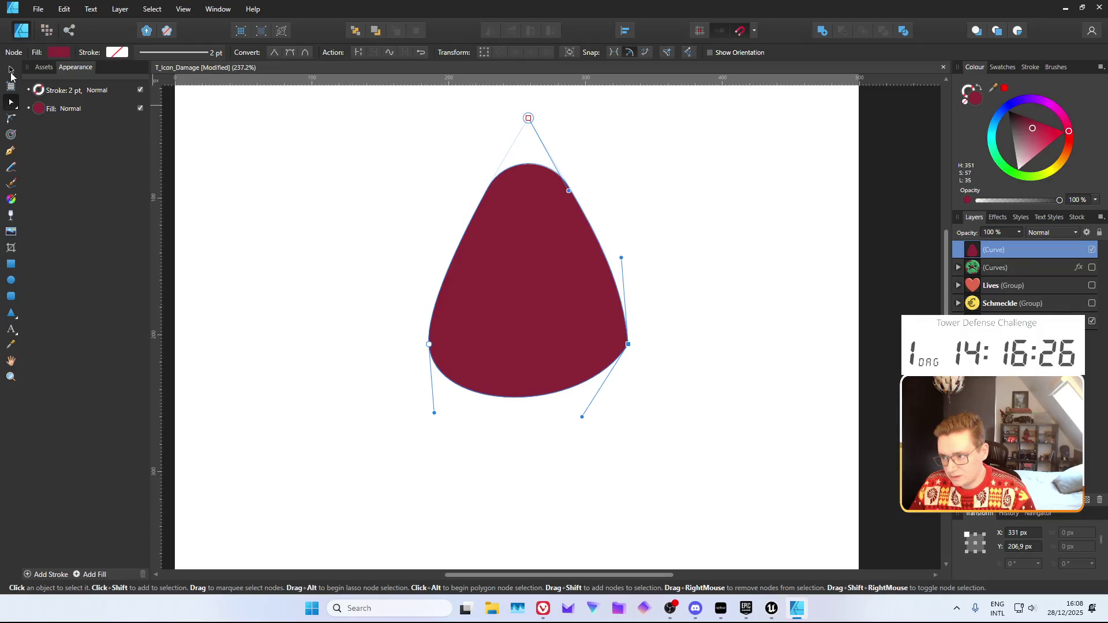
# Drag the right node's handle to reshape the crimson shape's bottom curve, then pick the Rectangle tool
pyautogui.click(13, 150)
pyautogui.moveTo(628, 344); pyautogui.dragTo(630, 413)
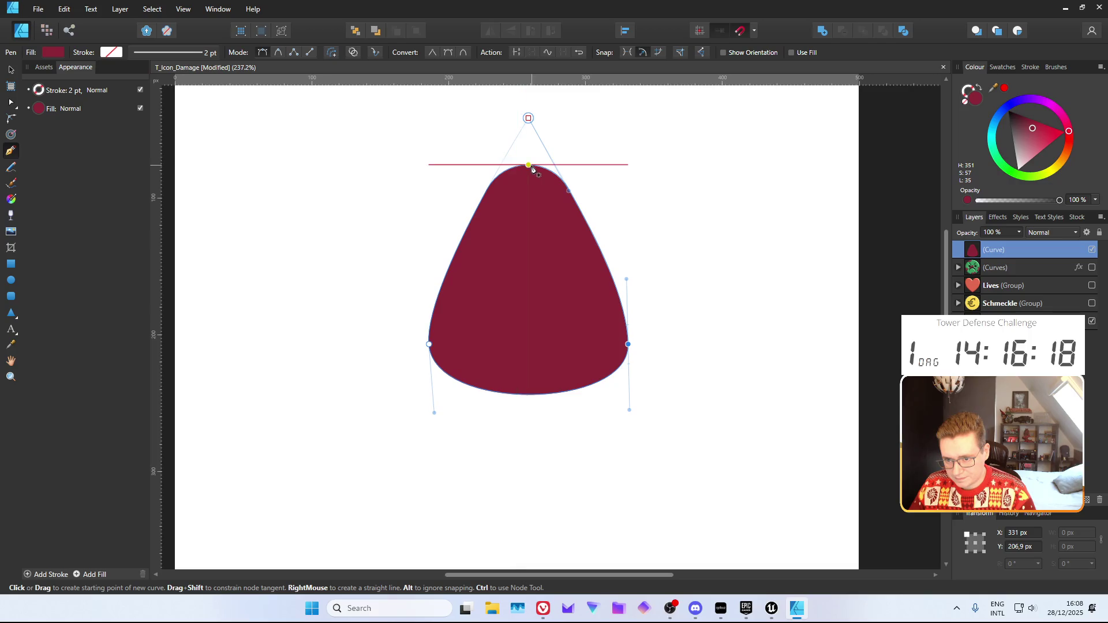
pyautogui.click(11, 135)
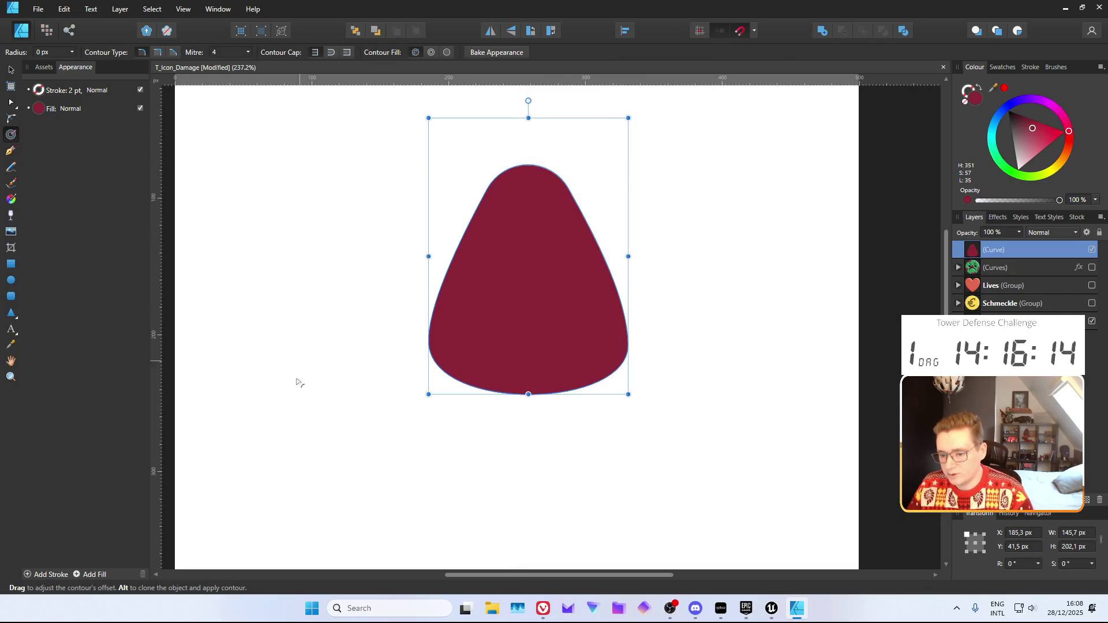
pyautogui.keyDown('ctrl'); pyautogui.scroll(-4, 370, 352); pyautogui.keyUp('ctrl')
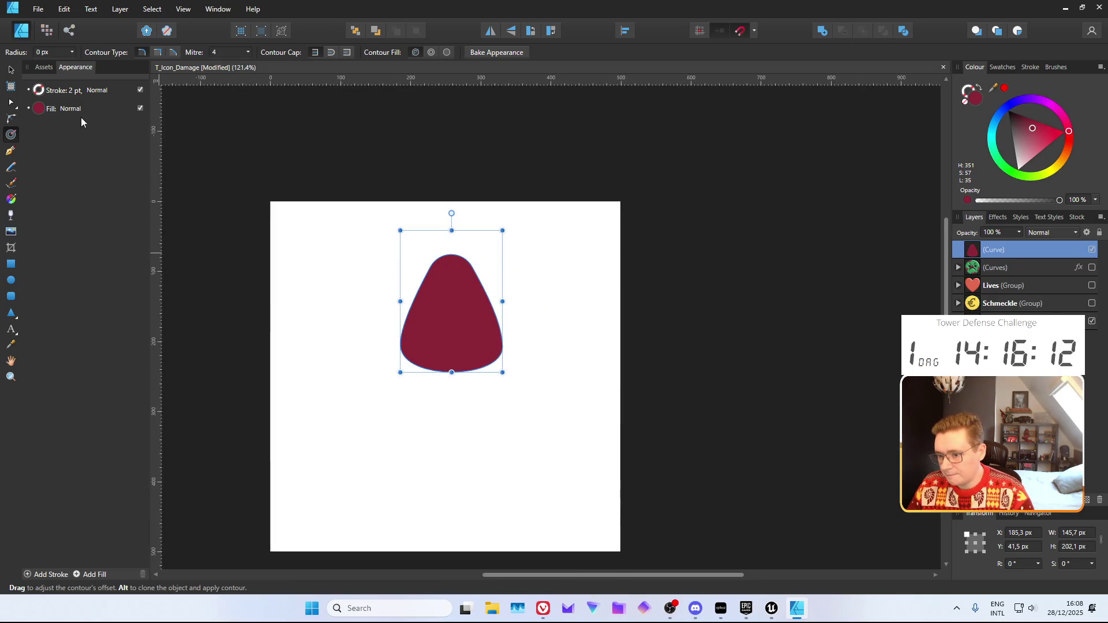
pyautogui.click(11, 315)
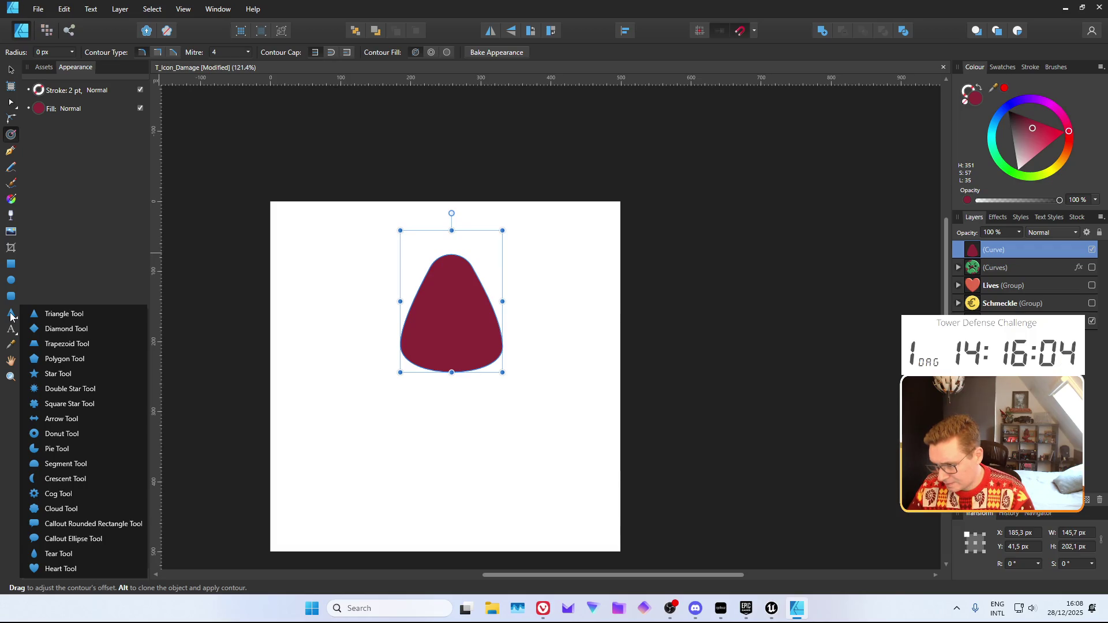
pyautogui.click(10, 265)
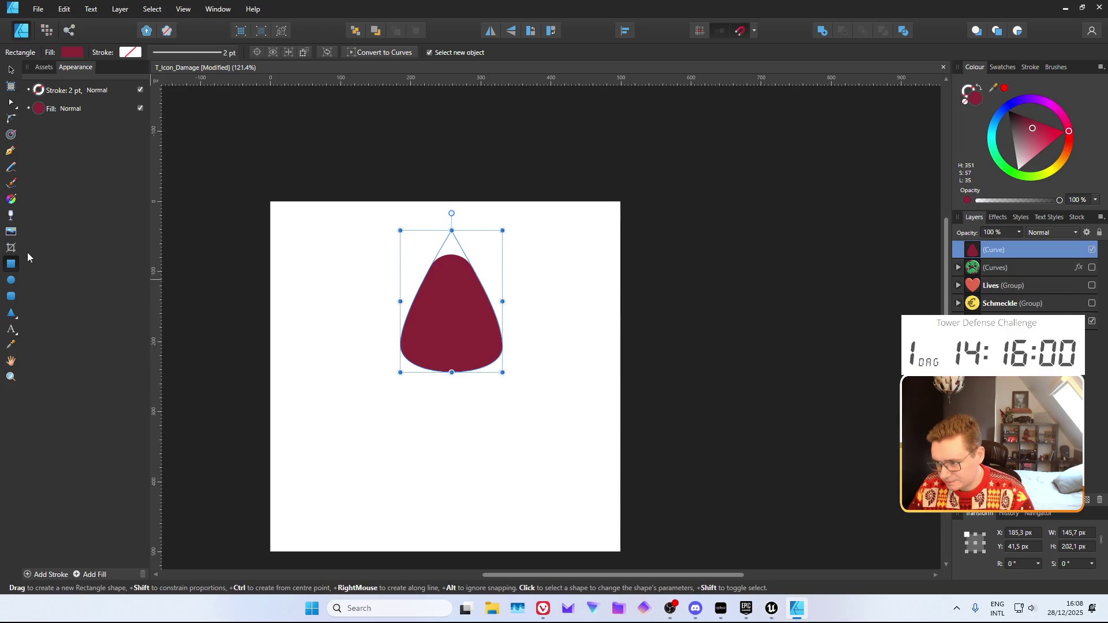
# Draw a rectangle below the crimson tip and match its sides to the tip's edges
pyautogui.moveTo(386, 393)
pyautogui.mouseDown()
pyautogui.moveTo(548, 548)
pyautogui.moveTo(502, 537)
pyautogui.mouseUp()
pyautogui.click(9, 71)
pyautogui.moveTo(399, 445); pyautogui.dragTo(429, 406)
pyautogui.scroll(3, 417, 375)
pyautogui.moveTo(374, 466); pyautogui.dragTo(388, 467)
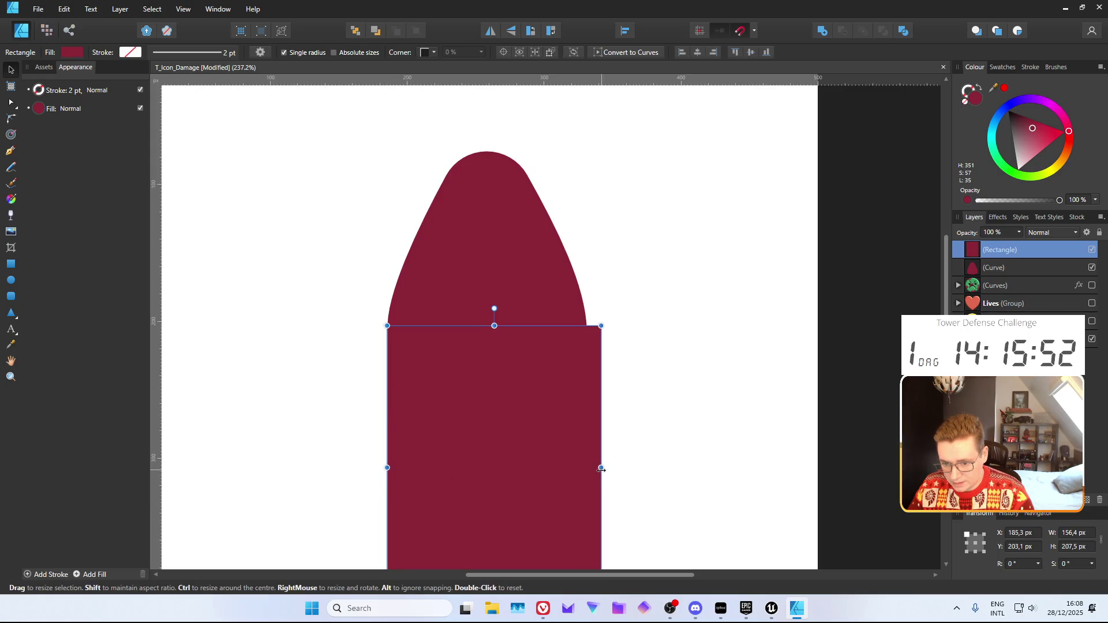
pyautogui.moveTo(600, 468); pyautogui.dragTo(587, 468)
pyautogui.click(657, 437)
# Move the rectangle and tip together up-left and narrow both to 114.8 px wide
pyautogui.scroll(-5, 657, 437)
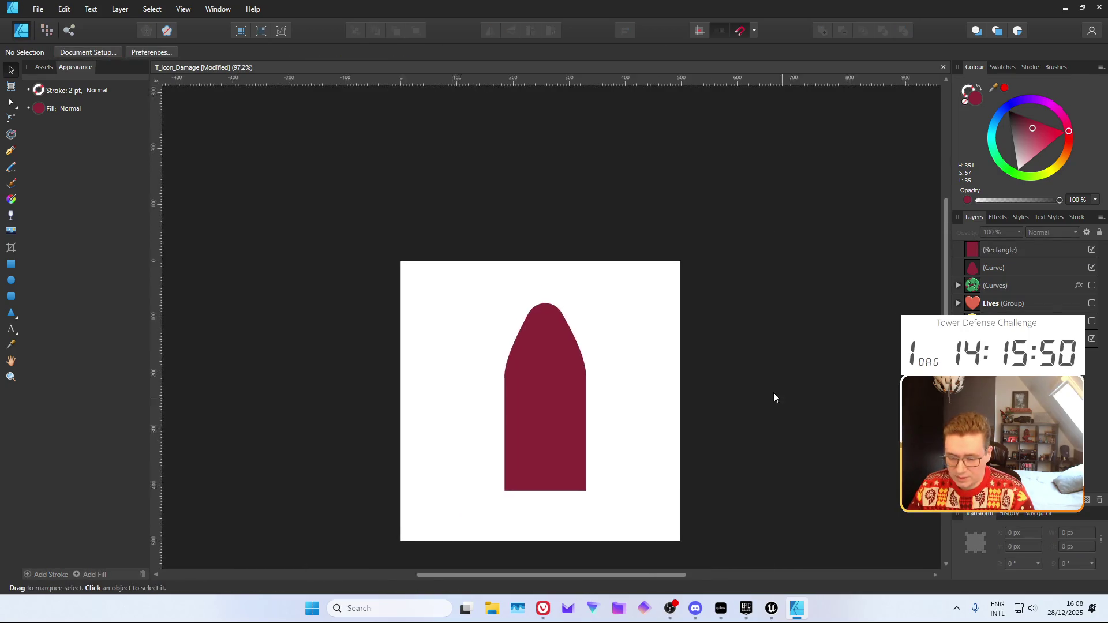
pyautogui.click(525, 365)
pyautogui.keyDown('shift'); pyautogui.click(514, 291); pyautogui.keyUp('shift')
pyautogui.moveTo(531, 407); pyautogui.dragTo(520, 358)
pyautogui.moveTo(556, 310); pyautogui.dragTo(542, 313)
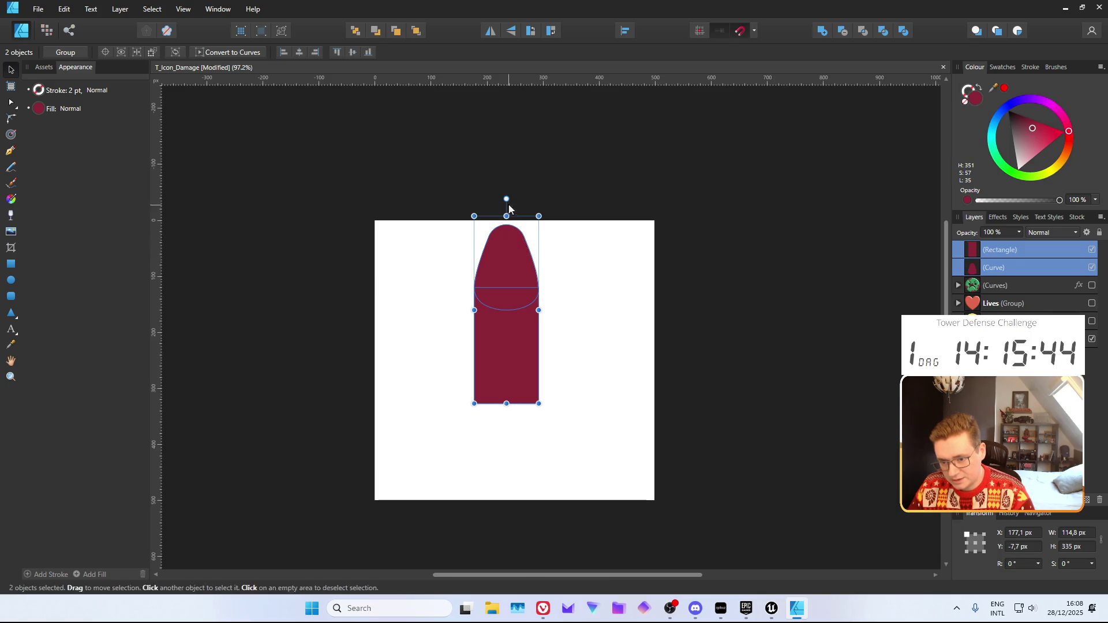
pyautogui.click(712, 376)
pyautogui.scroll(2, 479, 436)
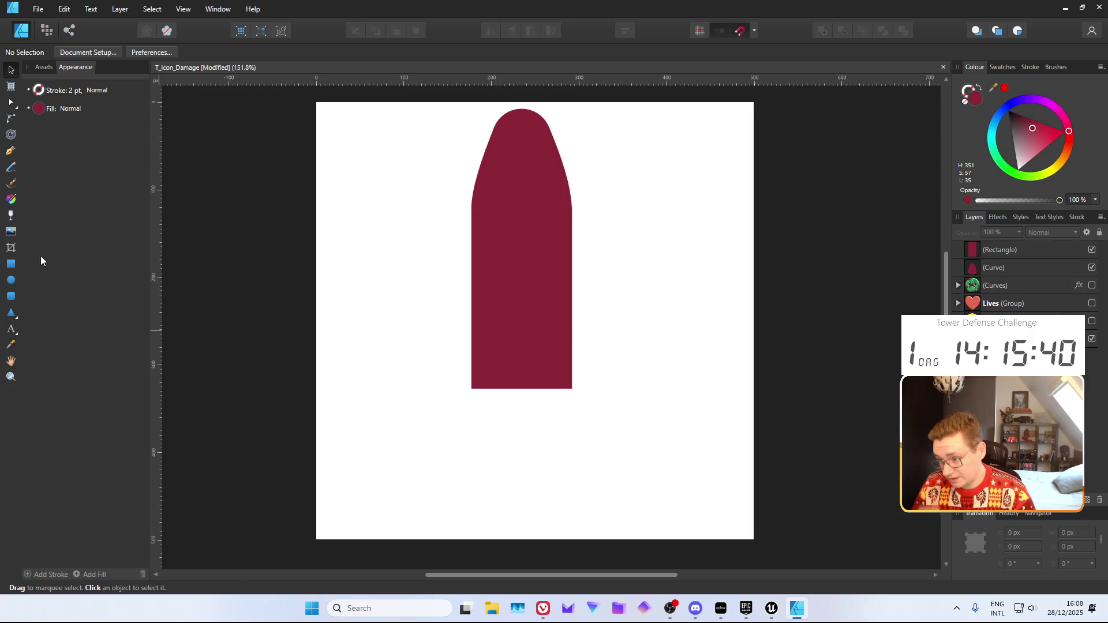
# Draw an ellipse and position it over the rectangle's bottom to round it off
pyautogui.click(11, 280)
pyautogui.moveTo(473, 345); pyautogui.dragTo(569, 393)
pyautogui.click(11, 70)
pyautogui.moveTo(521, 367); pyautogui.dragTo(523, 378)
pyautogui.click(647, 384)
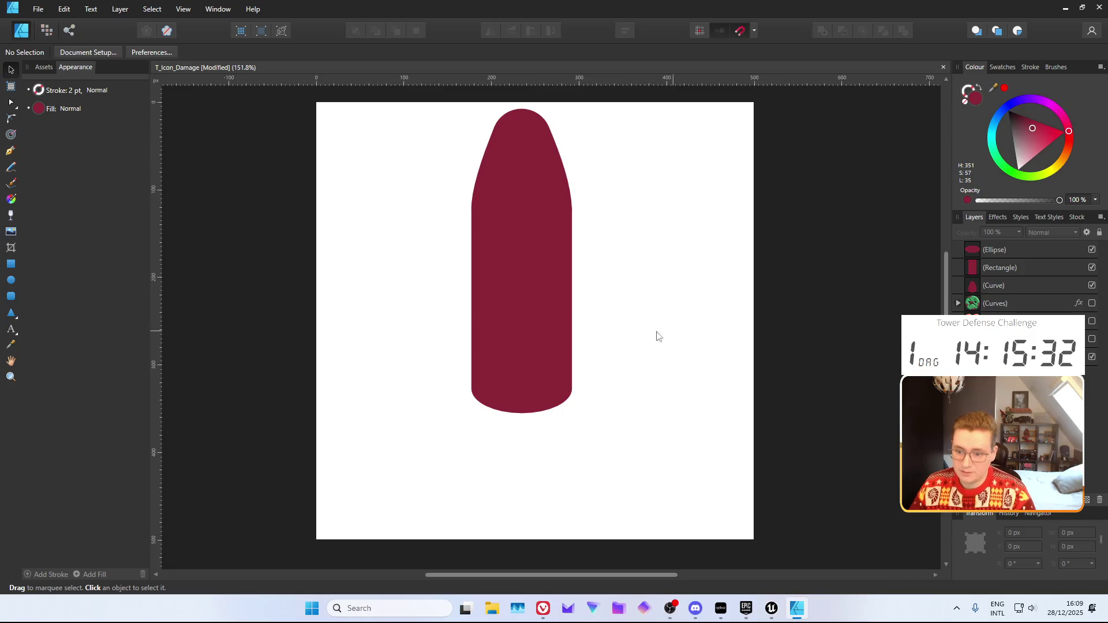
# Colour the rectangle and ellipse orange, and deepen the tip toward dark red
pyautogui.moveTo(537, 419)
pyautogui.mouseDown()
pyautogui.moveTo(532, 164)
pyautogui.moveTo(692, 251)
pyautogui.mouseUp()
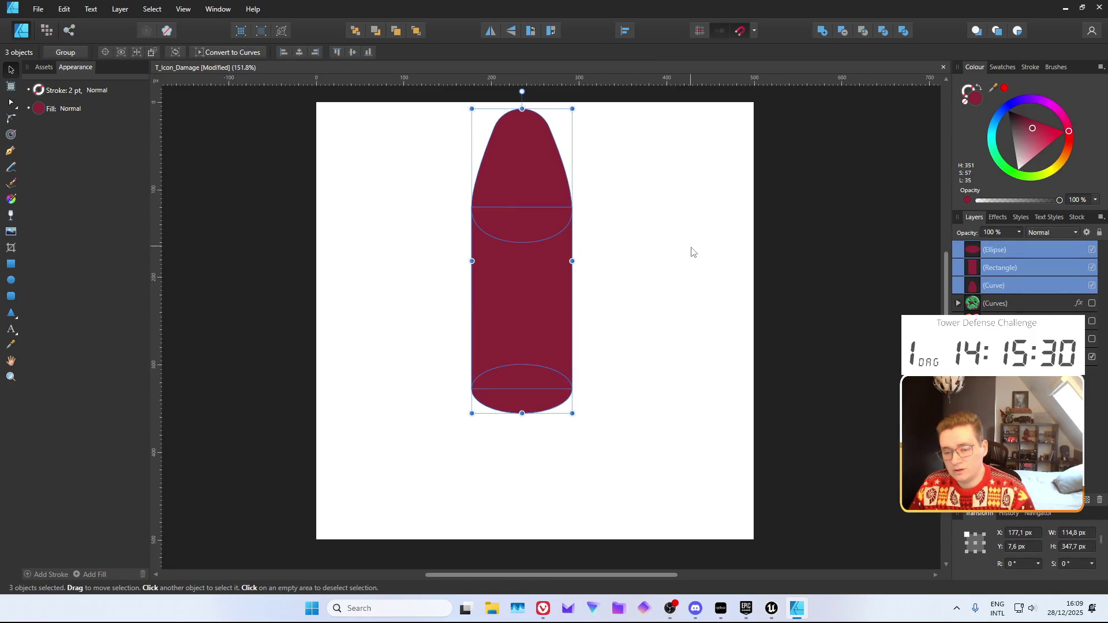
pyautogui.click(534, 267)
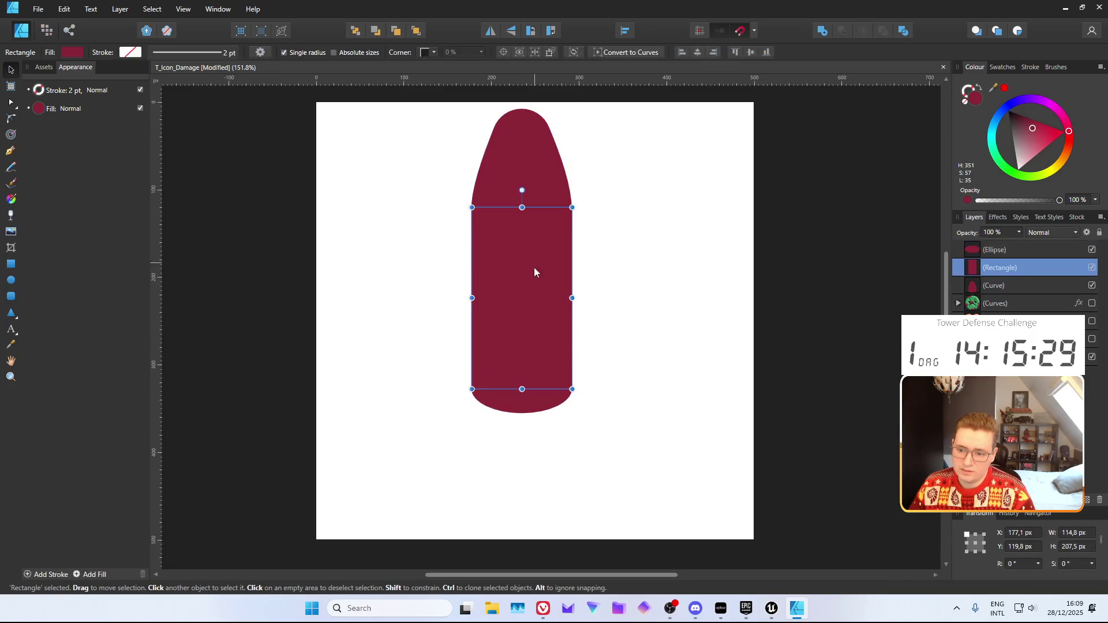
pyautogui.keyDown('shift'); pyautogui.click(546, 403); pyautogui.keyUp('shift')
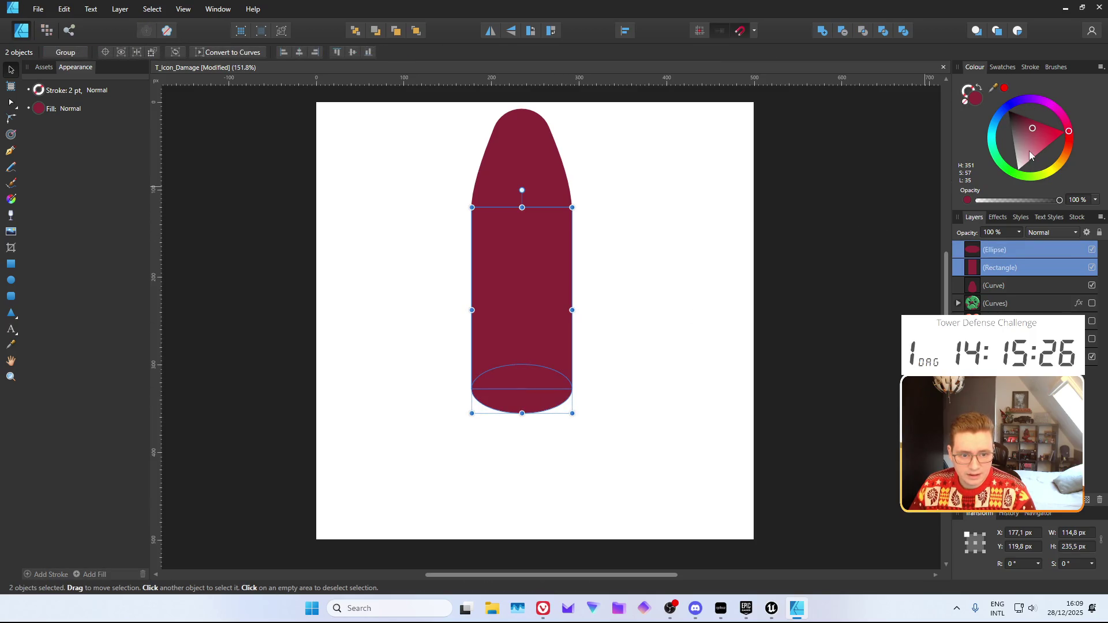
pyautogui.moveTo(1040, 151); pyautogui.dragTo(1055, 150)
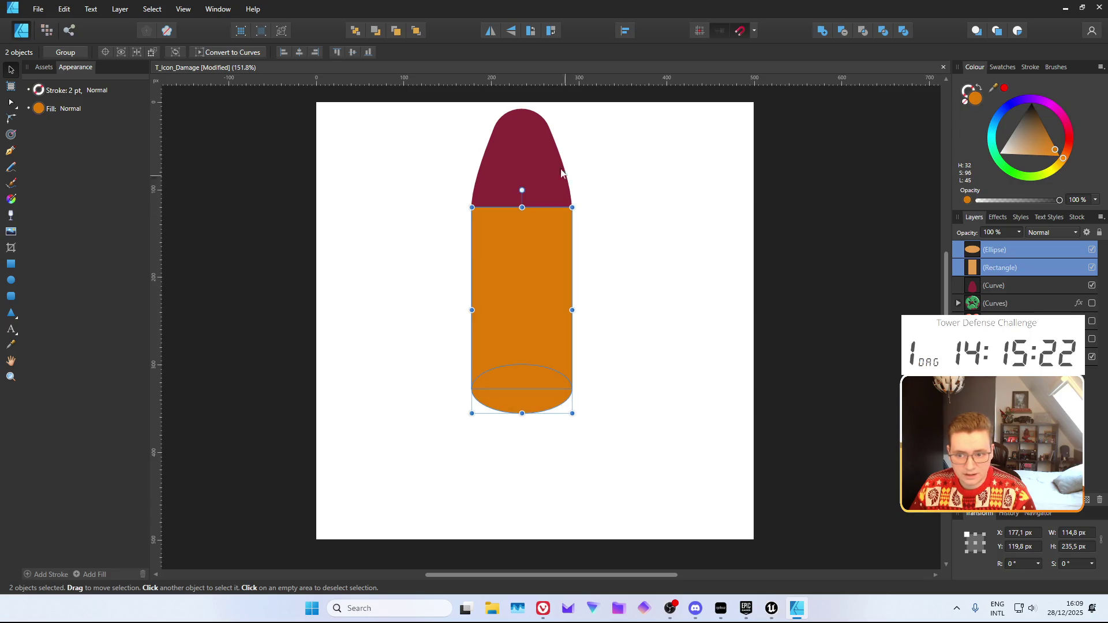
pyautogui.click(551, 152)
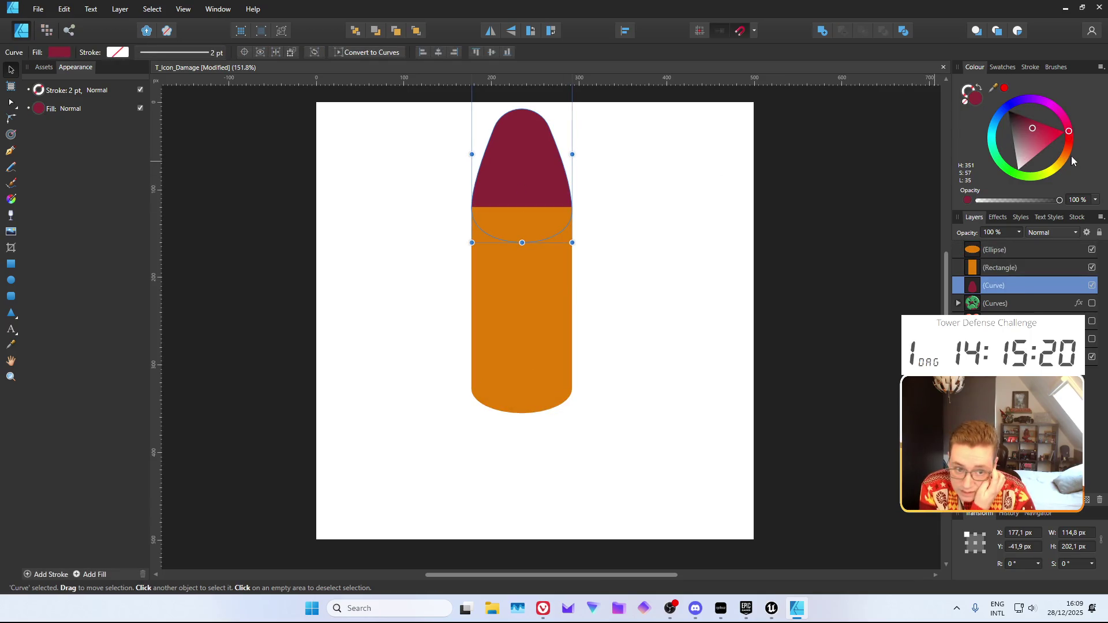
pyautogui.moveTo(1065, 150)
pyautogui.mouseDown()
pyautogui.moveTo(1068, 128)
pyautogui.moveTo(1035, 125)
pyautogui.moveTo(1066, 147)
pyautogui.moveTo(1068, 133)
pyautogui.mouseUp()
pyautogui.click(1042, 135)
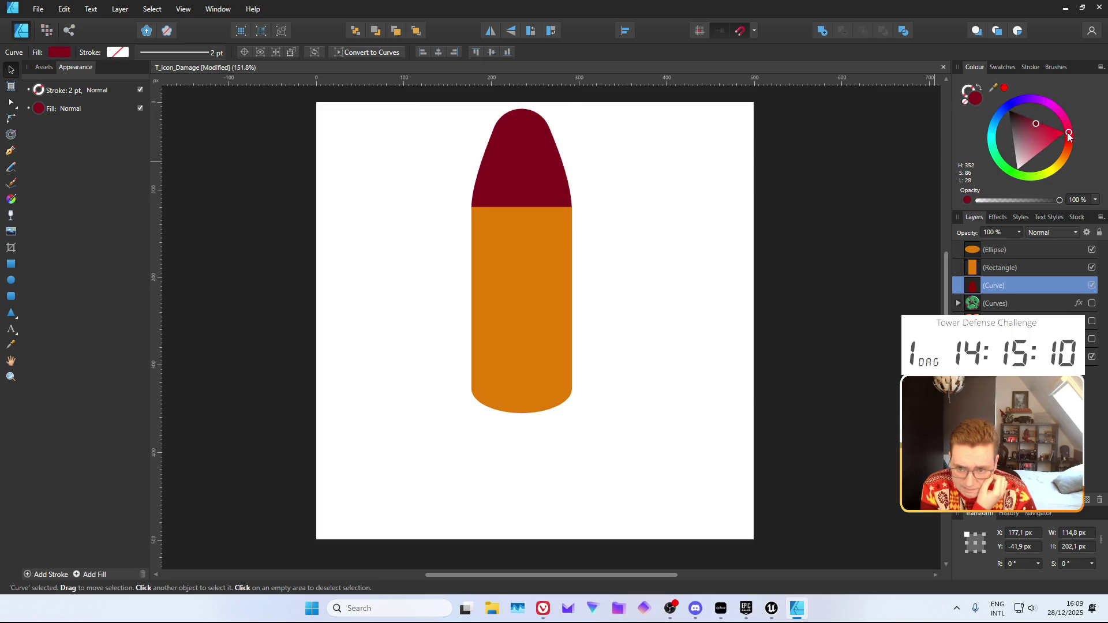
pyautogui.hotkey('ctrl', 'z')
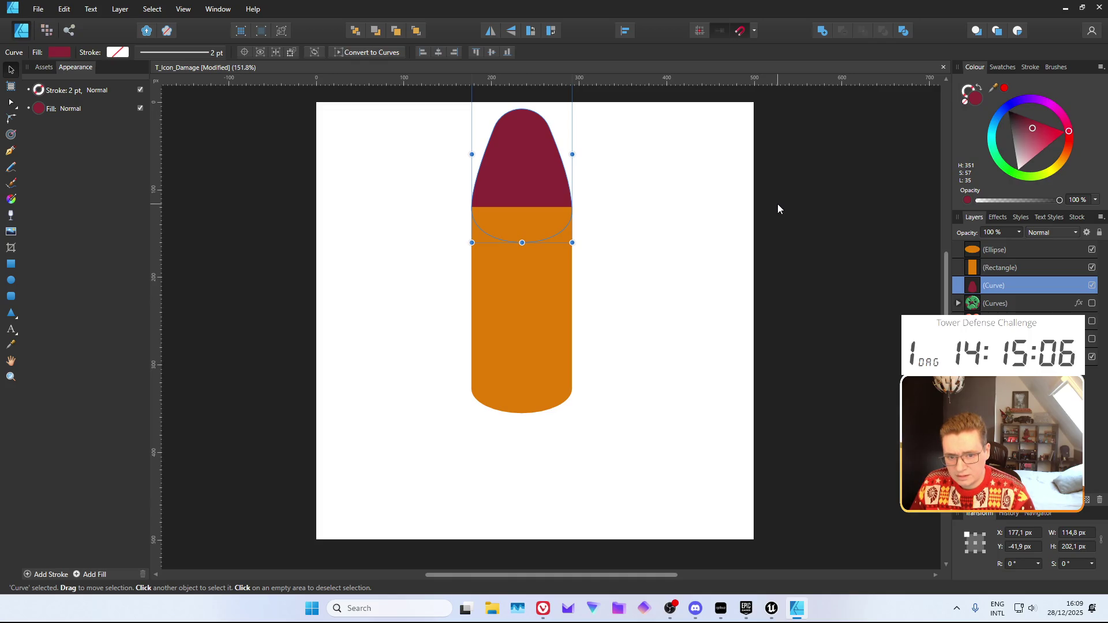
pyautogui.click(678, 234)
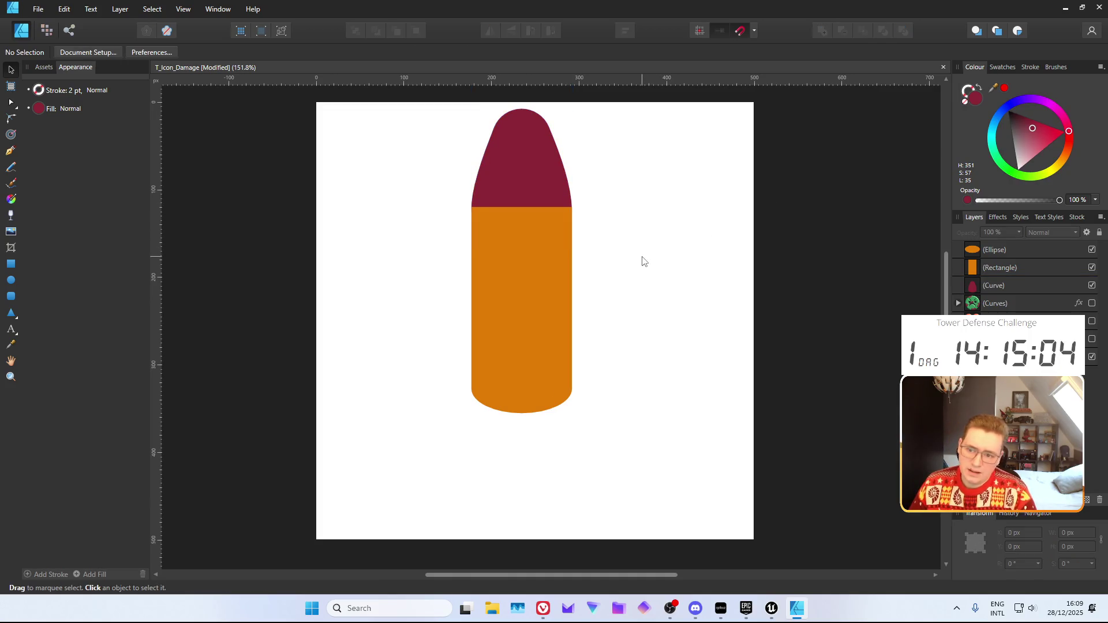
# Place a copy of the bottom ellipse at the body's top to round it
pyautogui.click(517, 233)
pyautogui.click(510, 391)
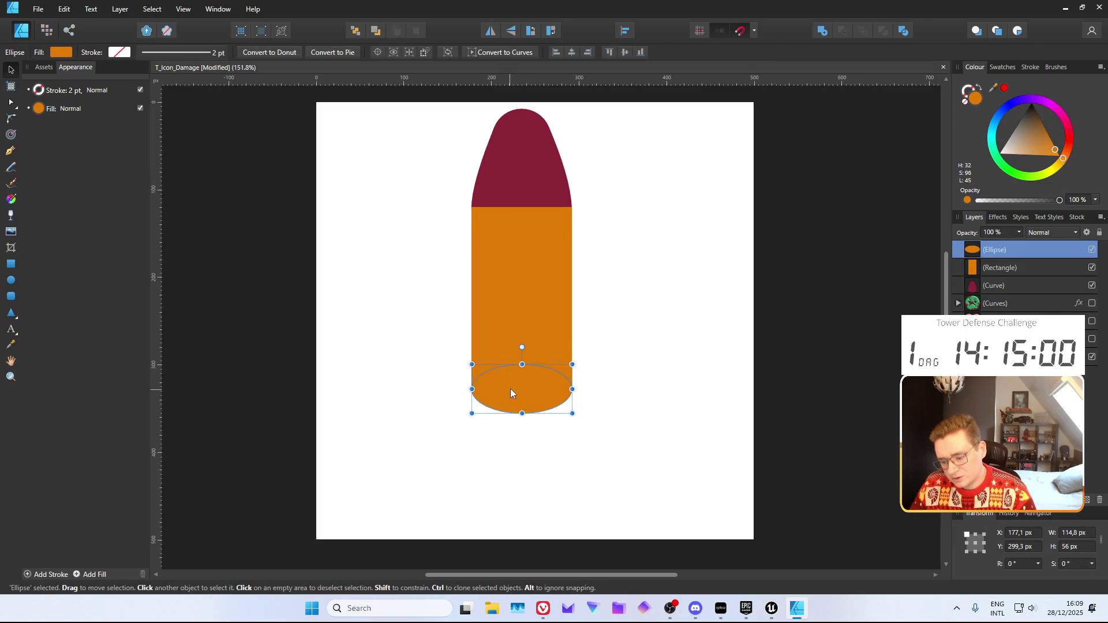
pyautogui.moveTo(533, 382); pyautogui.dragTo(525, 208)
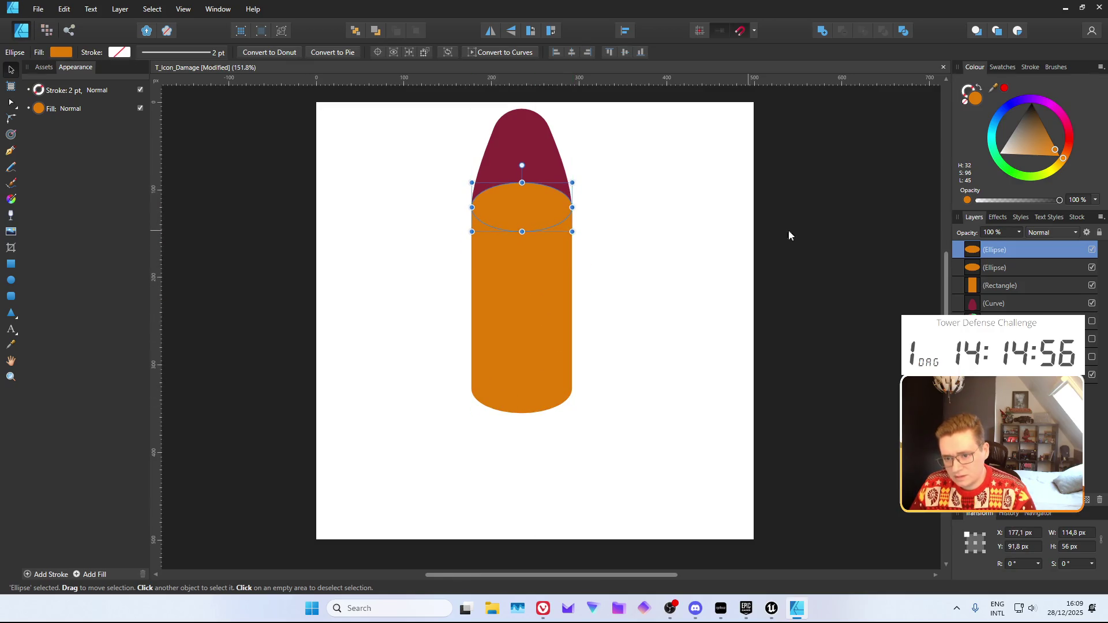
pyautogui.click(817, 271)
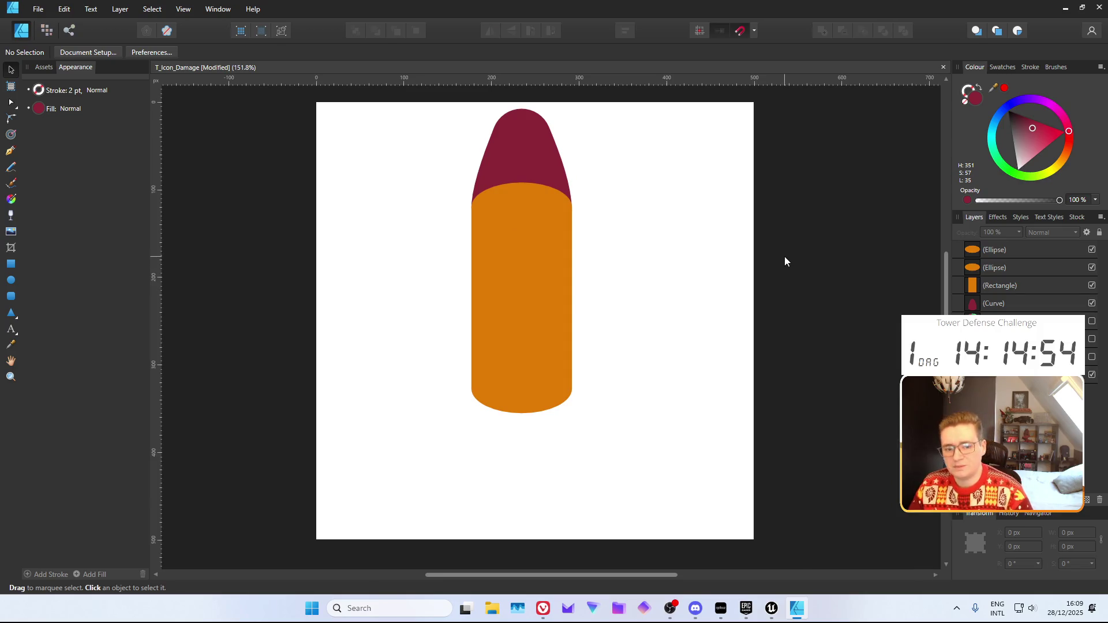
# Merge the rectangle and both ellipses into one curve with Boolean Add
pyautogui.click(985, 287)
pyautogui.keyDown('shift'); pyautogui.click(994, 250); pyautogui.keyUp('shift')
pyautogui.click(822, 30)
pyautogui.click(856, 242)
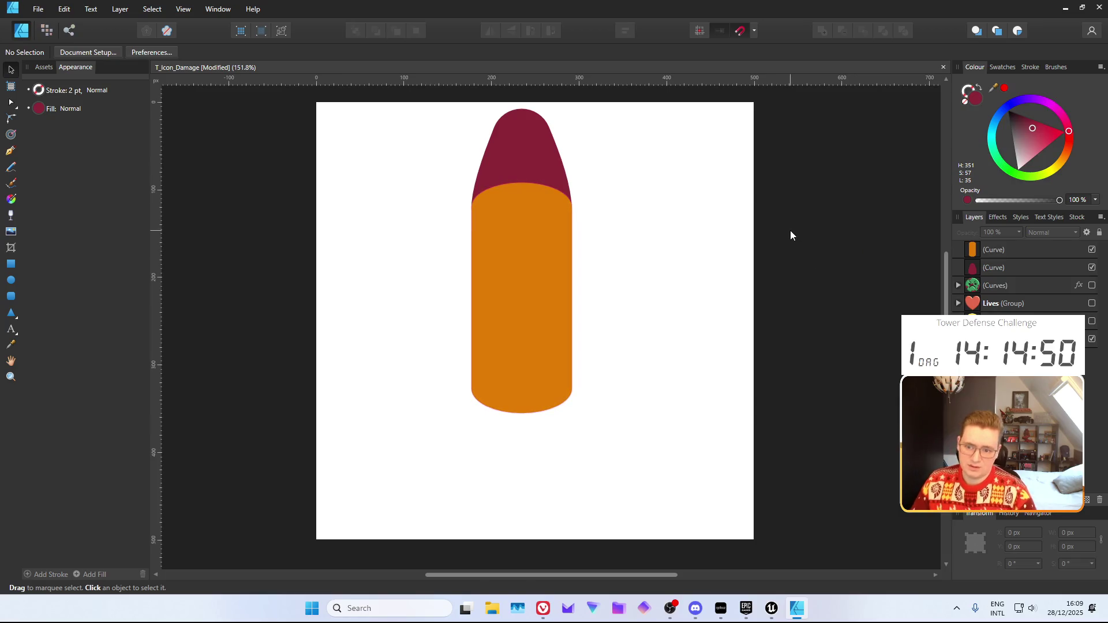
pyautogui.click(532, 252)
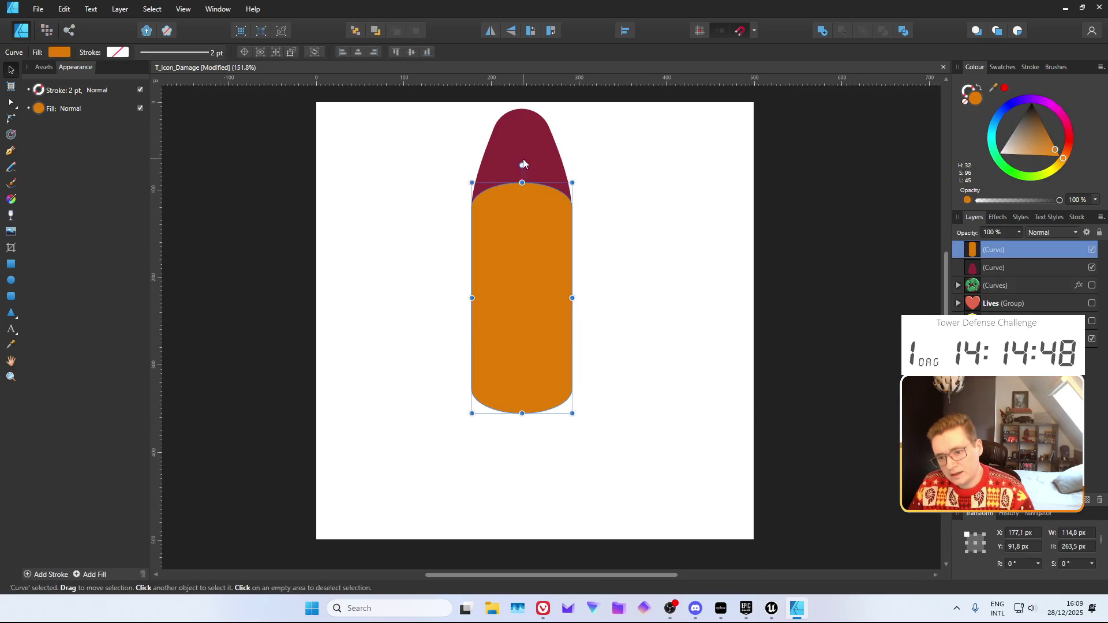
# Group the crimson tip and orange body and name the group 'Bullet'
pyautogui.keyDown('shift'); pyautogui.click(522, 166); pyautogui.keyUp('shift')
pyautogui.hotkey('ctrl', 'g')
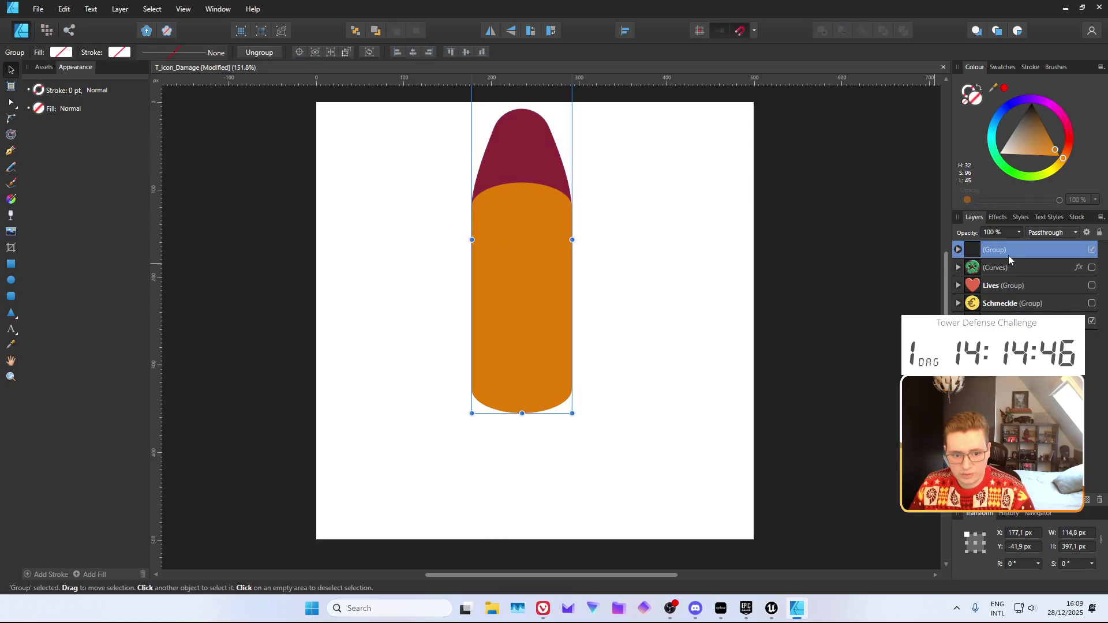
pyautogui.doubleClick(1009, 255)
pyautogui.write('Bullet')
pyautogui.press('Return')
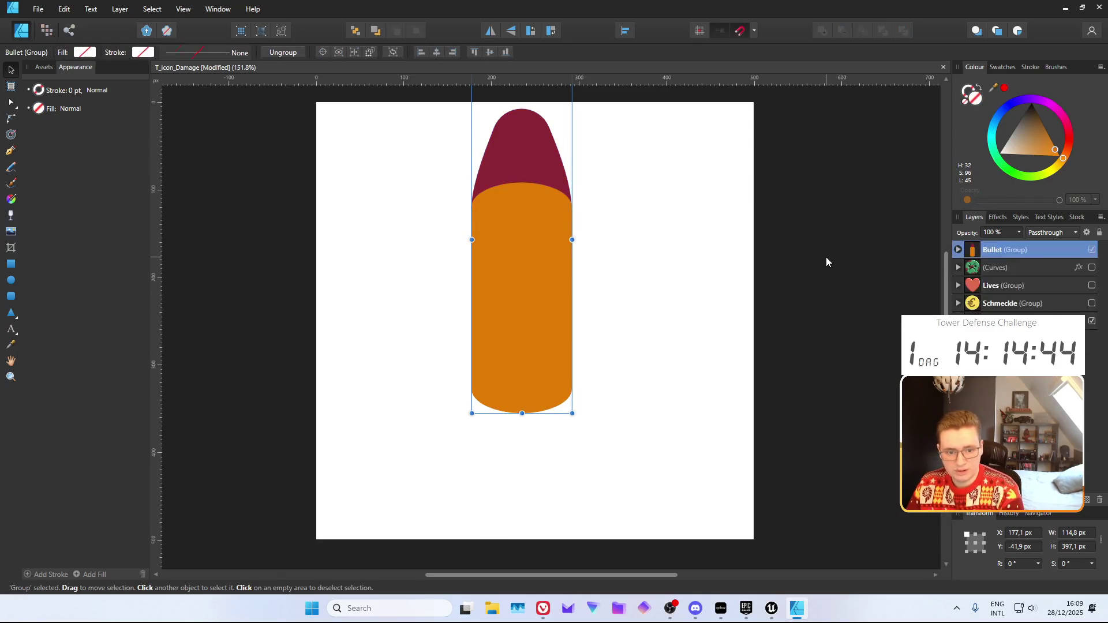
# Rename the neighbouring Curves layer to 'Enemy'
pyautogui.doubleClick(994, 268)
pyautogui.write('emy')
pyautogui.press('Return')
pyautogui.click(1007, 250)
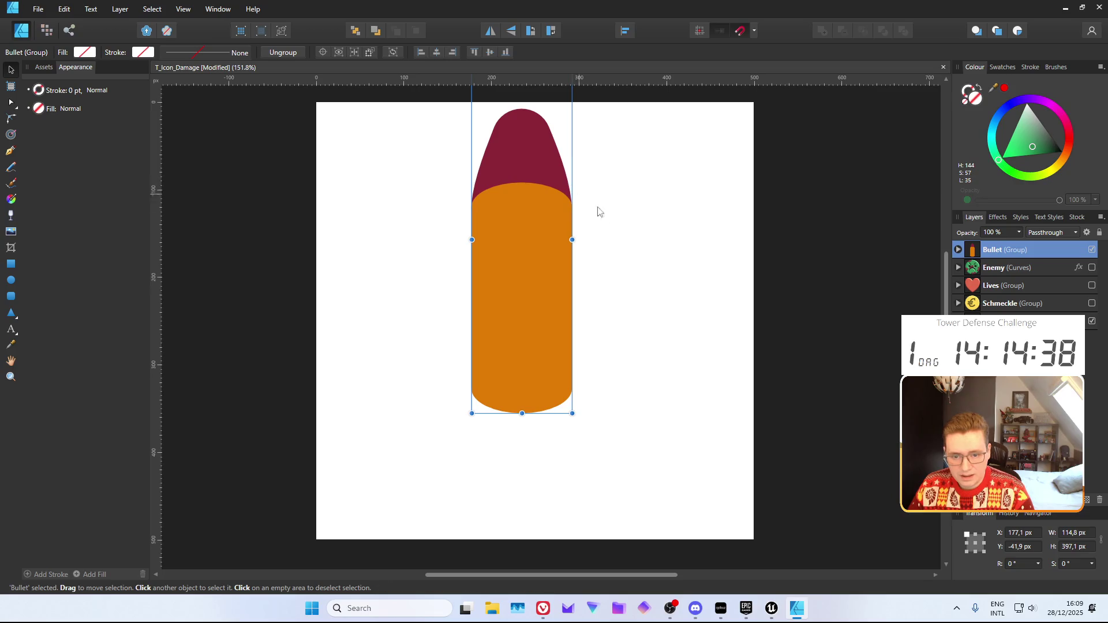
pyautogui.keyDown('ctrl'); pyautogui.scroll(-3, 623, 235); pyautogui.keyUp('ctrl')
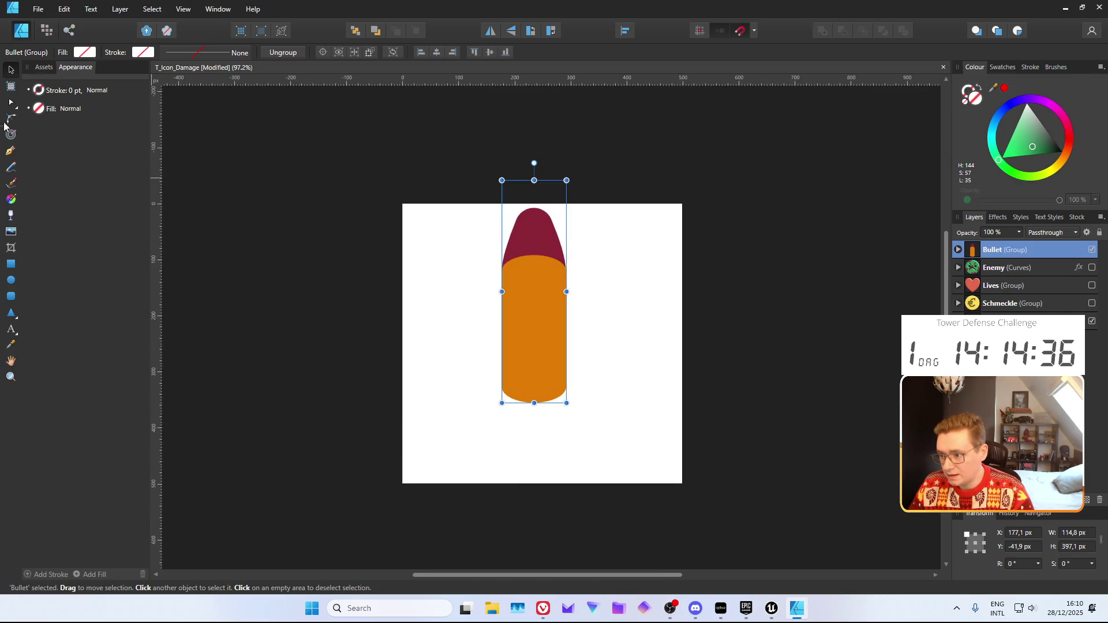
# Trim the Bullet group's crop flush with its top and move it down the page
pyautogui.click(10, 249)
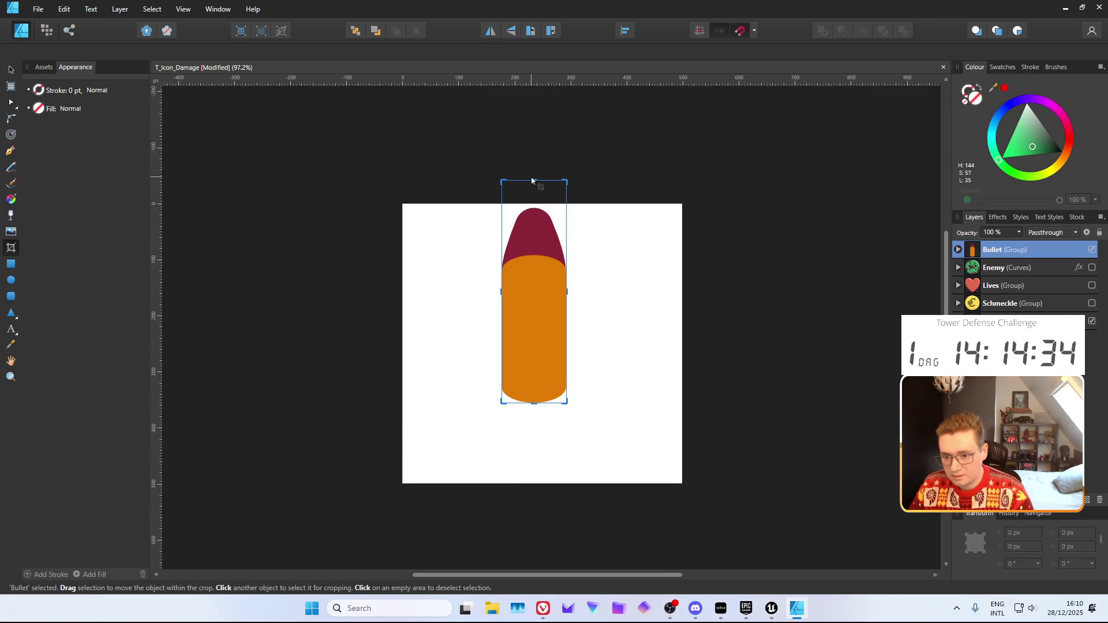
pyautogui.moveTo(531, 181); pyautogui.dragTo(534, 205)
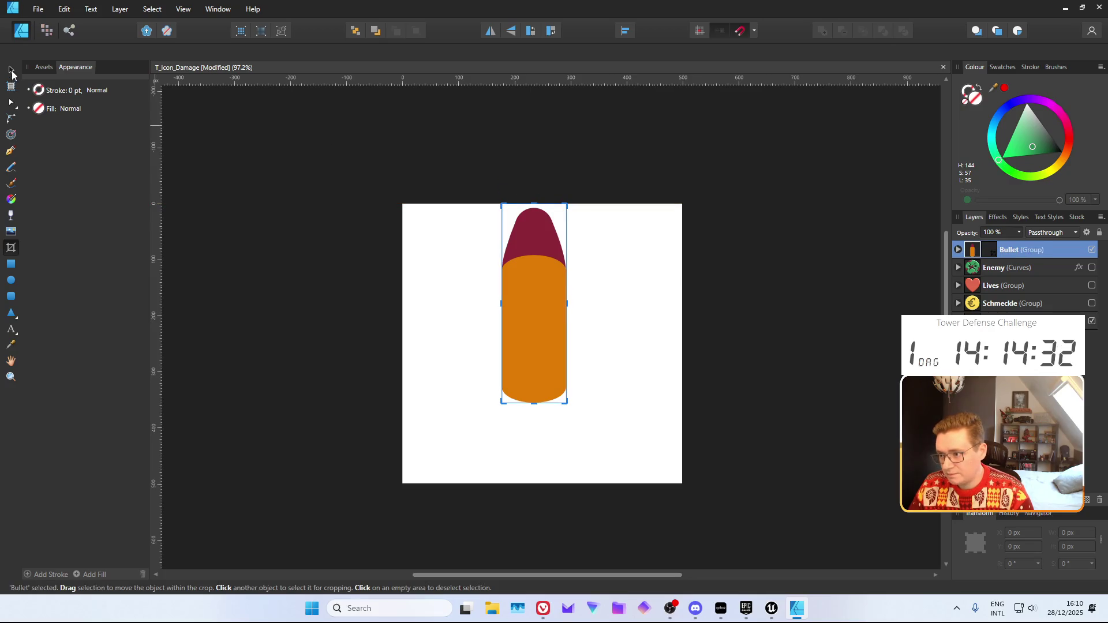
pyautogui.click(11, 70)
pyautogui.moveTo(519, 273); pyautogui.dragTo(528, 322)
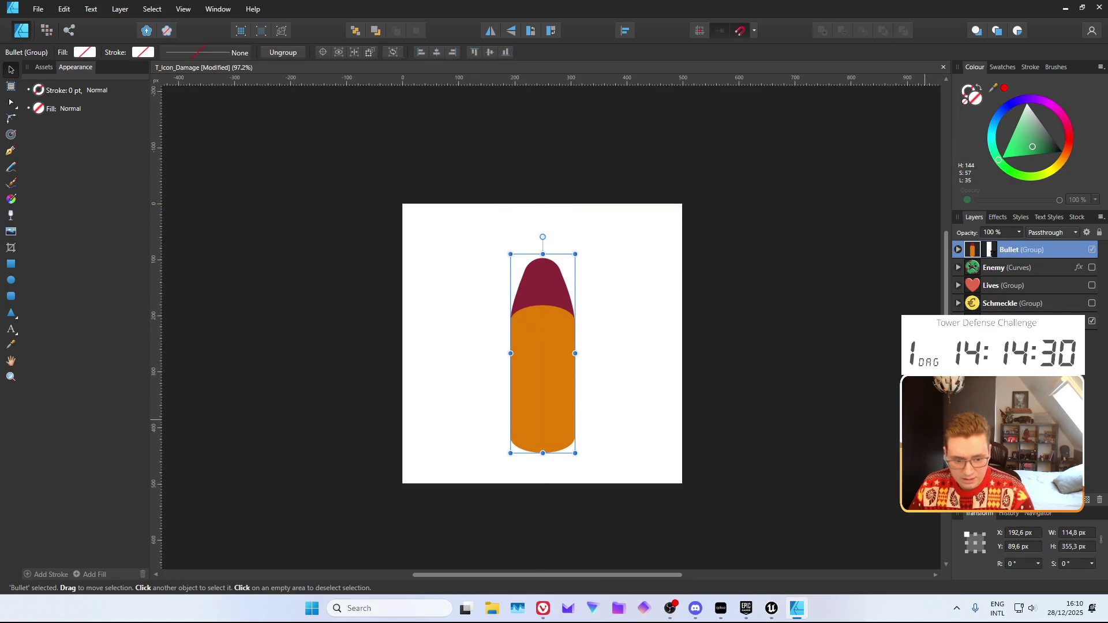
# Rotate the Bullet group to -45° and move it to X 335 px, Y 83.8 px
pyautogui.click(1021, 564)
pyautogui.write('4')
pyautogui.press('Return')
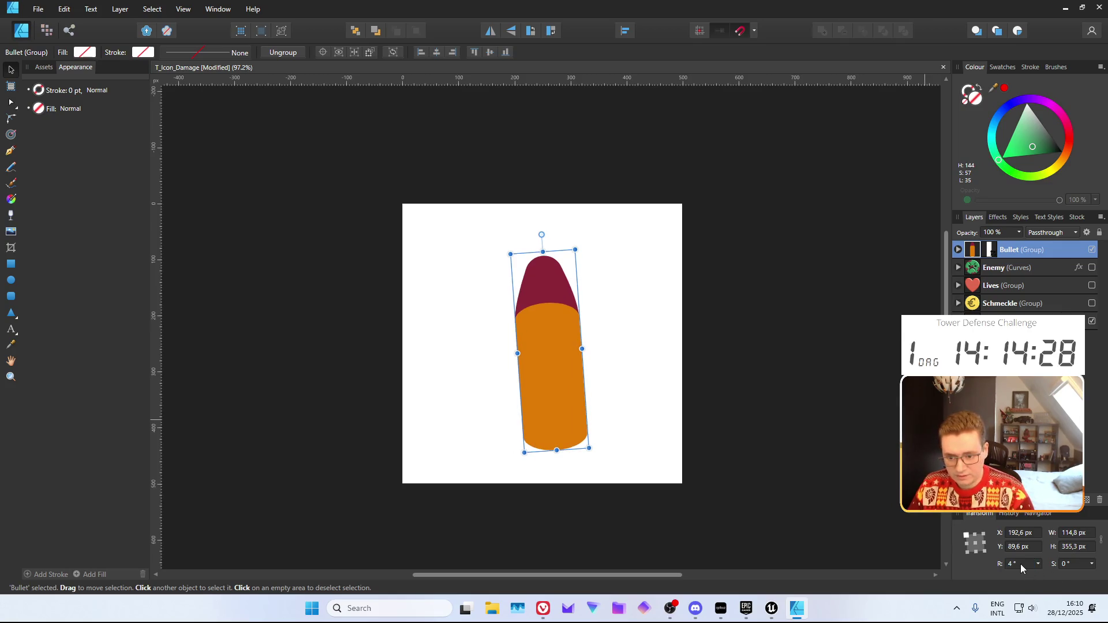
pyautogui.click(1020, 564)
pyautogui.write('45')
pyautogui.press('Return')
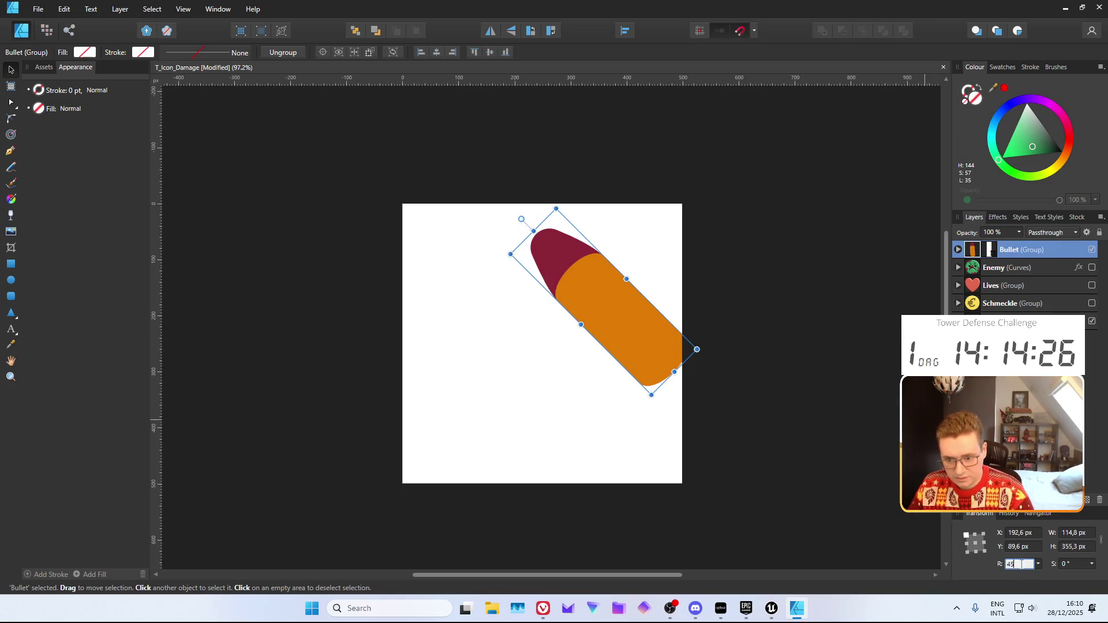
pyautogui.click(1021, 564)
pyautogui.press('BackSpace')
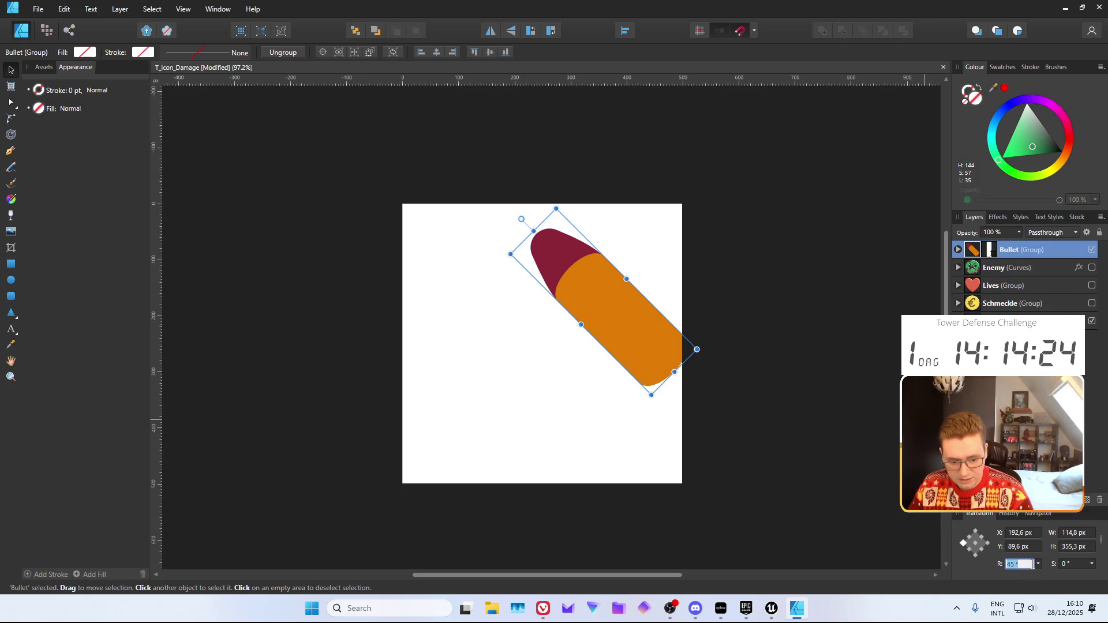
pyautogui.write('-45')
pyautogui.press('Return')
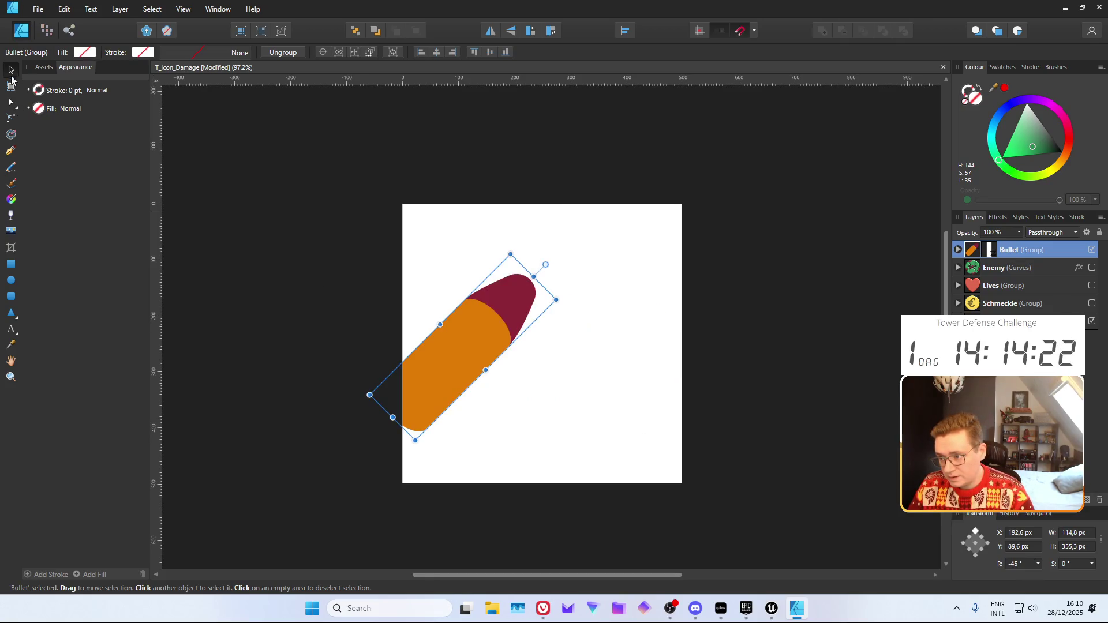
pyautogui.moveTo(431, 328); pyautogui.dragTo(547, 352)
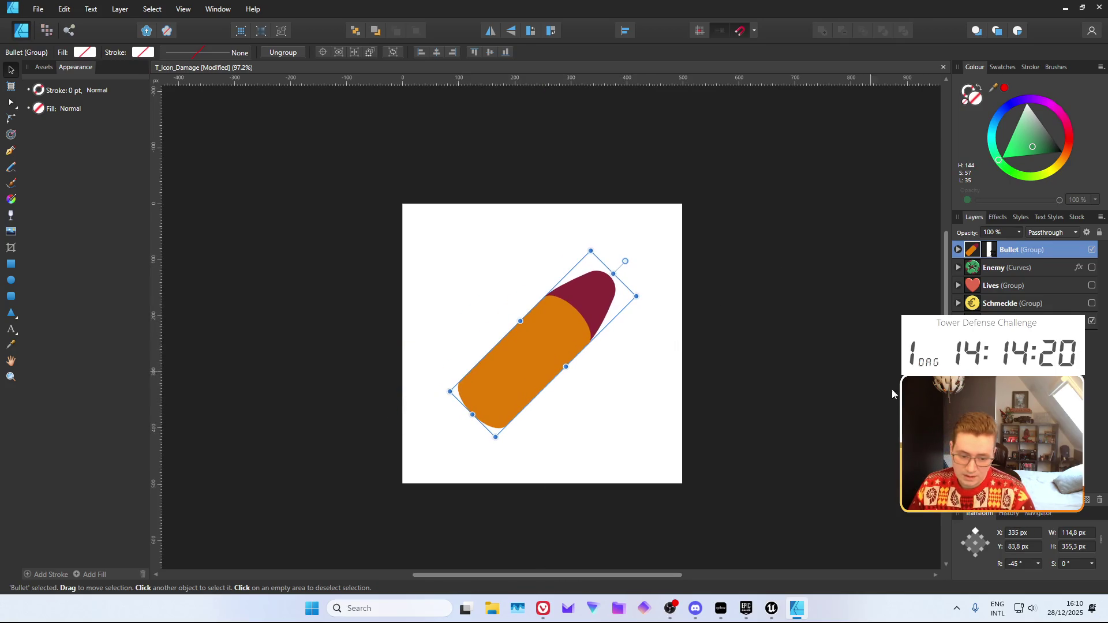
# Set the bullet's height to 480 px and move it up-right on the artboard
pyautogui.click(1075, 534)
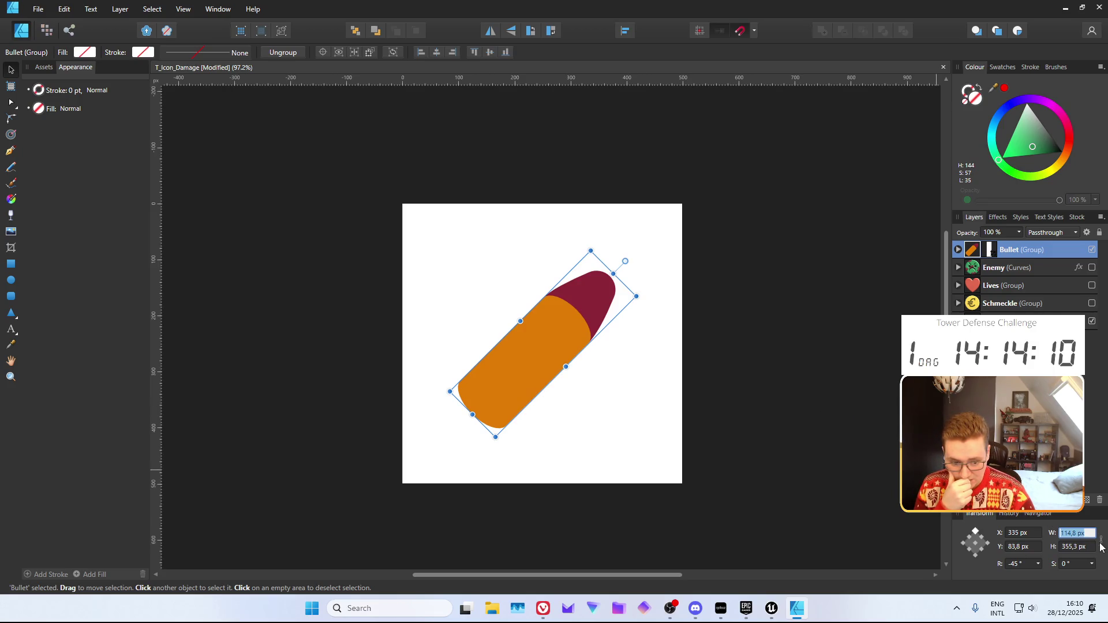
pyautogui.click(1076, 546)
pyautogui.write('480')
pyautogui.press('Return')
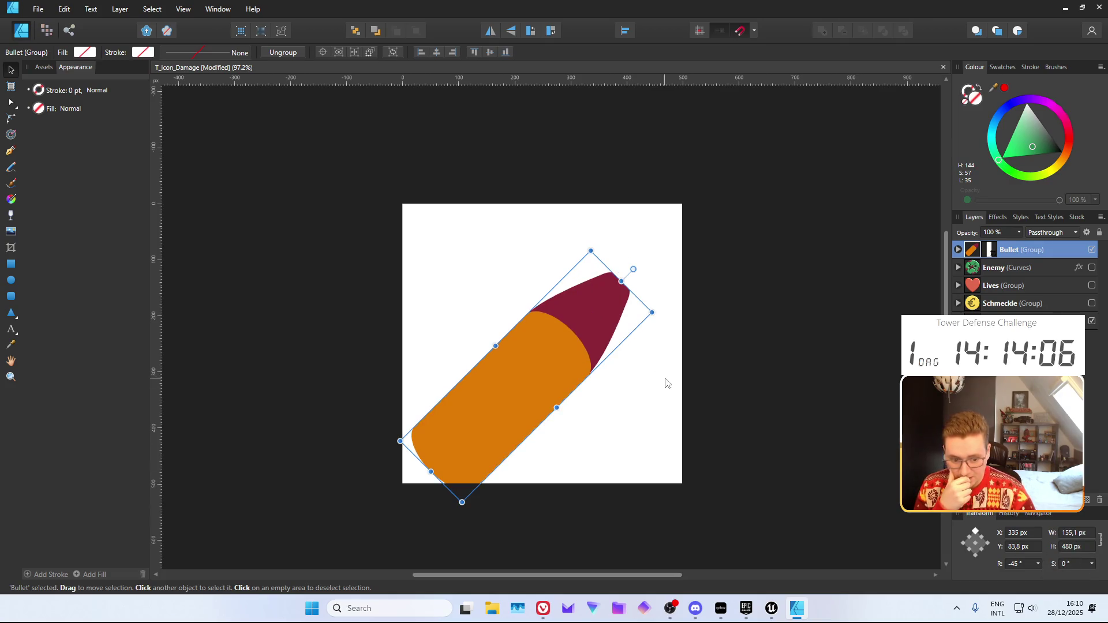
pyautogui.moveTo(566, 352); pyautogui.dragTo(573, 321)
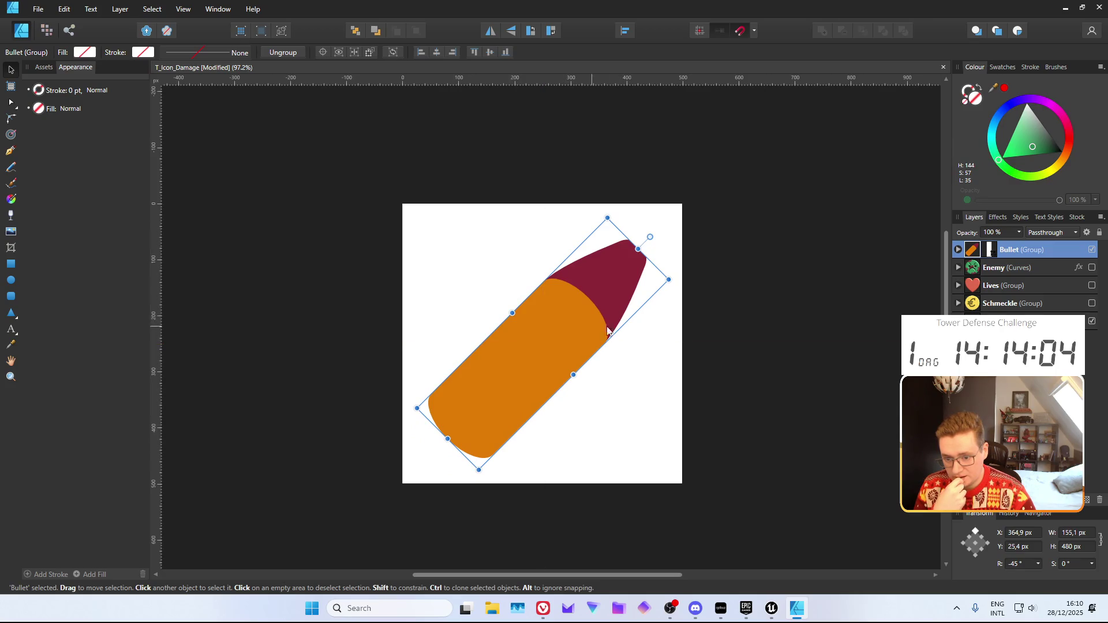
pyautogui.click(733, 320)
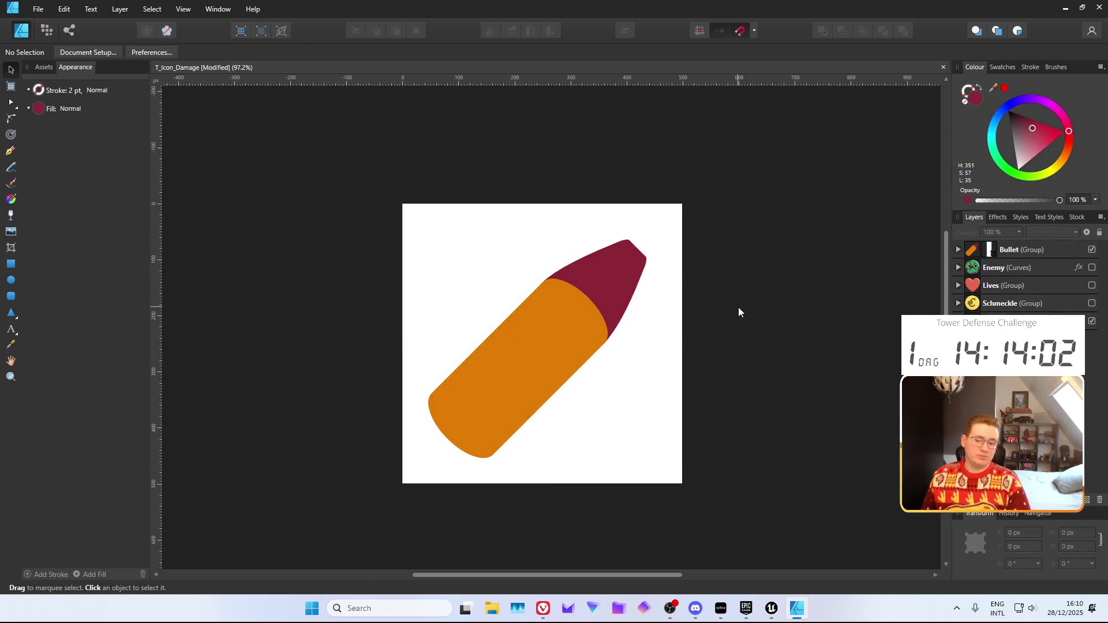
pyautogui.click(628, 267)
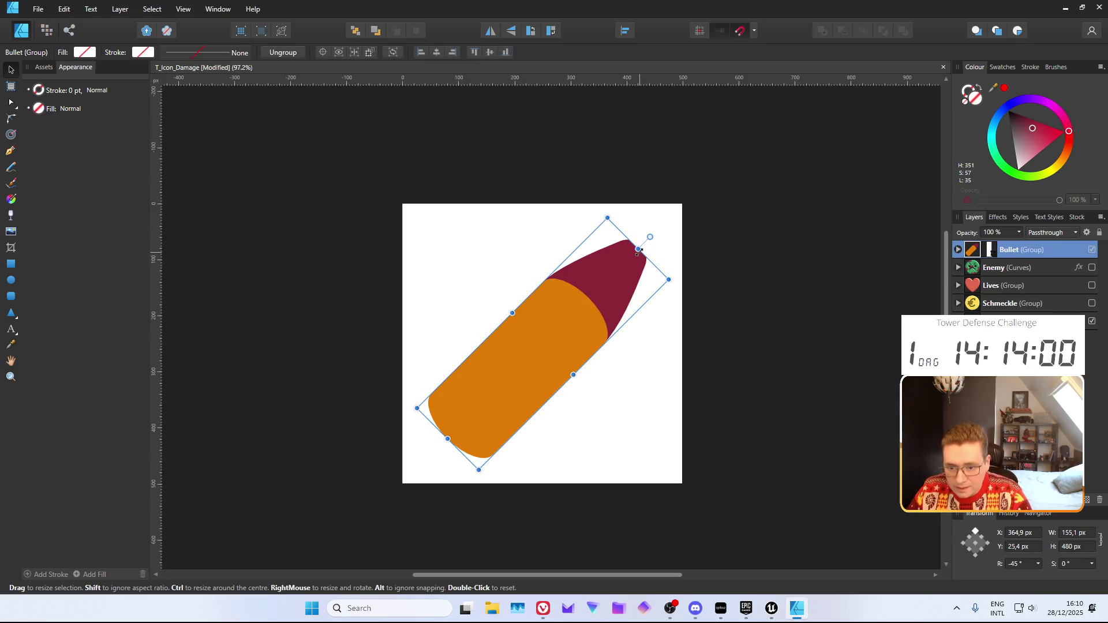
# Undo the earlier resize and set the bullet's height to 480 px again
pyautogui.hotkey('ctrl', 'z')
pyautogui.hotkey('ctrl', 'z')
pyautogui.hotkey('ctrl', 'z')
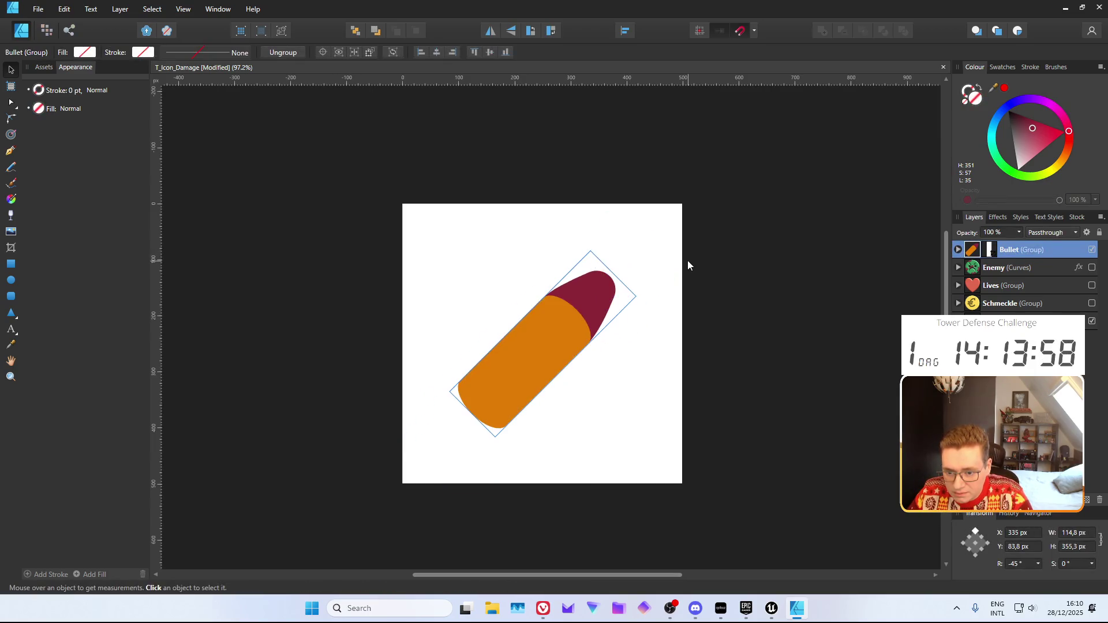
pyautogui.hotkey('ctrl', 'z')
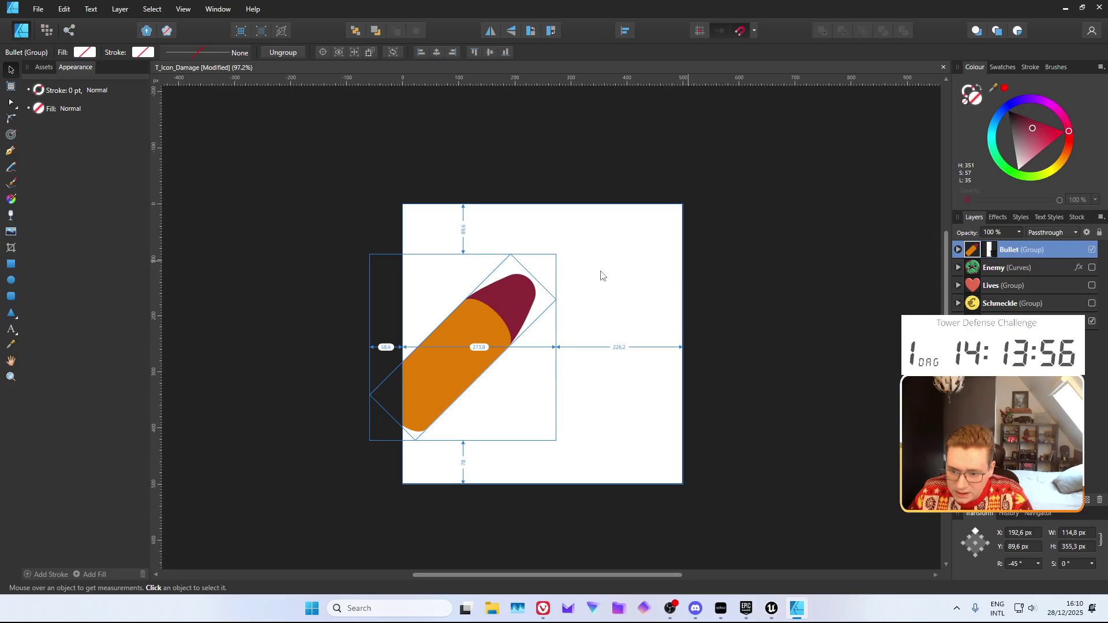
pyautogui.hotkey('ctrl', 'shift', 'z')
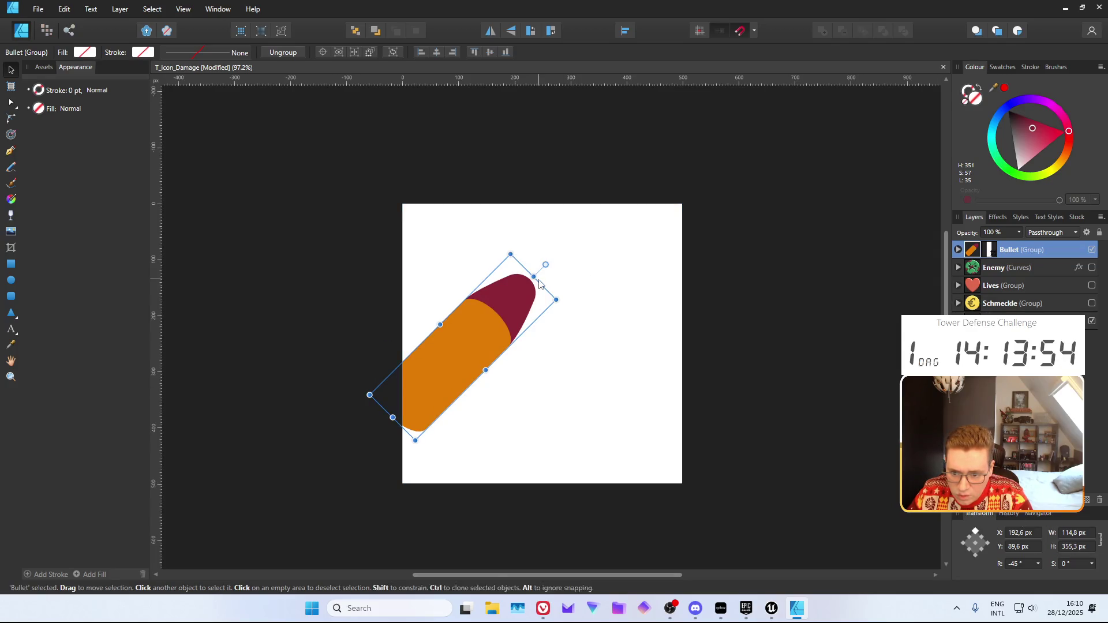
pyautogui.moveTo(534, 277)
pyautogui.mouseDown()
pyautogui.moveTo(588, 237)
pyautogui.moveTo(593, 252)
pyautogui.mouseUp()
pyautogui.hotkey('ctrl', 'z')
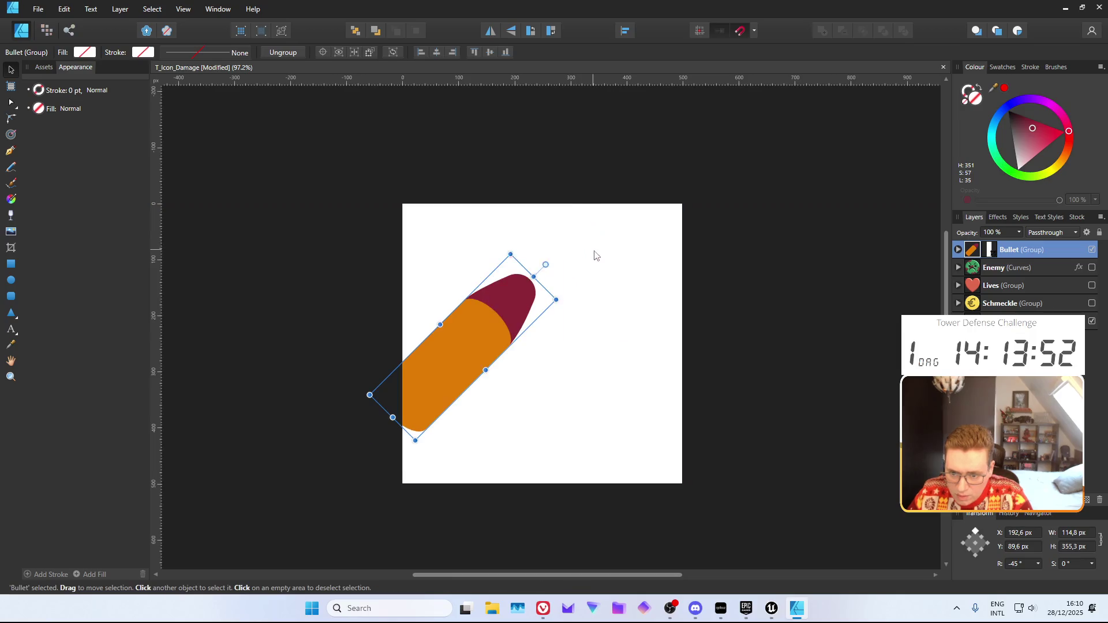
pyautogui.click(1080, 551)
pyautogui.write('480')
pyautogui.press('Return')
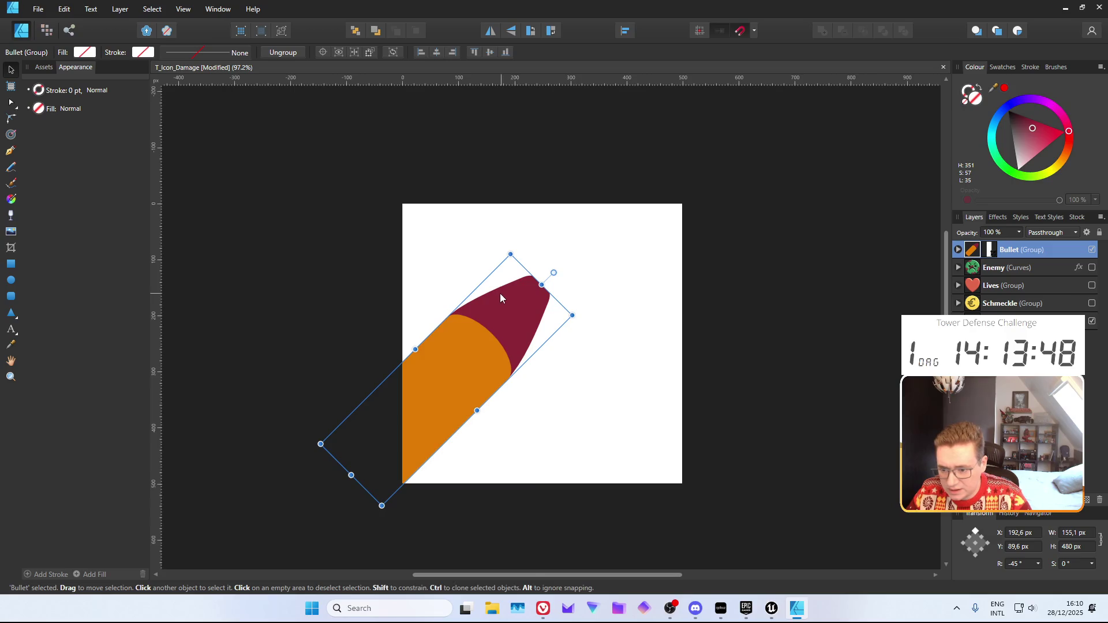
# Widen the bullet's crop at three corners and move it diagonally up-right to X 374.4, Y 6.1
pyautogui.click(10, 247)
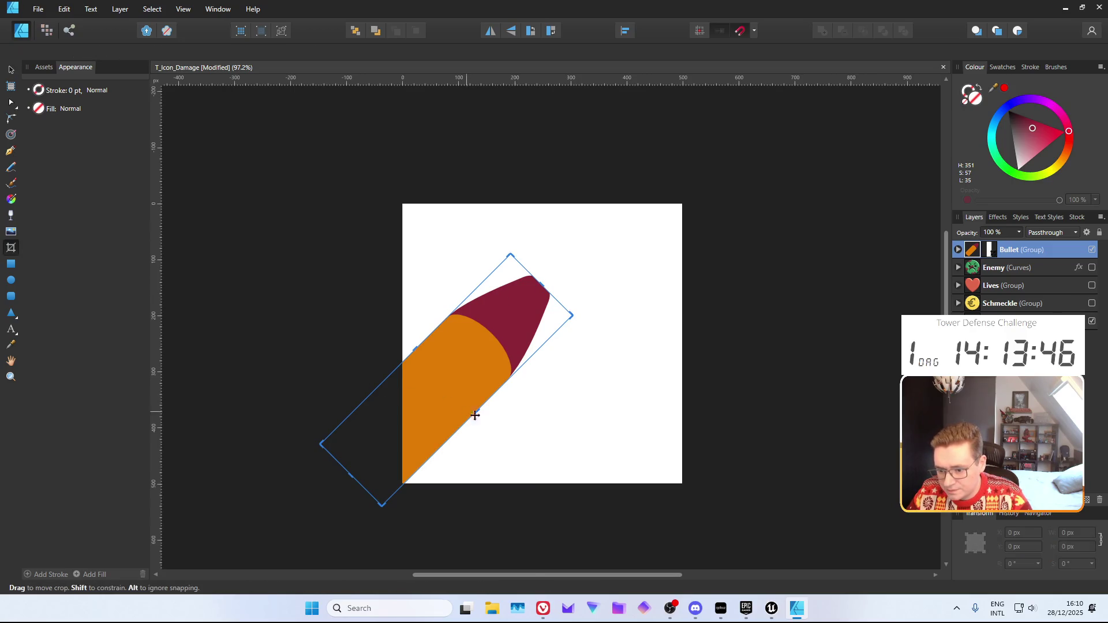
pyautogui.moveTo(476, 410)
pyautogui.mouseDown()
pyautogui.moveTo(506, 437)
pyautogui.moveTo(494, 423)
pyautogui.mouseUp()
pyautogui.moveTo(554, 294); pyautogui.dragTo(559, 281)
pyautogui.moveTo(421, 342); pyautogui.dragTo(406, 328)
pyautogui.click(11, 70)
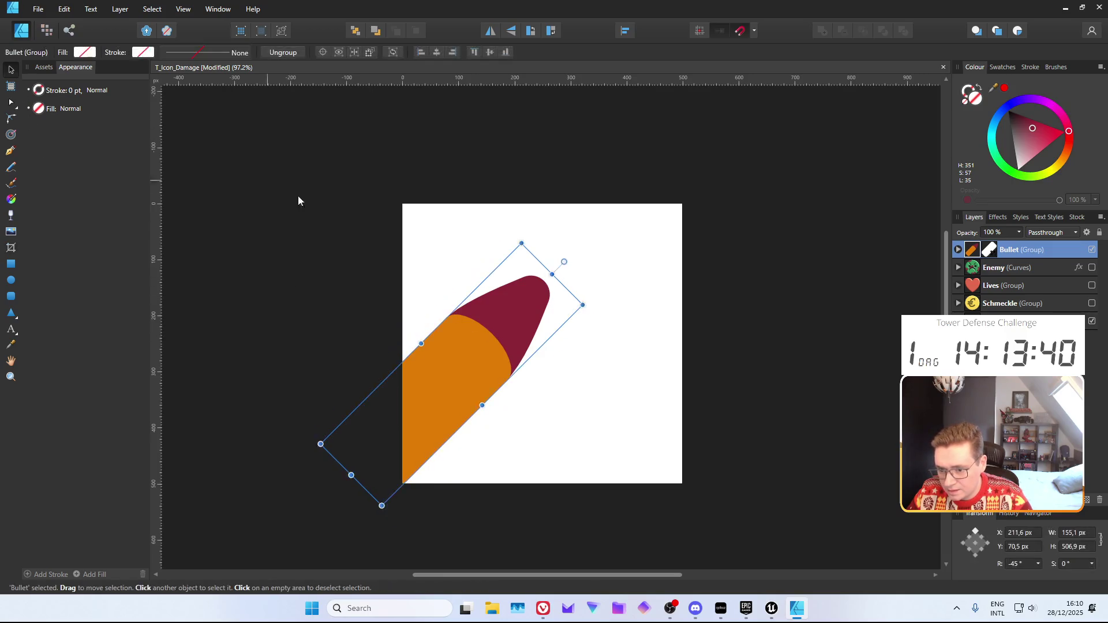
pyautogui.moveTo(458, 370); pyautogui.dragTo(548, 339)
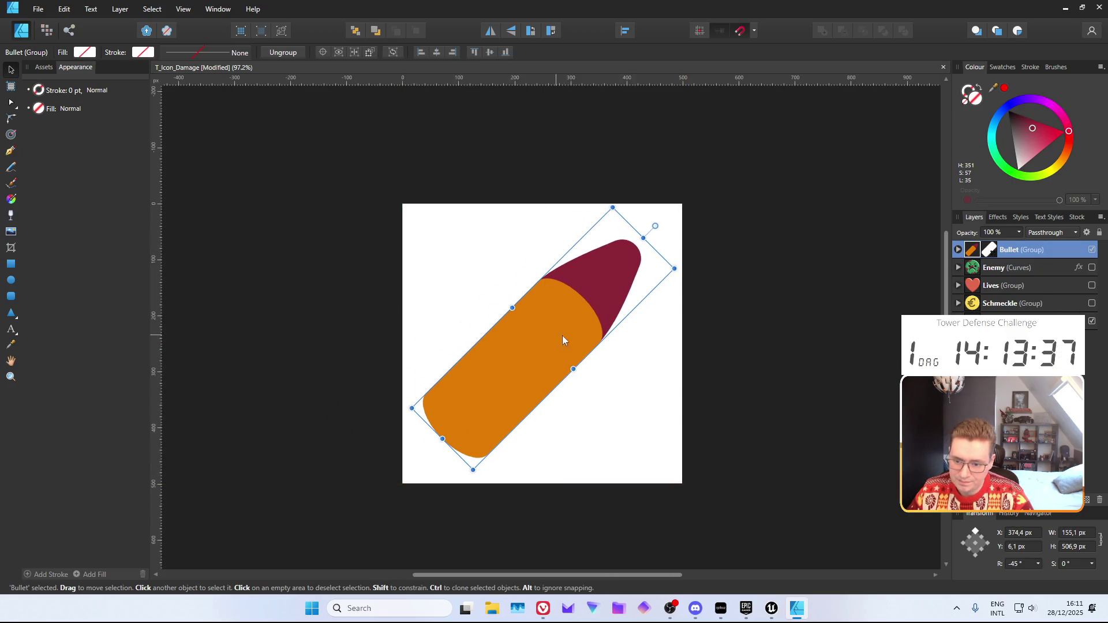
pyautogui.click(742, 326)
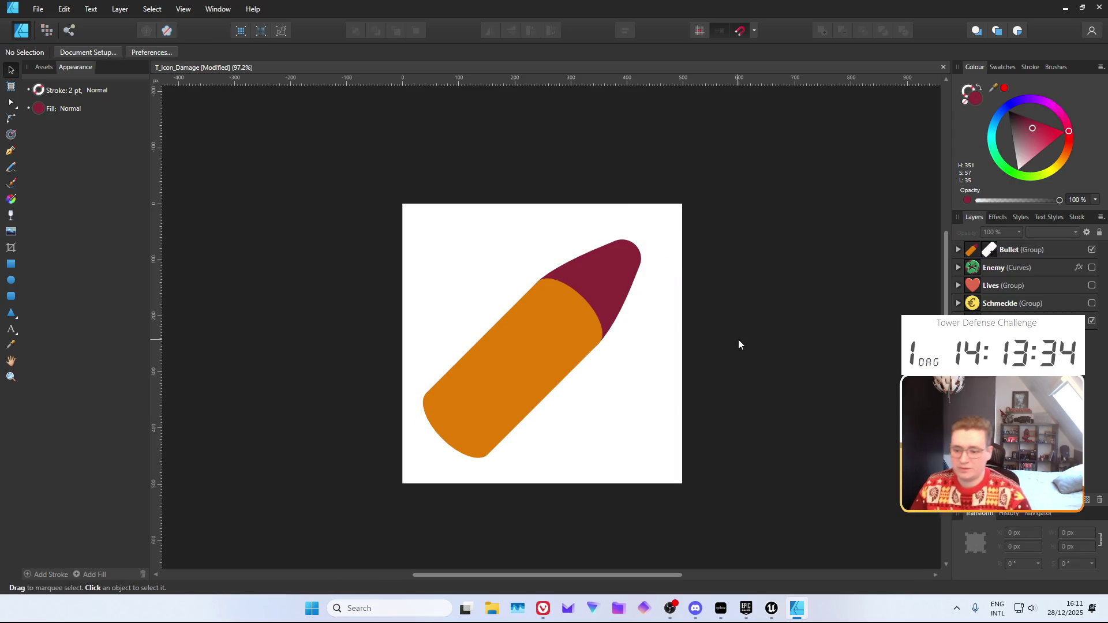
pyautogui.click(552, 333)
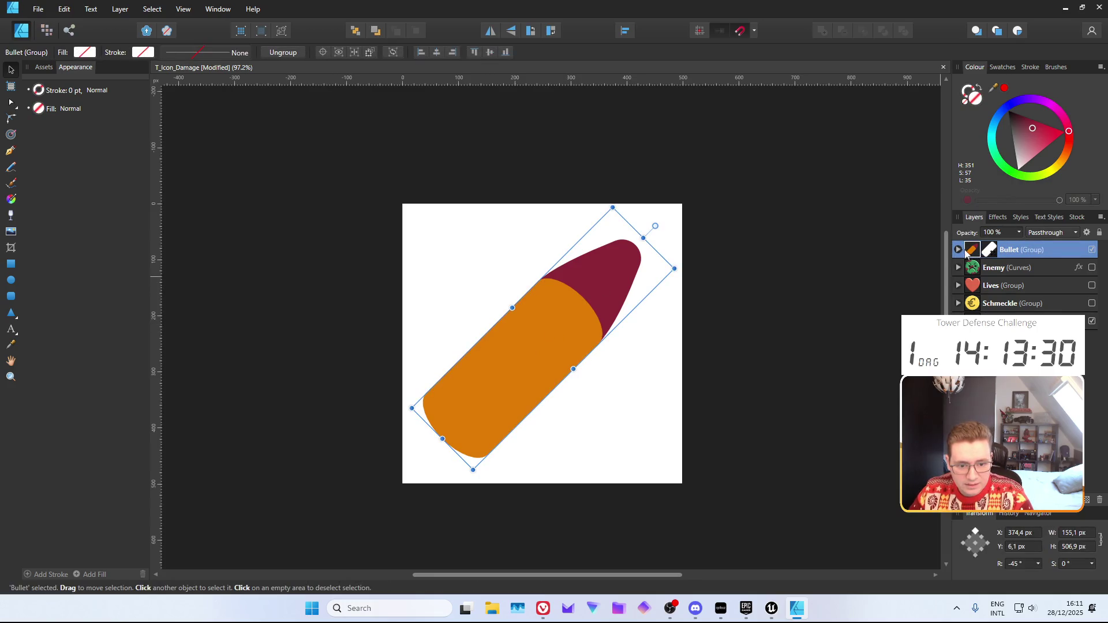
pyautogui.click(1004, 500)
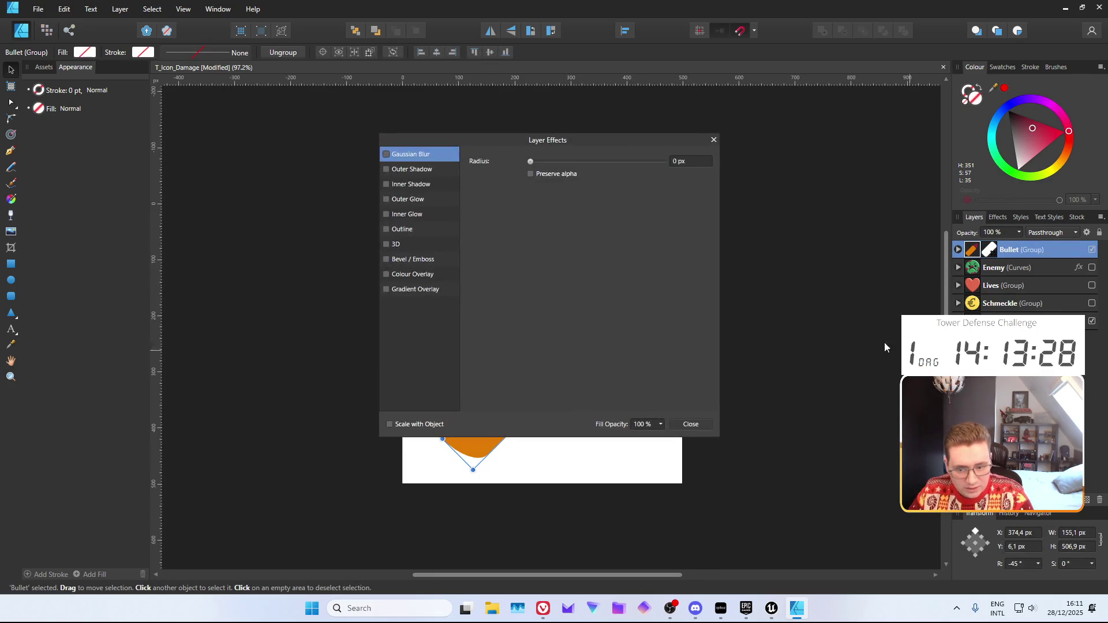
# Add a 3D layer effect with 10.5 px radius, 72% shininess and 4.8 px soften
pyautogui.moveTo(489, 140); pyautogui.dragTo(804, 144)
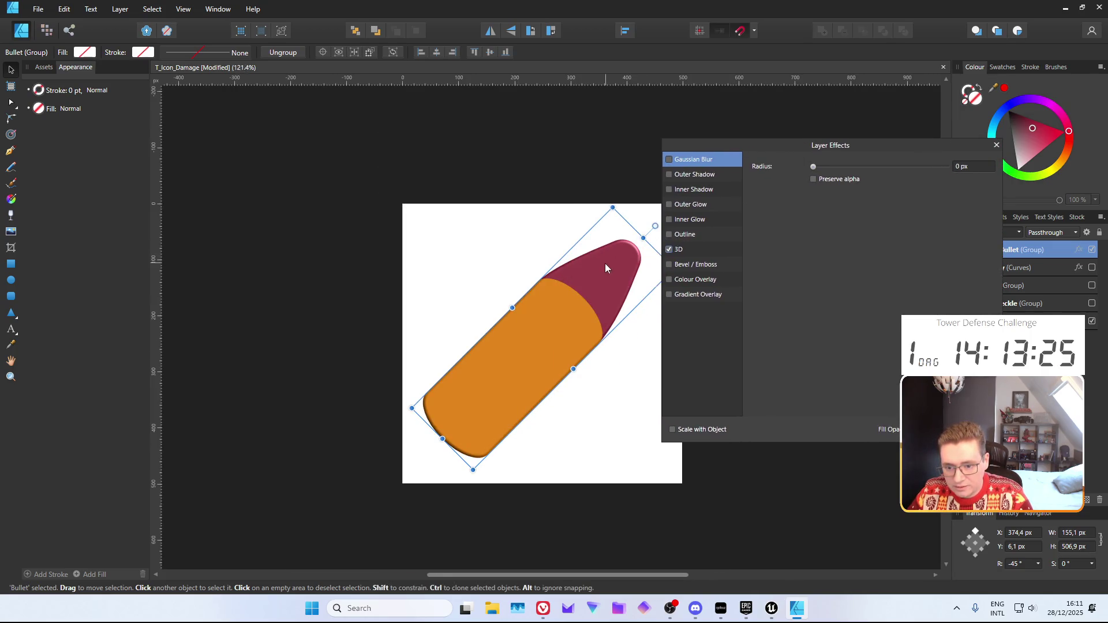
pyautogui.scroll(3, 604, 265)
pyautogui.click(697, 248)
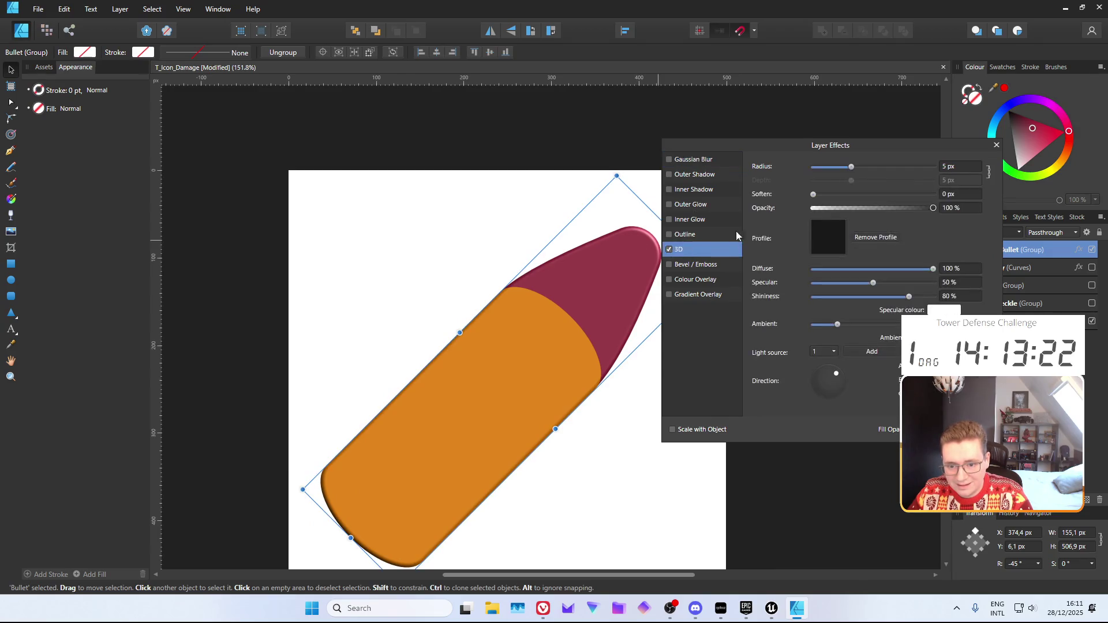
pyautogui.moveTo(851, 168); pyautogui.dragTo(951, 180)
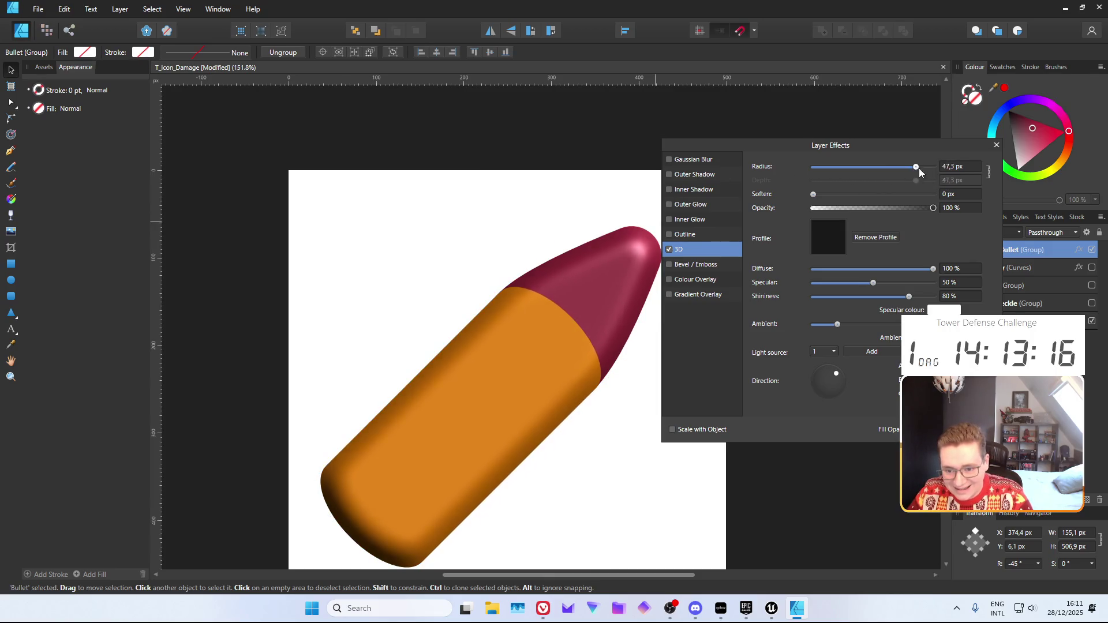
pyautogui.moveTo(928, 171); pyautogui.dragTo(866, 172)
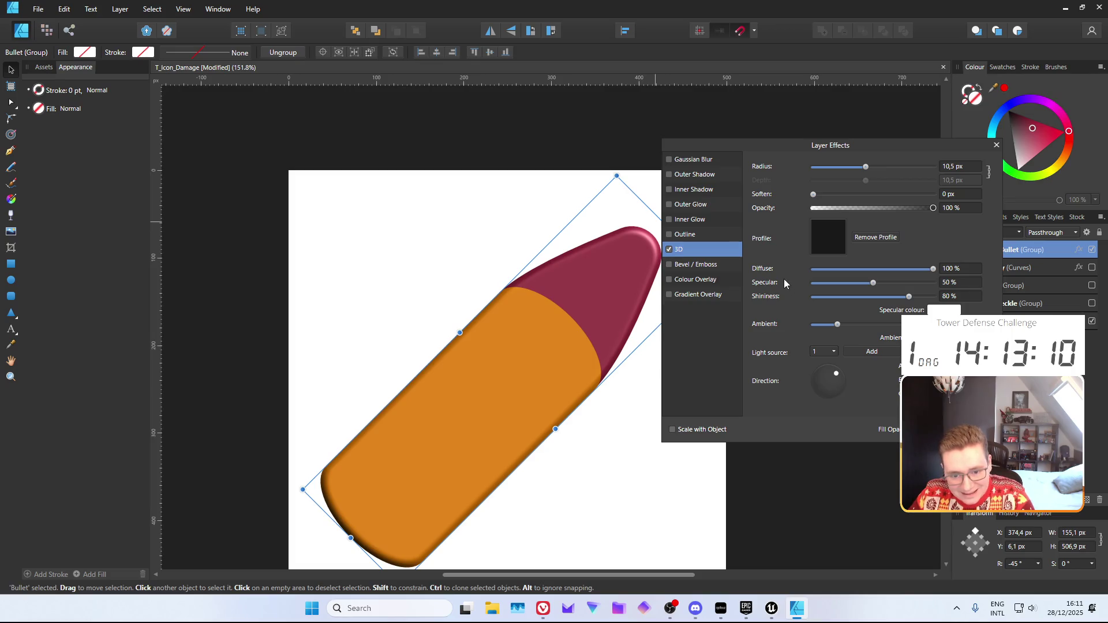
pyautogui.moveTo(909, 297)
pyautogui.mouseDown()
pyautogui.moveTo(891, 297)
pyautogui.moveTo(902, 299)
pyautogui.mouseUp()
pyautogui.moveTo(901, 299); pyautogui.dragTo(899, 298)
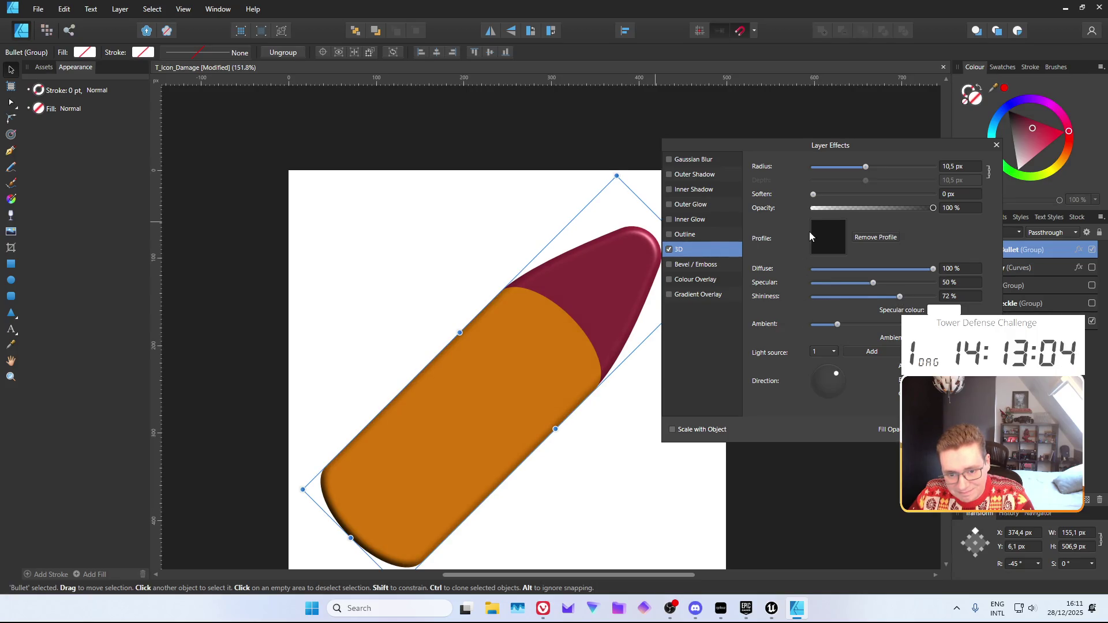
pyautogui.moveTo(814, 194)
pyautogui.mouseDown()
pyautogui.moveTo(867, 200)
pyautogui.moveTo(842, 198)
pyautogui.mouseUp()
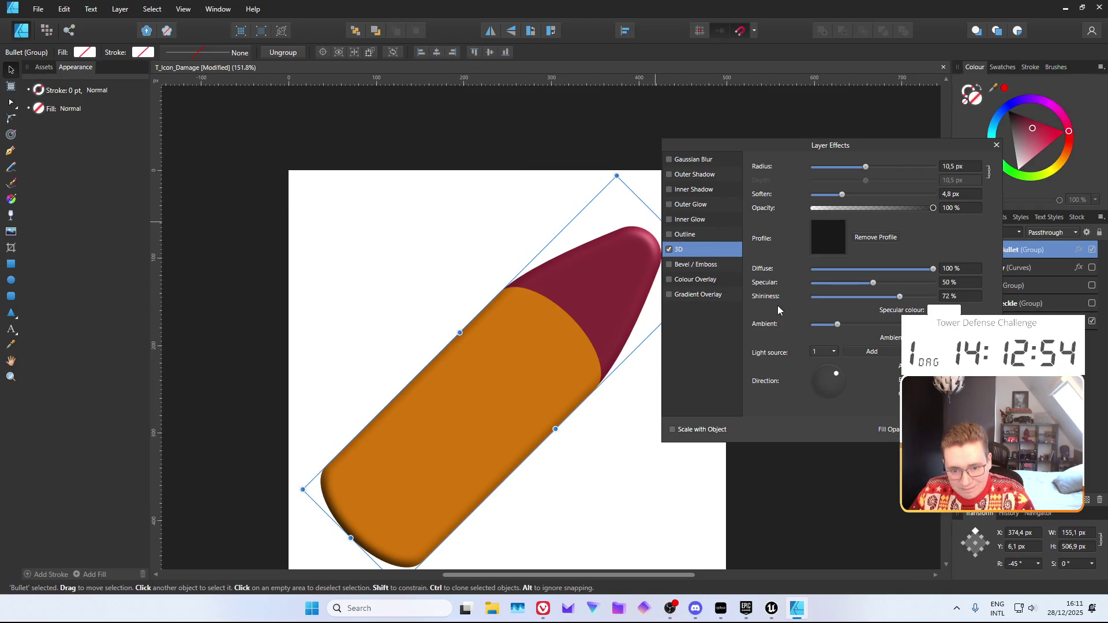
pyautogui.press('Escape')
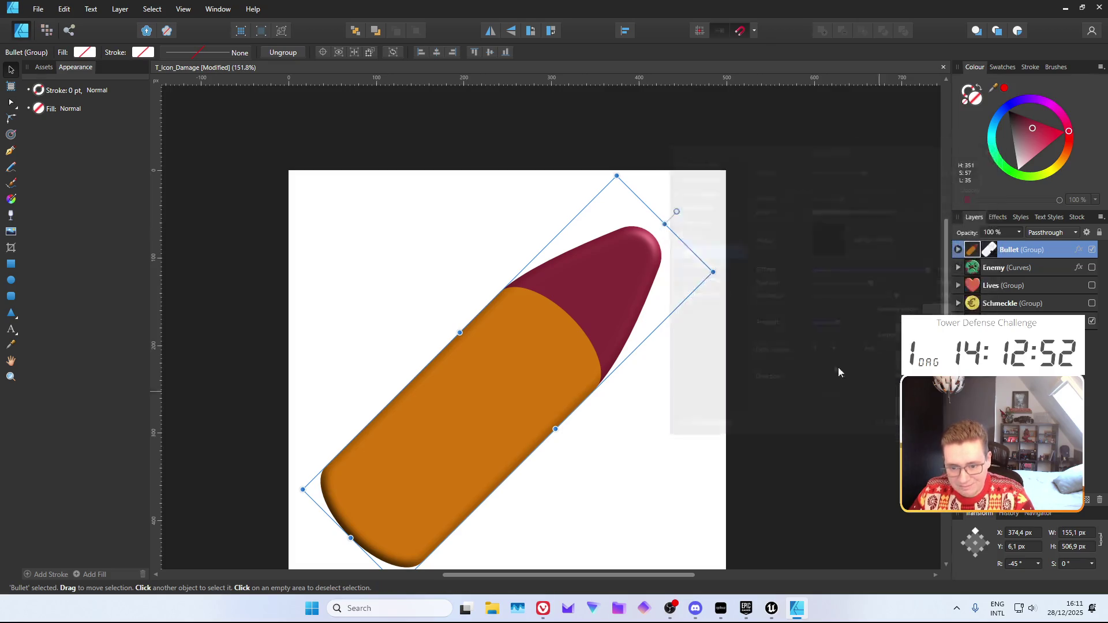
# Nudge the bullet slightly right and reselect it for export
pyautogui.click(775, 325)
pyautogui.scroll(-3, 759, 314)
pyautogui.hscroll(2, 744, 323)
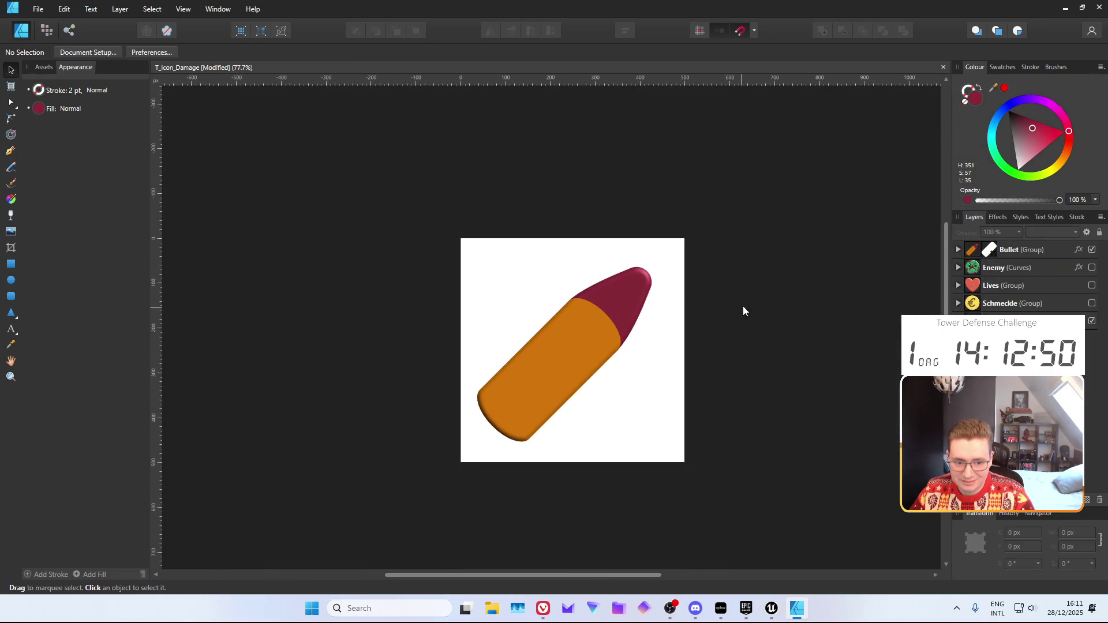
pyautogui.click(1045, 250)
pyautogui.moveTo(587, 349)
pyautogui.mouseDown()
pyautogui.moveTo(597, 350)
pyautogui.moveTo(584, 348)
pyautogui.mouseUp()
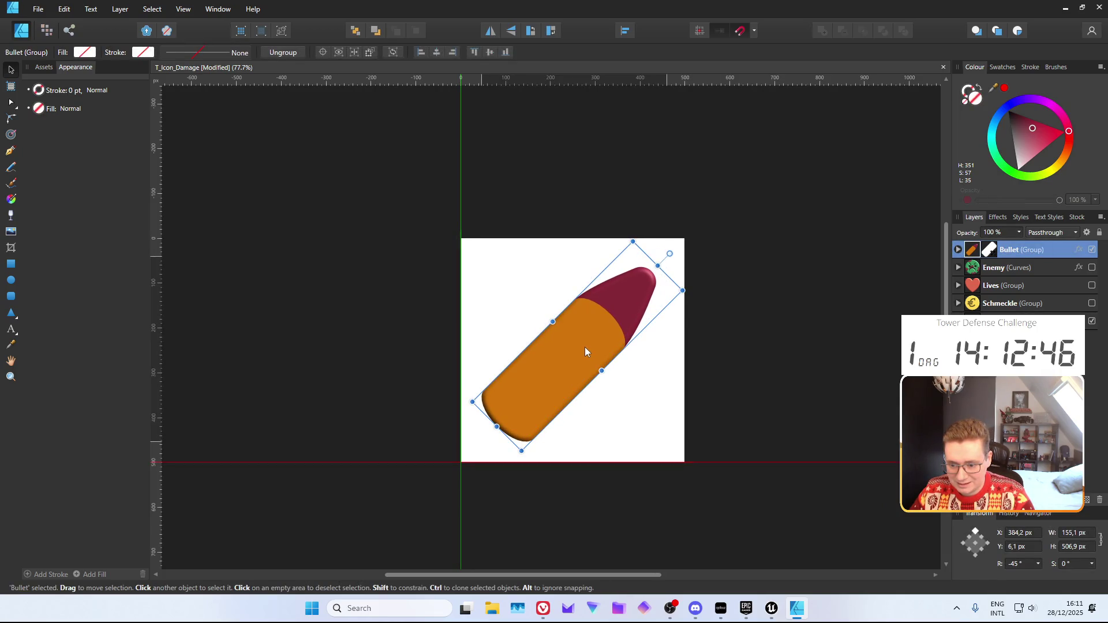
pyautogui.click(742, 341)
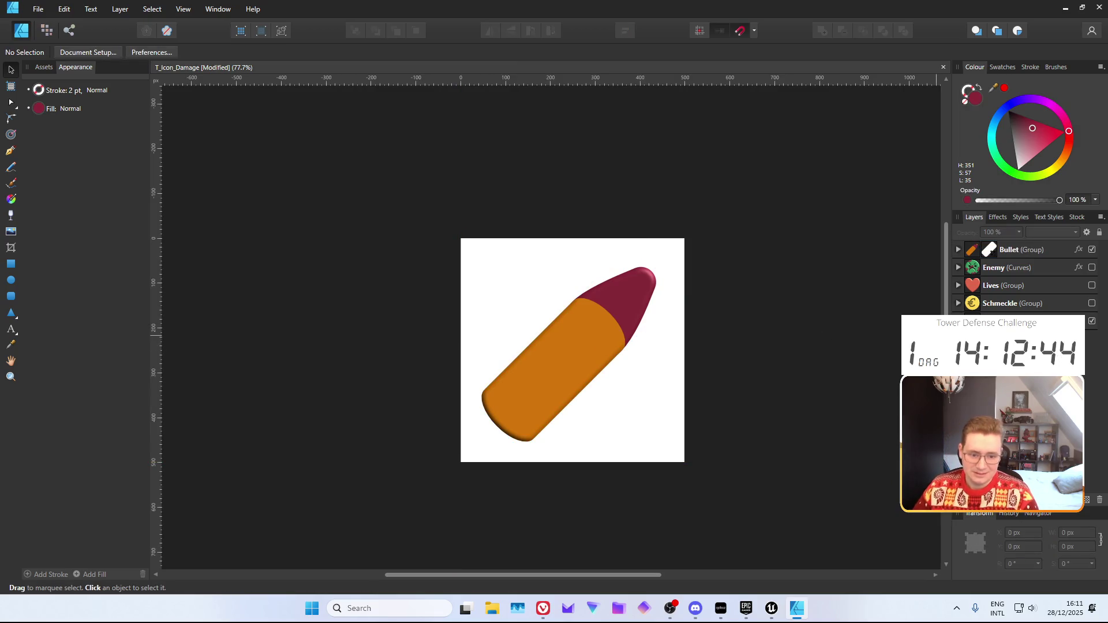
pyautogui.click(1019, 248)
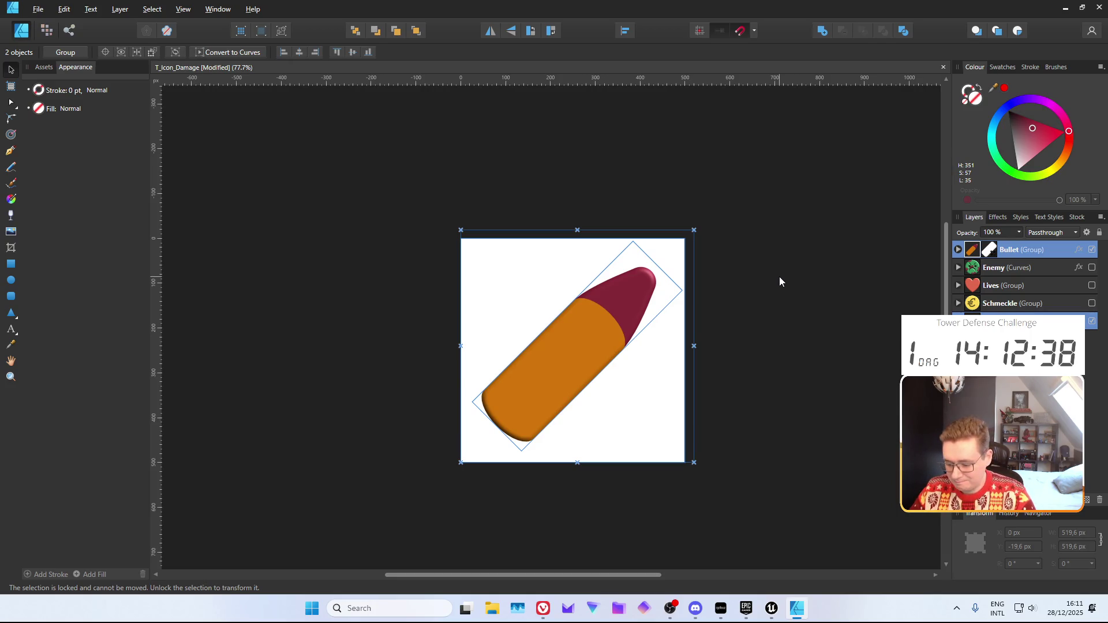
# Export the selection only as T_Icon_Damage.png into the Icons folder, then switch to Unreal
pyautogui.hotkey('ctrl', 'alt', 'shift', 'w')
pyautogui.click(505, 322)
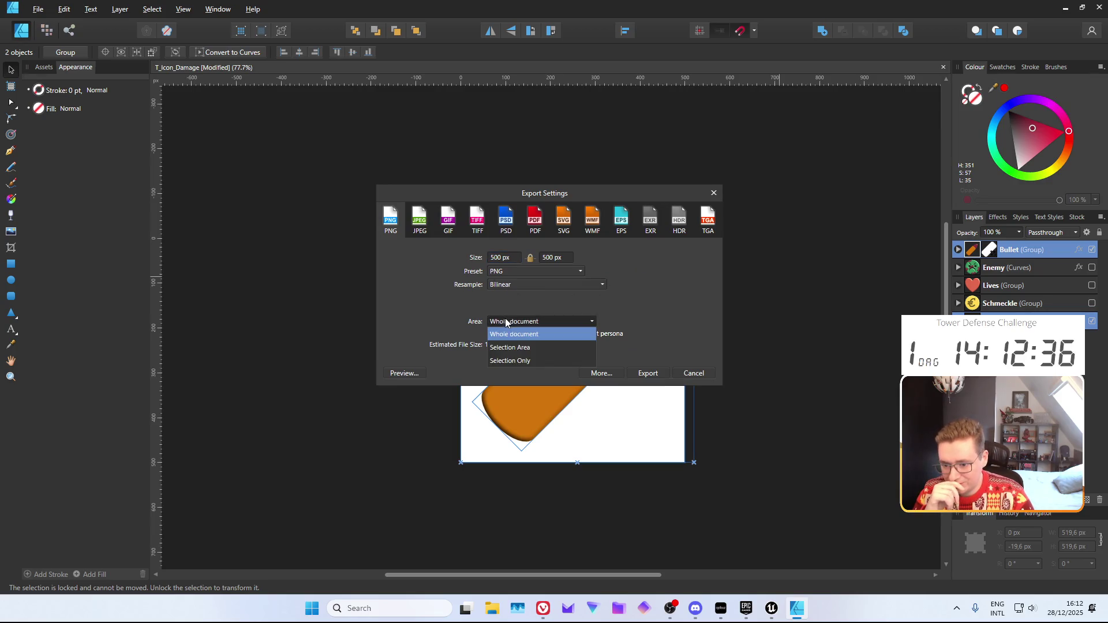
pyautogui.click(512, 360)
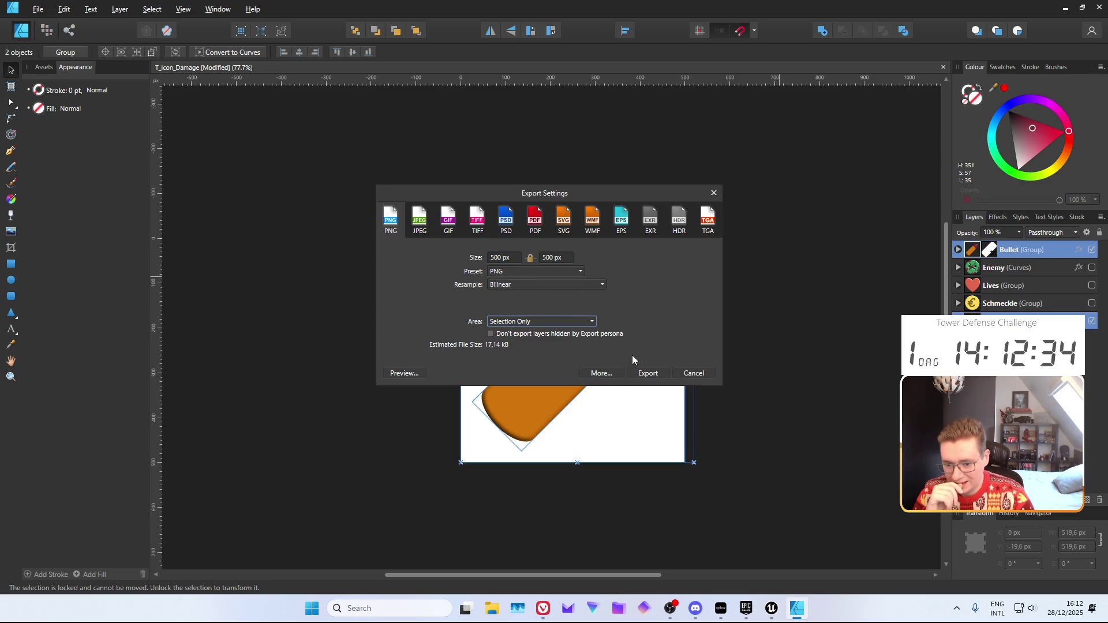
pyautogui.click(647, 370)
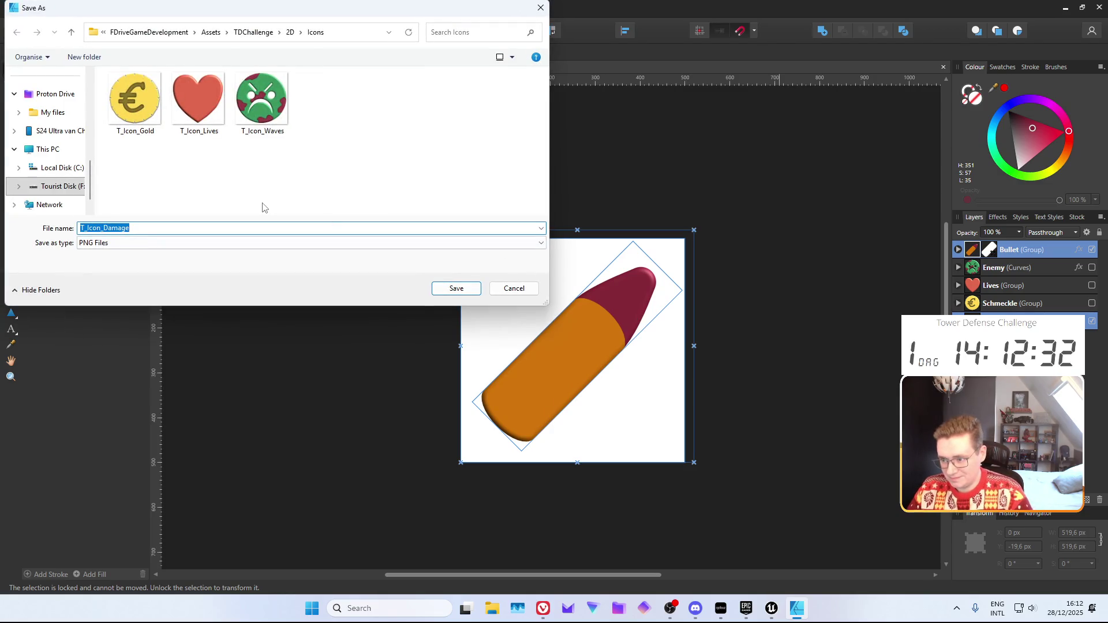
pyautogui.press('Return')
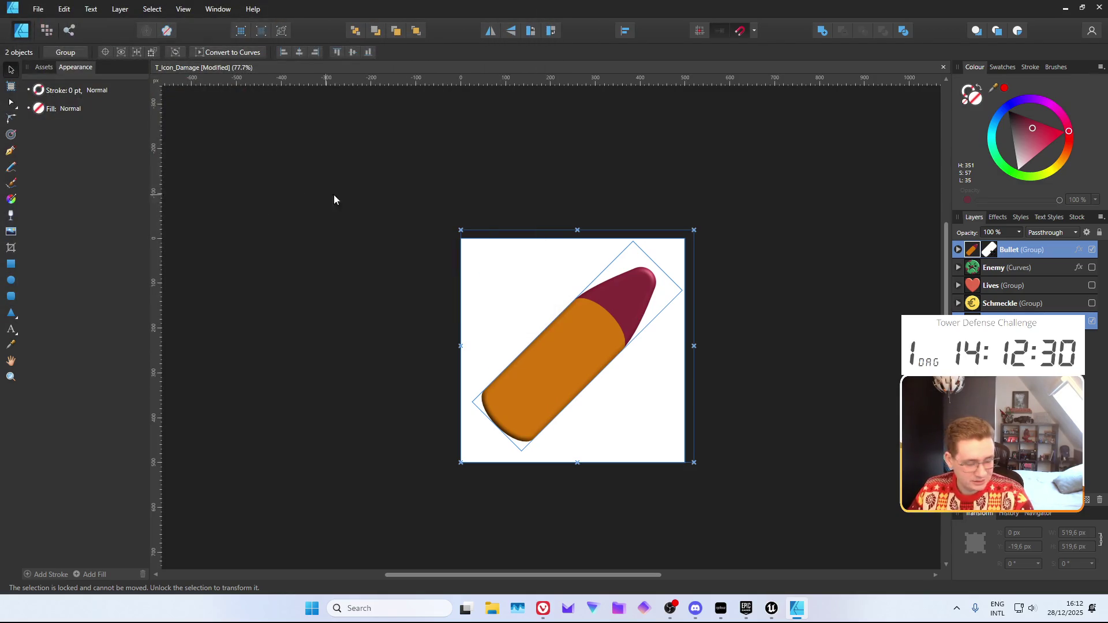
pyautogui.click(361, 186)
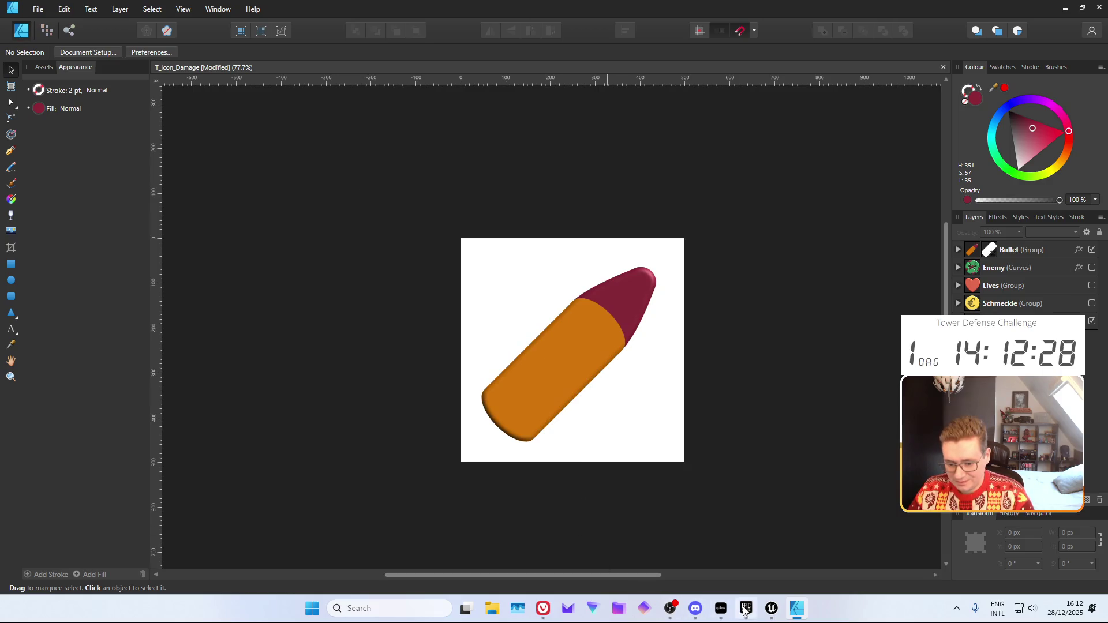
pyautogui.click(771, 608)
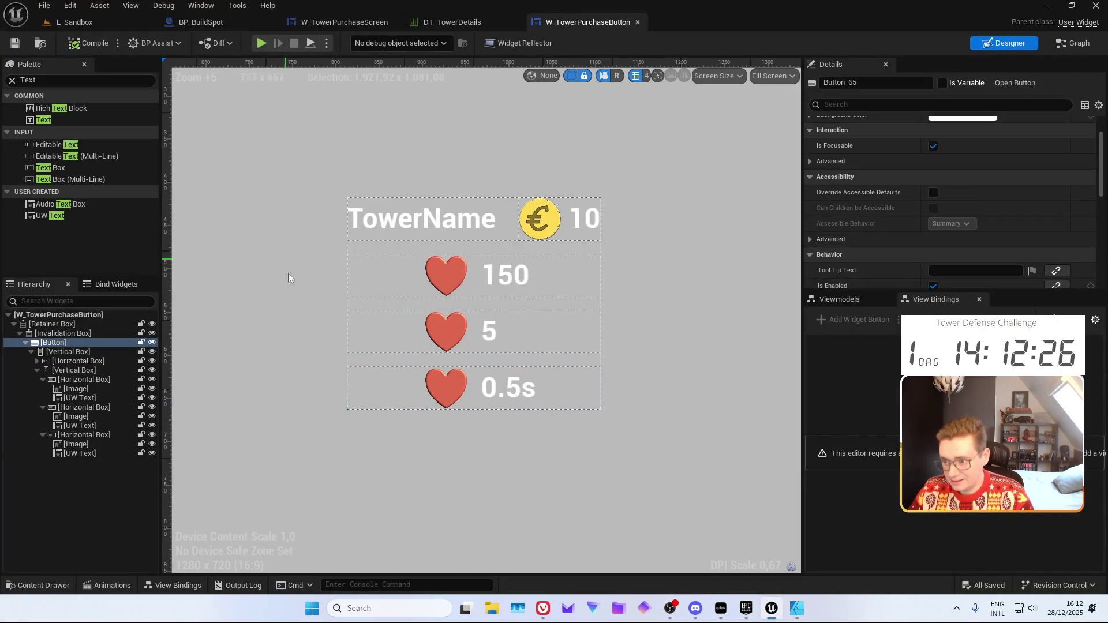
# Open the Content/Player/UIArt folder and drag the exported damage icon PNG into it
pyautogui.hotkey('ctrl', 'space')
pyautogui.click(150, 507)
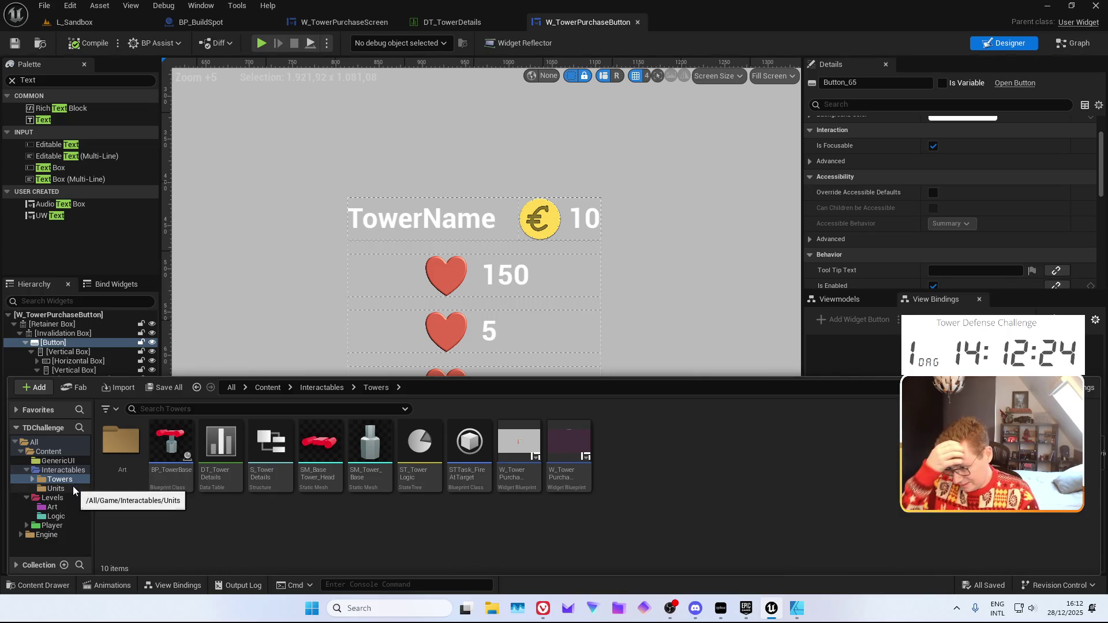
pyautogui.click(52, 525)
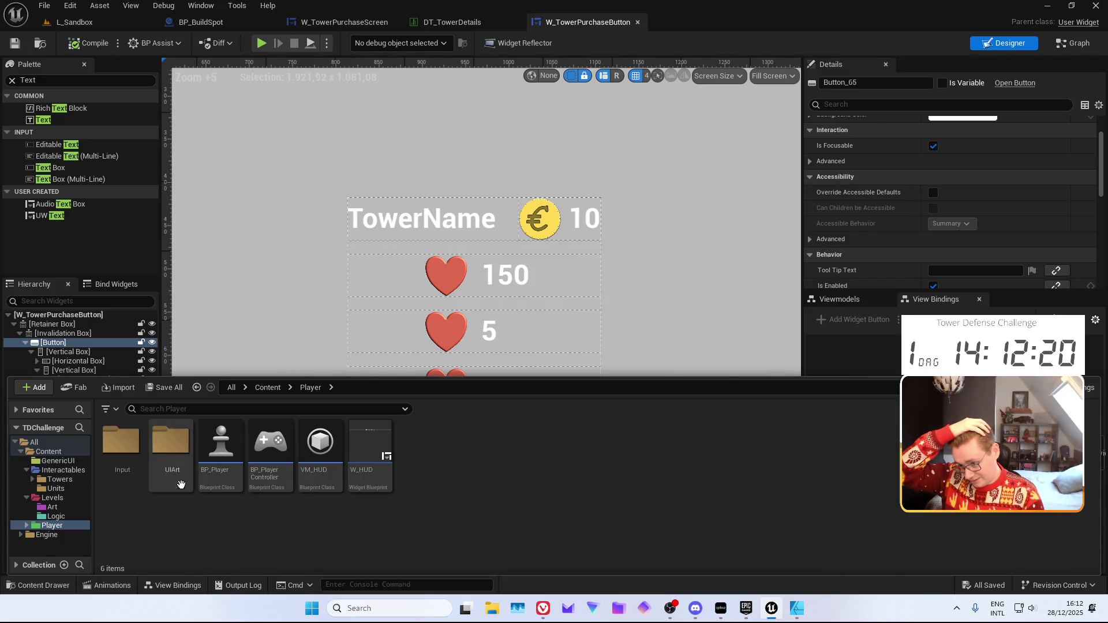
pyautogui.doubleClick(171, 441)
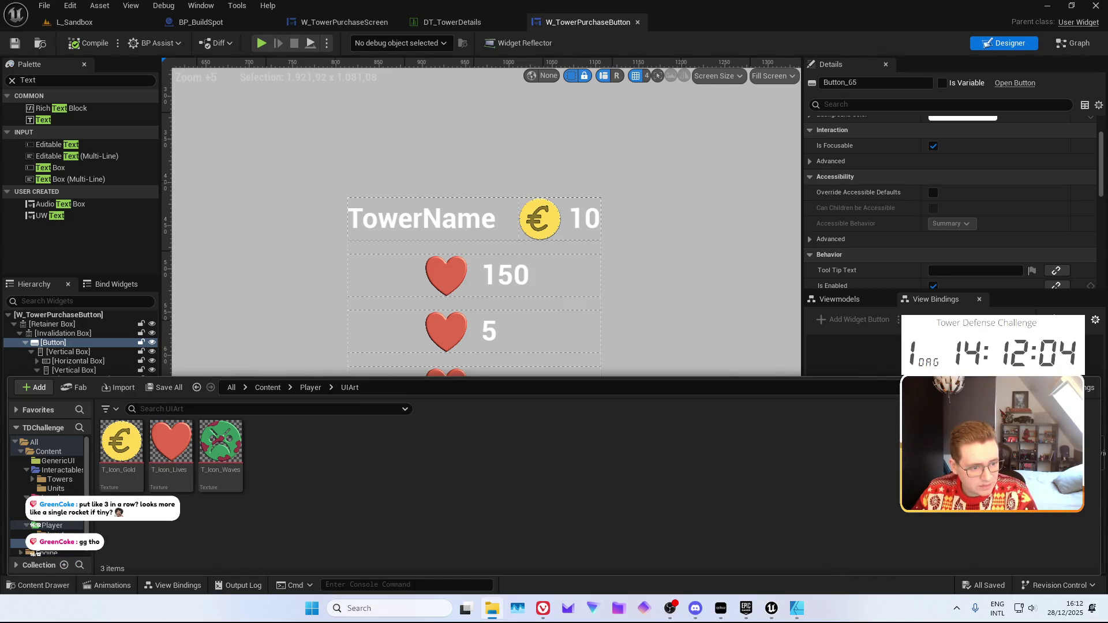
pyautogui.moveTo(475, 445); pyautogui.dragTo(378, 484)
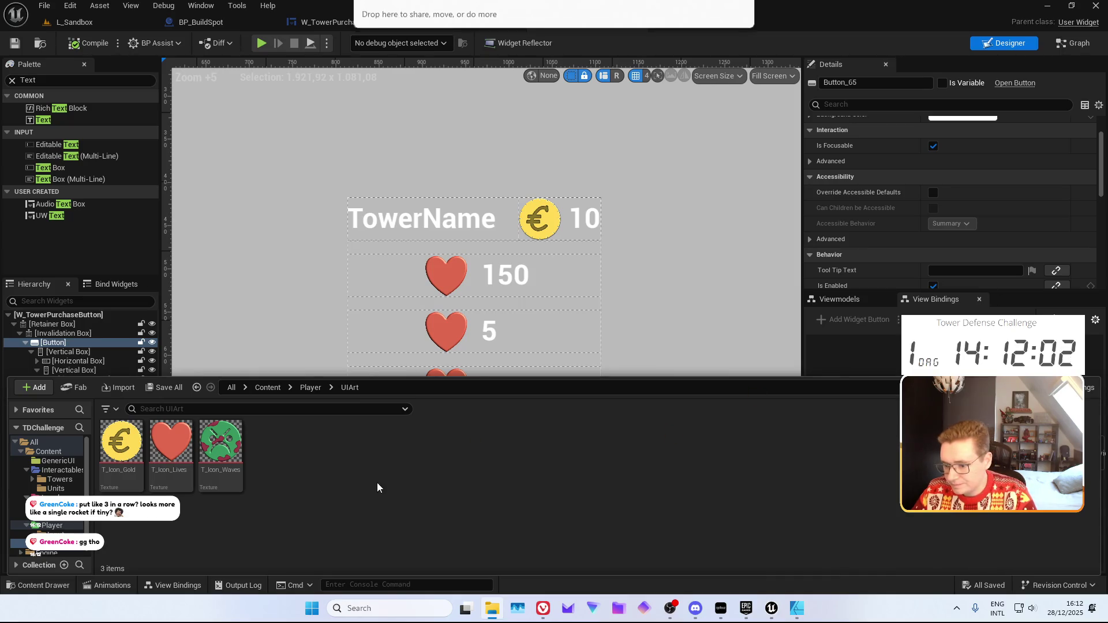
# Set the T_Icon_Damage texture's Texture Group to UI and close its editor
pyautogui.doubleClick(119, 454)
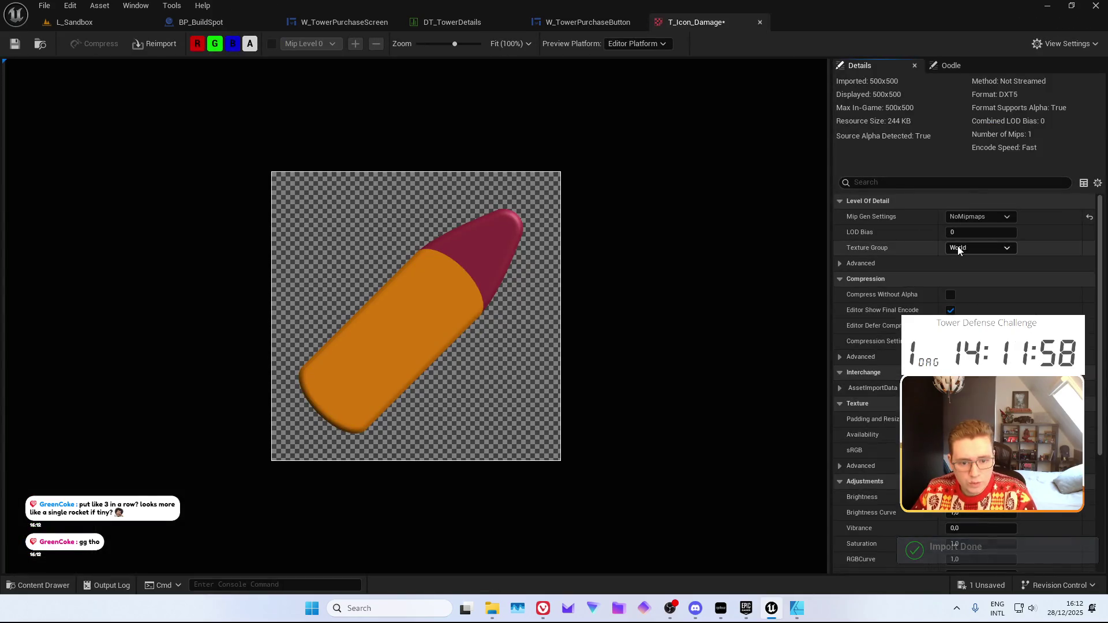
pyautogui.click(981, 247)
pyautogui.write('UI')
pyautogui.press('Return')
pyautogui.click(15, 43)
pyautogui.middleClick(687, 23)
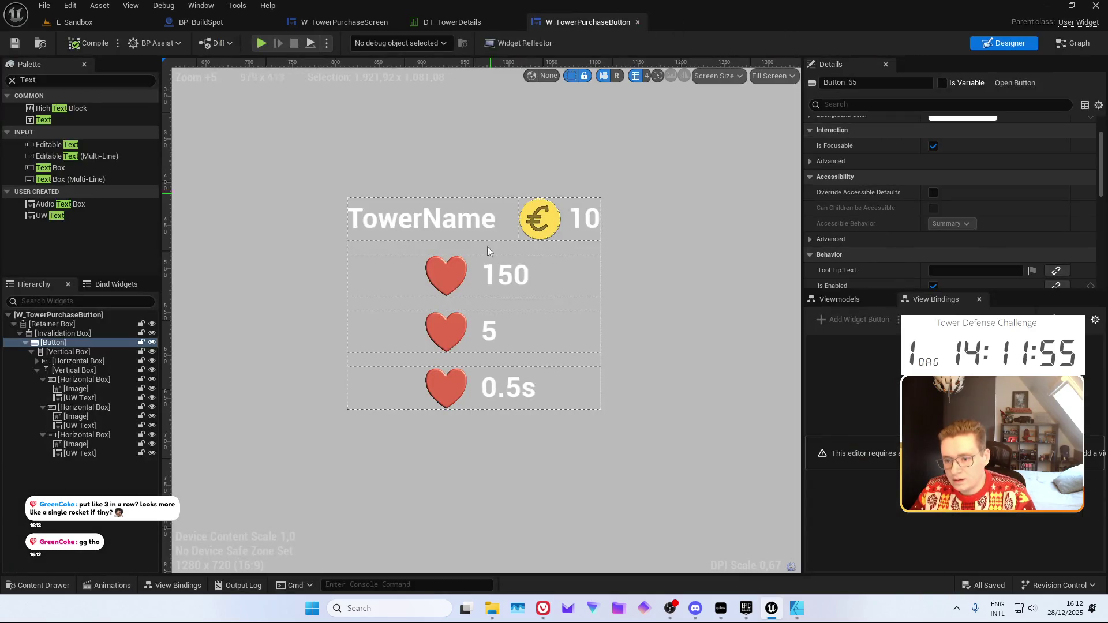
# Make the second row's image T_Icon_Damage with an Image Size of 50 × 50
pyautogui.click(463, 327)
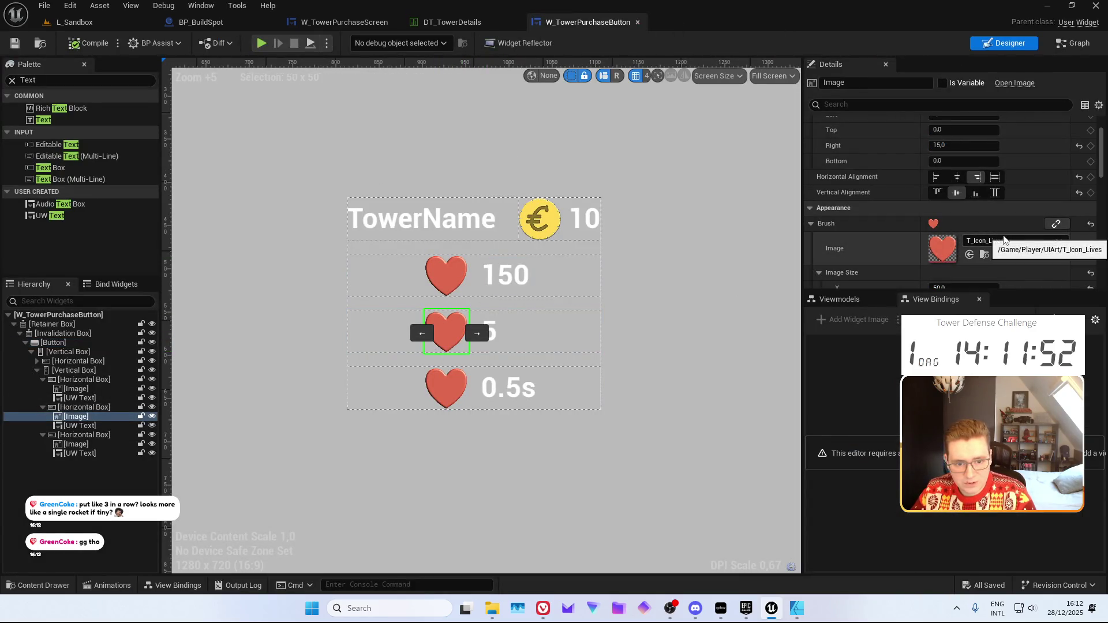
pyautogui.rightClick(942, 248)
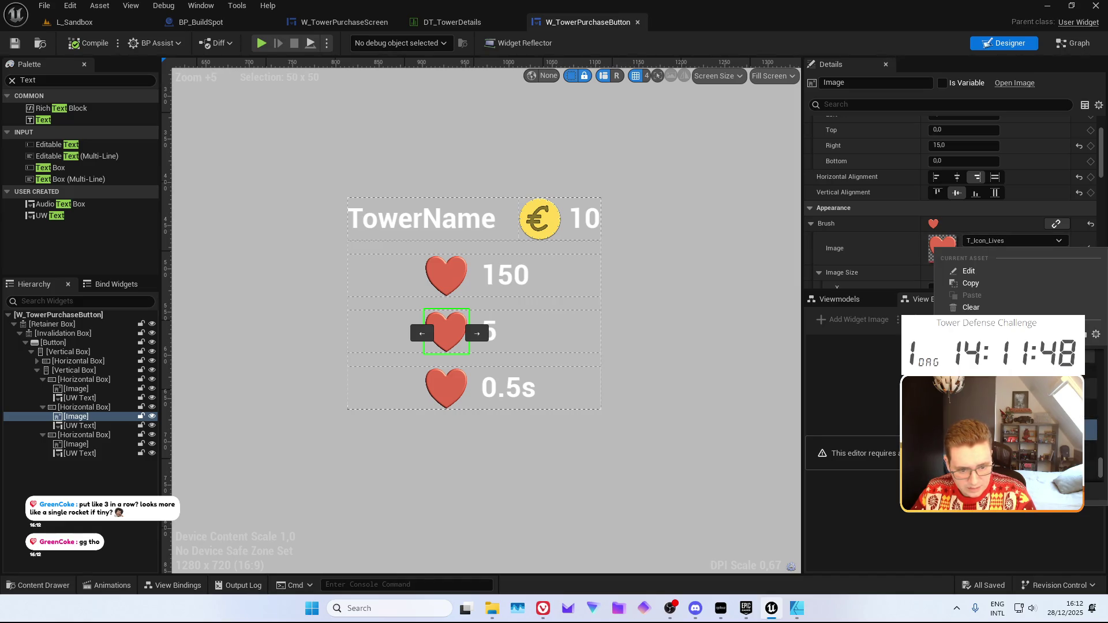
pyautogui.press('Escape')
pyautogui.click(970, 255)
pyautogui.scroll(-2, 947, 231)
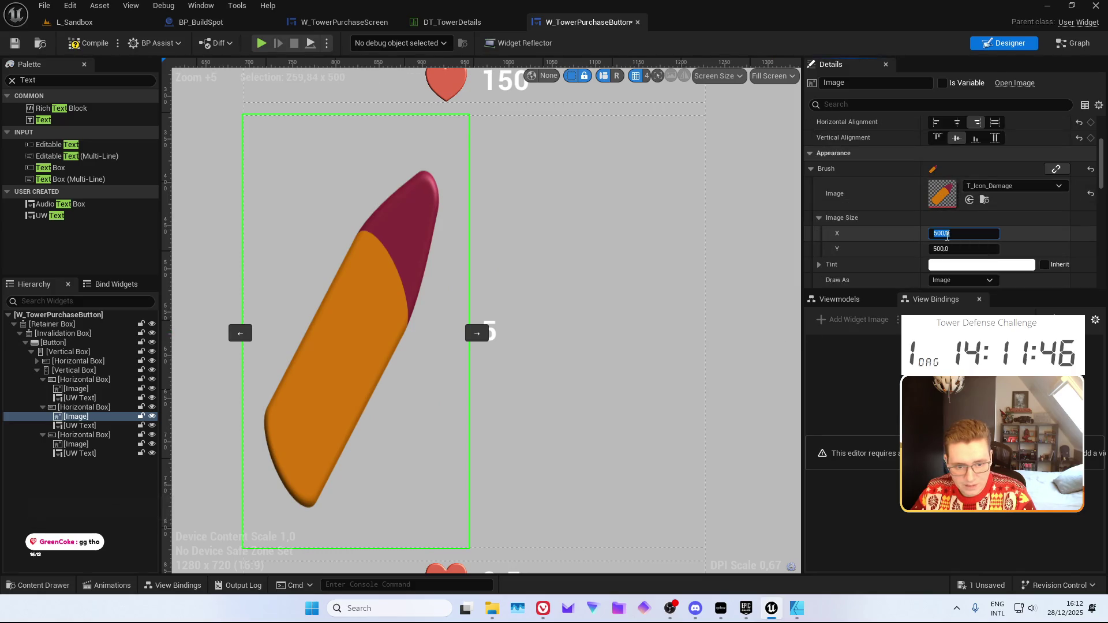
pyautogui.click(941, 234)
pyautogui.write('50')
pyautogui.press('Tab')
pyautogui.write('50')
pyautogui.press('Return')
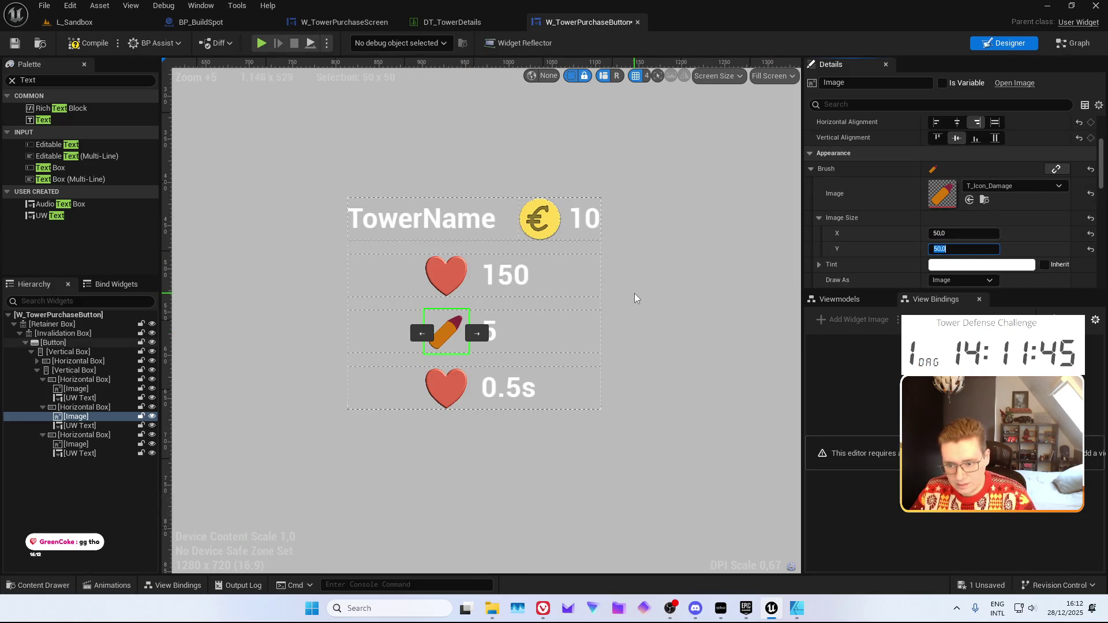
# Select the whole tower purchase button widget to review the updated damage row
pyautogui.click(658, 304)
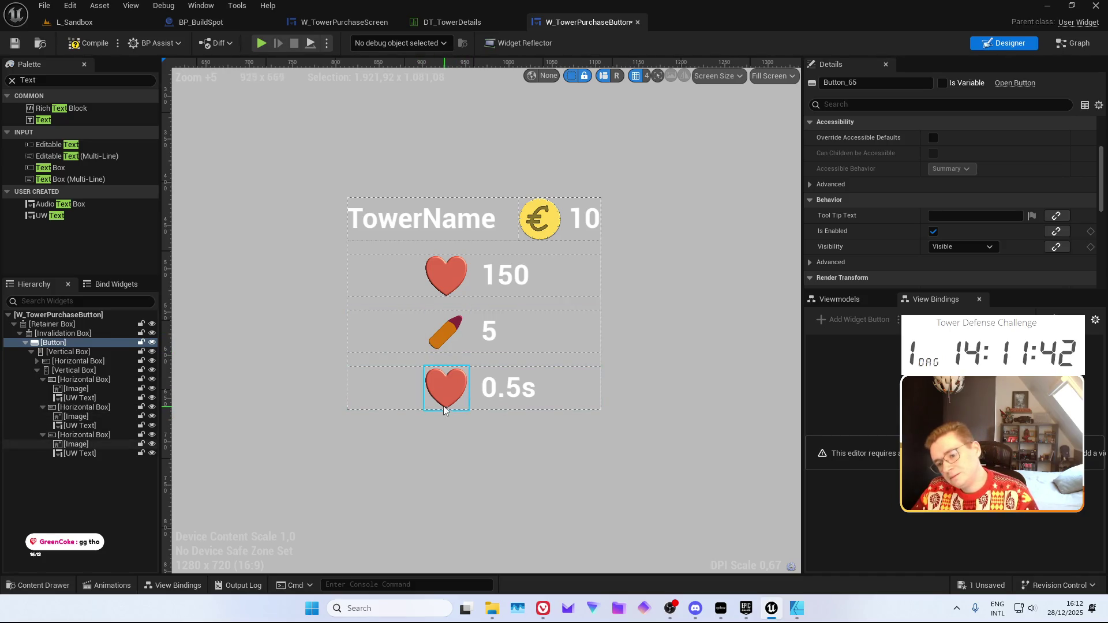
pyautogui.scroll(7, 455, 365)
pyautogui.scroll(1, 443, 363)
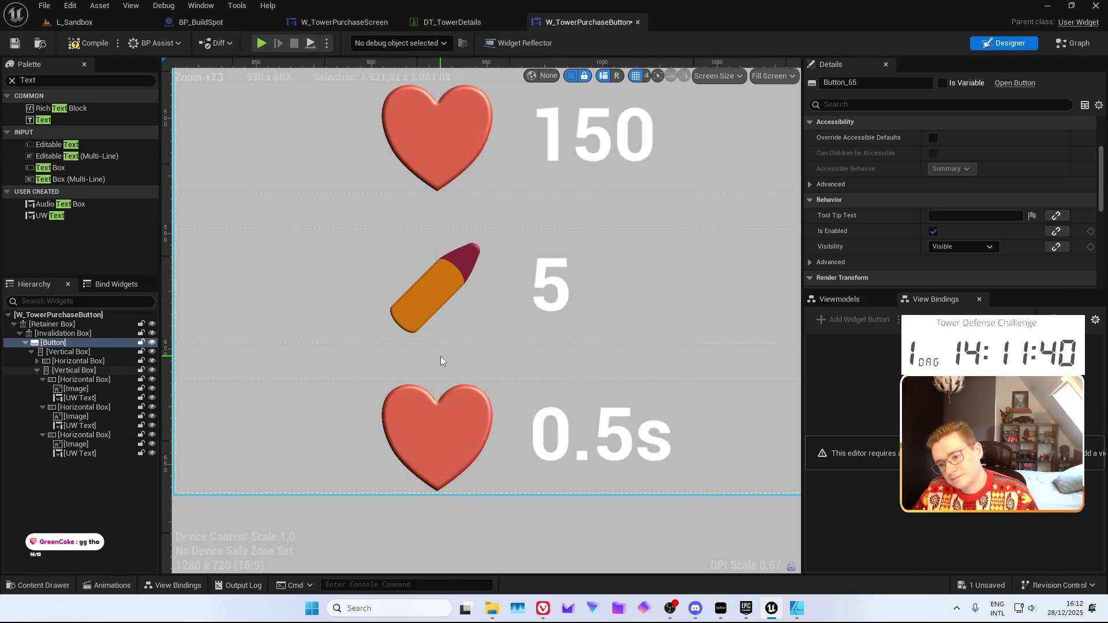
pyautogui.scroll(-6, 441, 362)
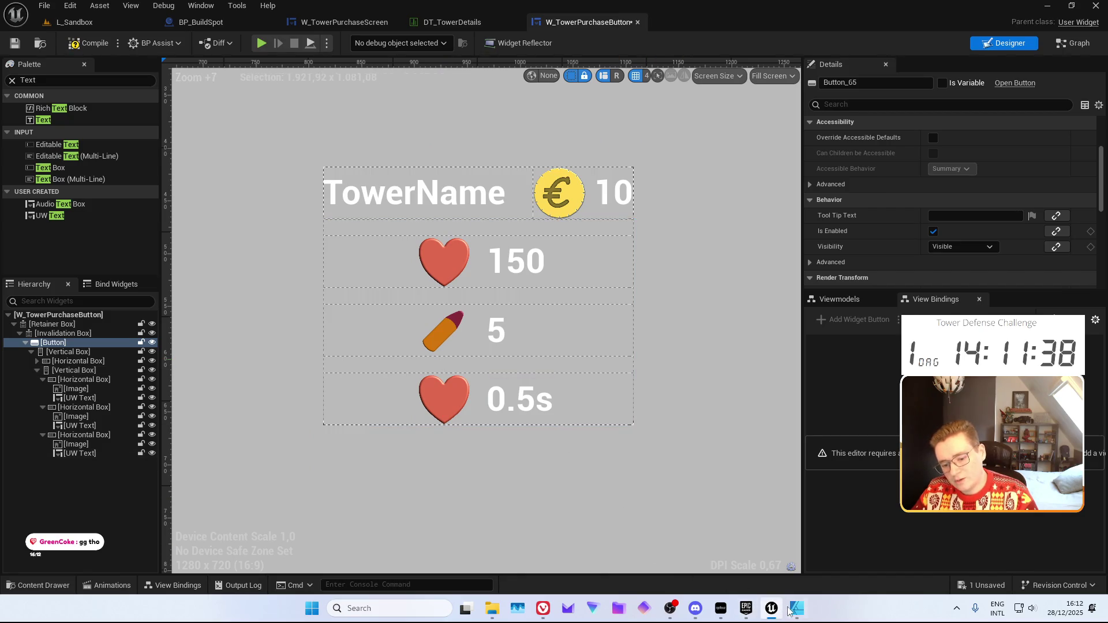
pyautogui.click(796, 609)
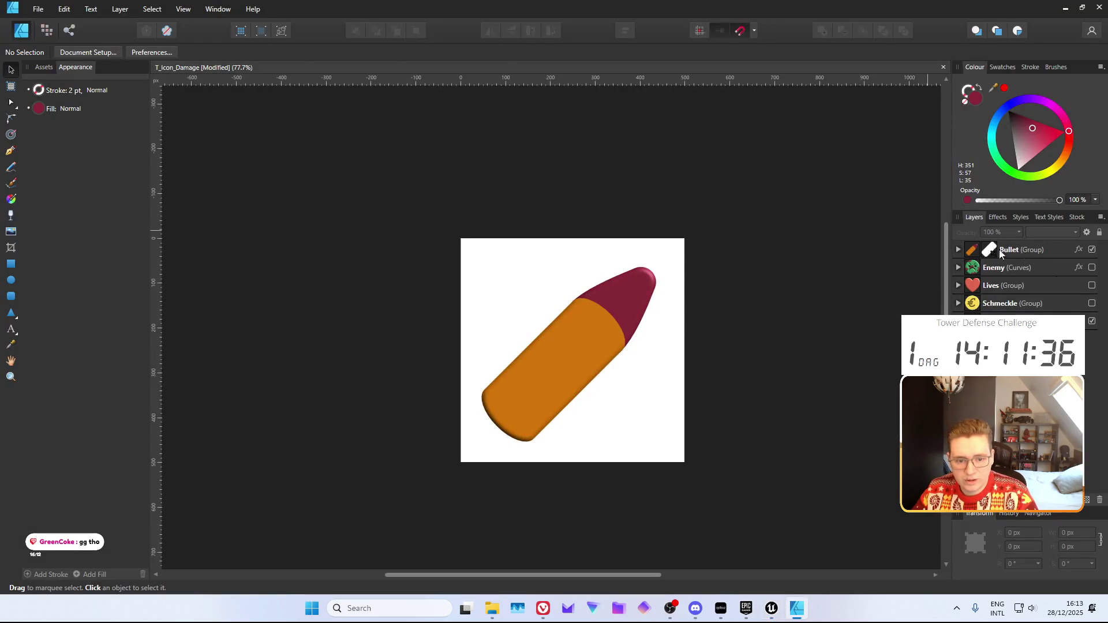
# Expand the Bullet group and select both the orange body and red tip curves
pyautogui.click(1011, 252)
pyautogui.click(958, 249)
pyautogui.click(1010, 286)
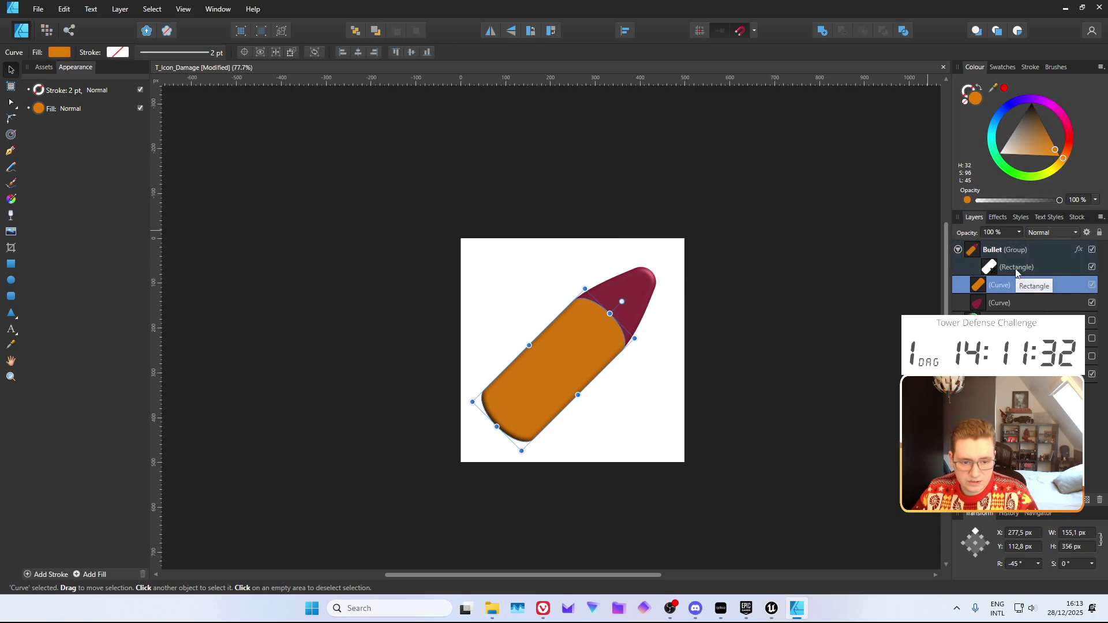
pyautogui.click(1015, 270)
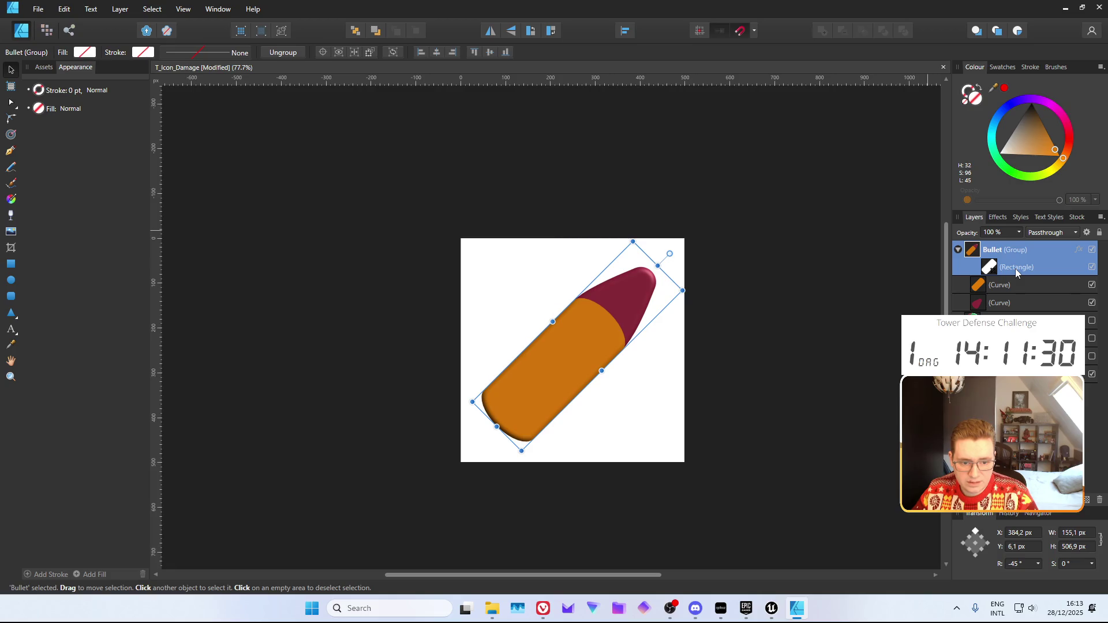
pyautogui.click(1011, 285)
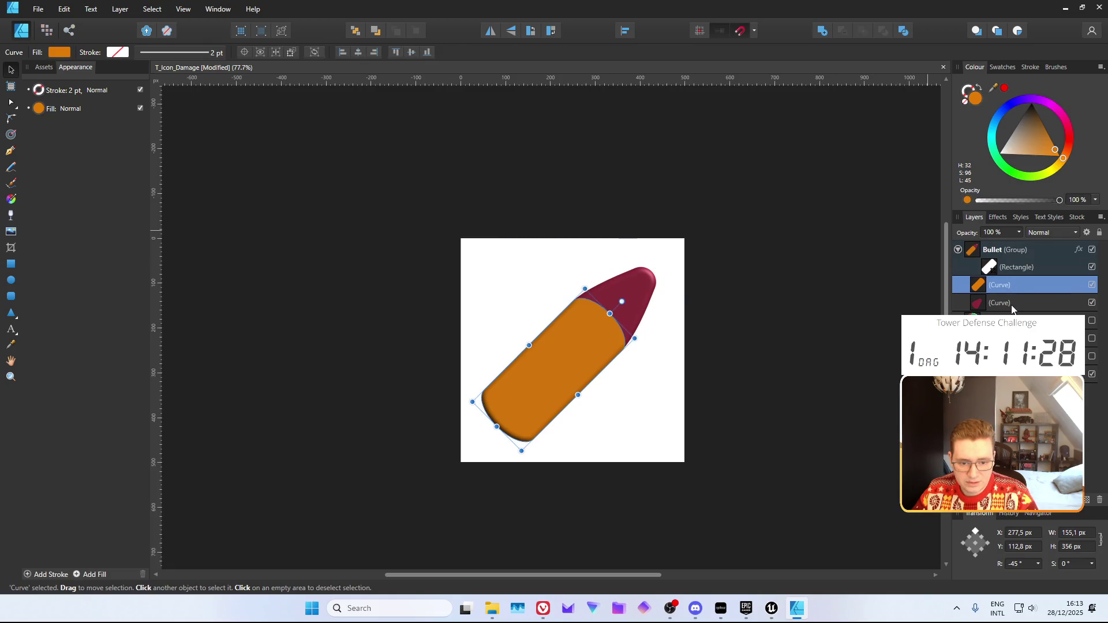
pyautogui.keyDown('shift'); pyautogui.click(1012, 303); pyautogui.keyUp('shift')
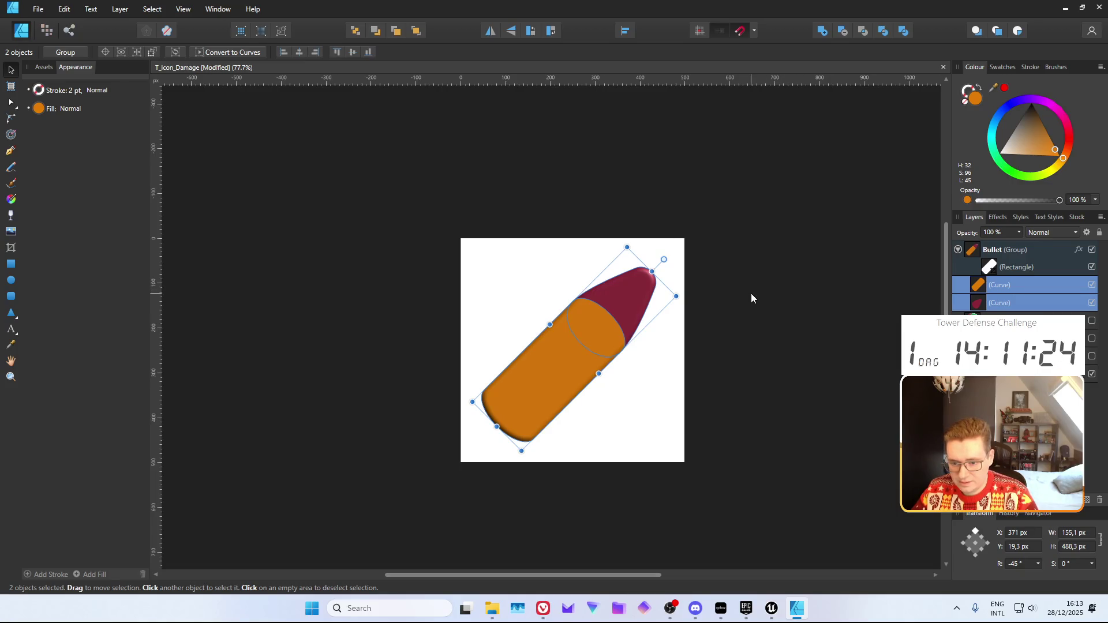
# Narrow the bullet copy to 111.9 × 352.2 px and shift it down and right
pyautogui.moveTo(676, 296)
pyautogui.mouseDown()
pyautogui.moveTo(594, 310)
pyautogui.moveTo(616, 310)
pyautogui.mouseUp()
pyautogui.moveTo(541, 358)
pyautogui.mouseDown()
pyautogui.moveTo(597, 378)
pyautogui.moveTo(603, 396)
pyautogui.moveTo(590, 378)
pyautogui.moveTo(564, 392)
pyautogui.moveTo(588, 381)
pyautogui.moveTo(593, 392)
pyautogui.mouseUp()
pyautogui.click(1022, 273)
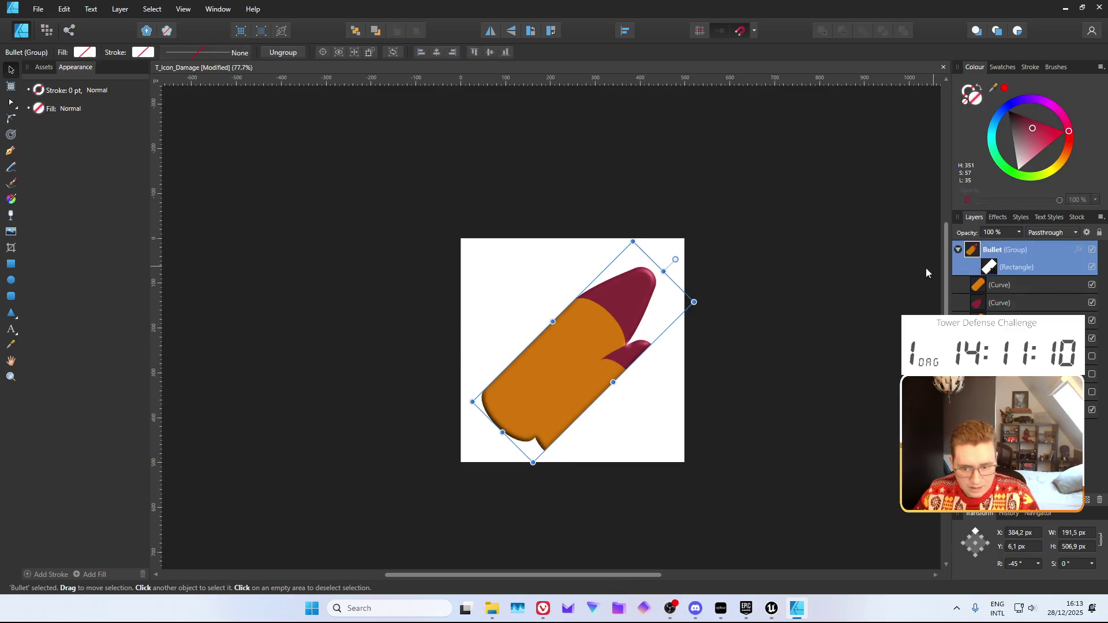
# Widen the icon's crop rectangle on all sides so the second bullet isn't clipped
pyautogui.click(11, 248)
pyautogui.moveTo(612, 382)
pyautogui.mouseDown()
pyautogui.moveTo(668, 430)
pyautogui.moveTo(642, 425)
pyautogui.mouseUp()
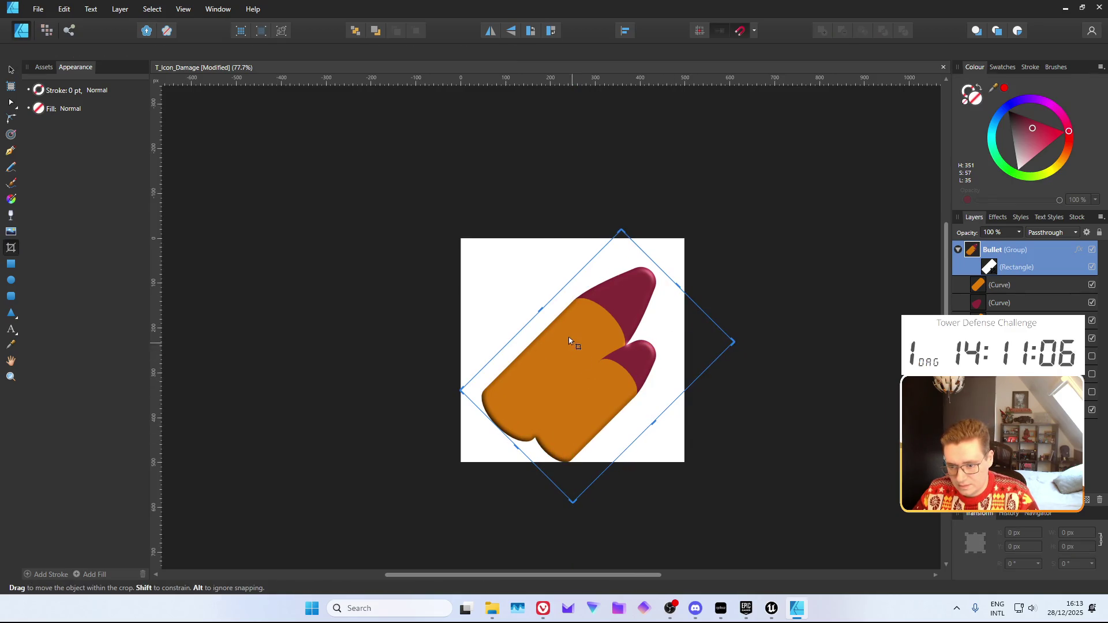
pyautogui.moveTo(539, 309); pyautogui.dragTo(493, 261)
pyautogui.moveTo(494, 421); pyautogui.dragTo(477, 431)
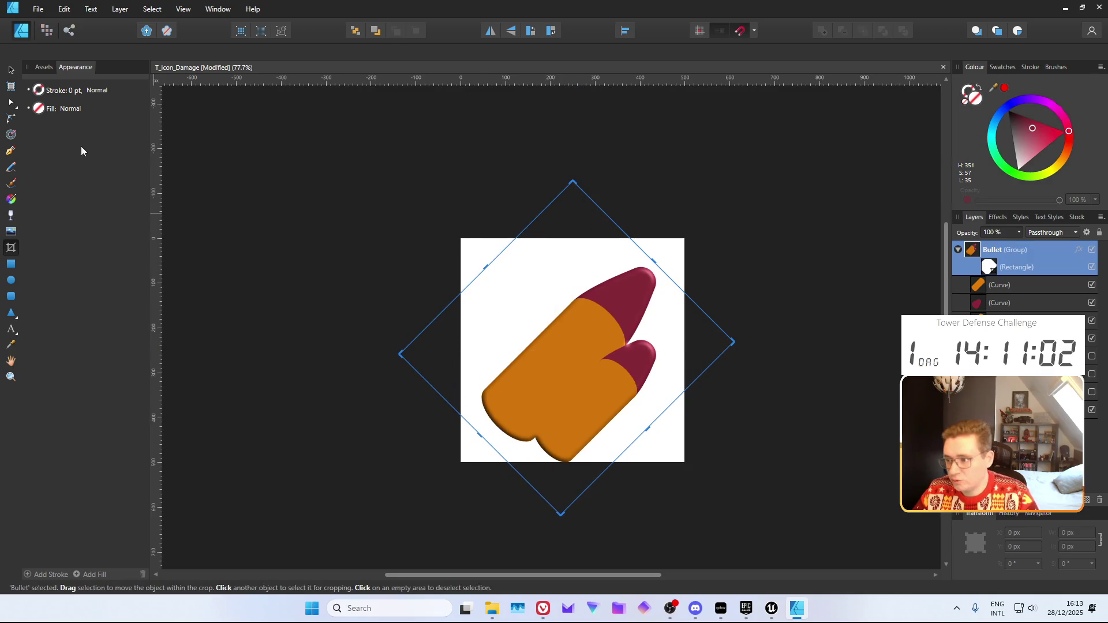
pyautogui.click(8, 70)
# Group the second bullet's orange body and red tip, then move it down-right
pyautogui.click(573, 348)
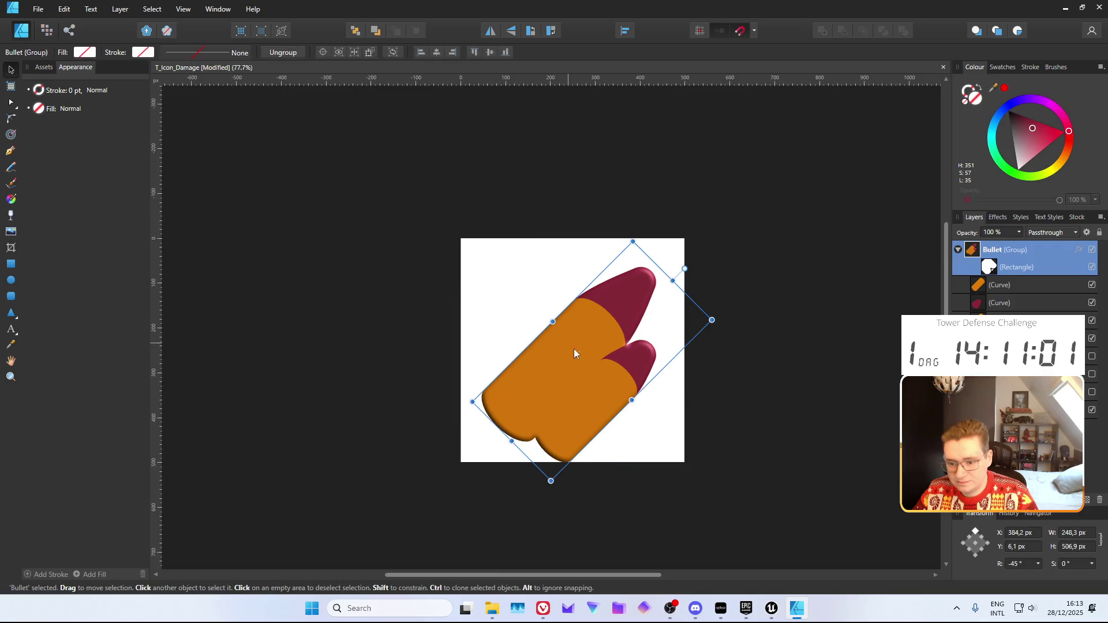
pyautogui.keyDown('shift'); pyautogui.click(1005, 303); pyautogui.keyUp('shift')
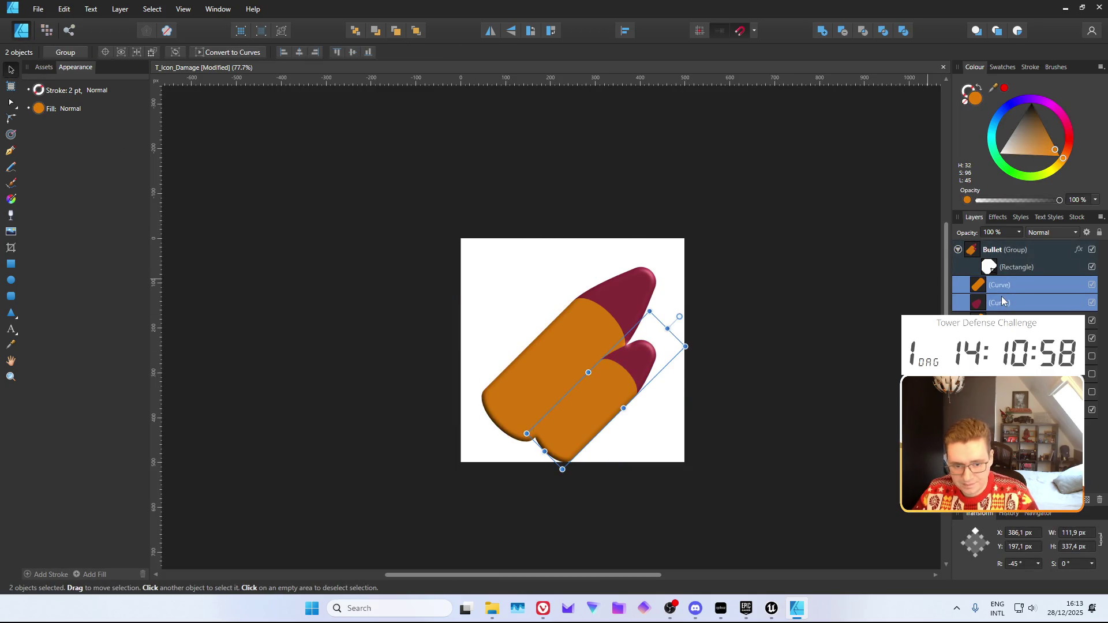
pyautogui.hotkey('ctrl', 'g')
pyautogui.moveTo(612, 392)
pyautogui.mouseDown()
pyautogui.moveTo(629, 404)
pyautogui.moveTo(583, 410)
pyautogui.moveTo(599, 410)
pyautogui.moveTo(598, 400)
pyautogui.mouseUp()
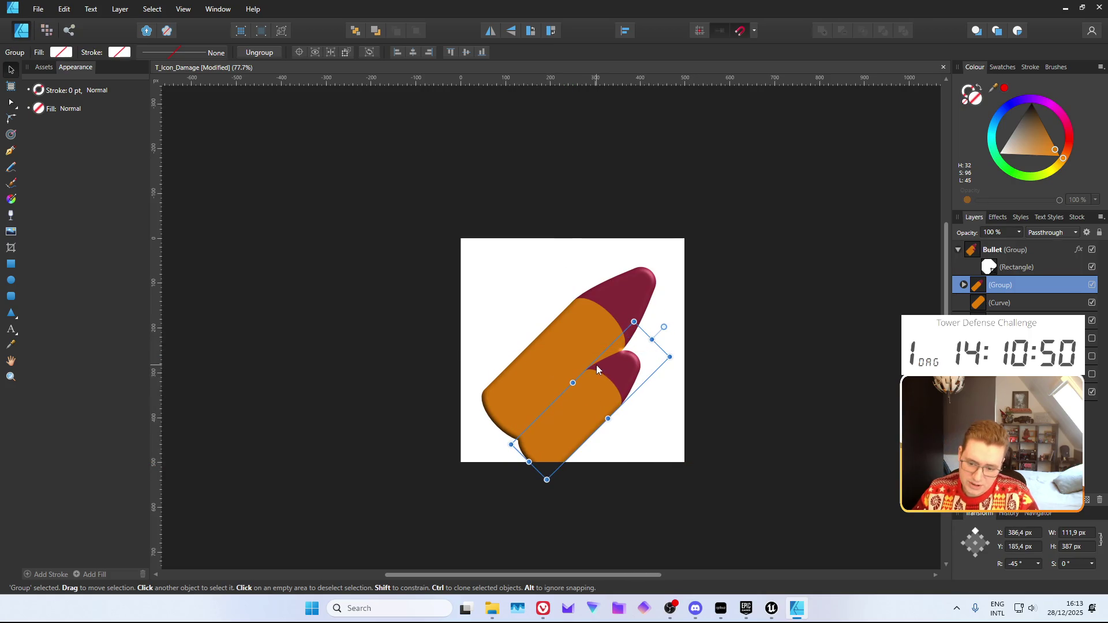
pyautogui.click(691, 386)
pyautogui.scroll(4, 606, 403)
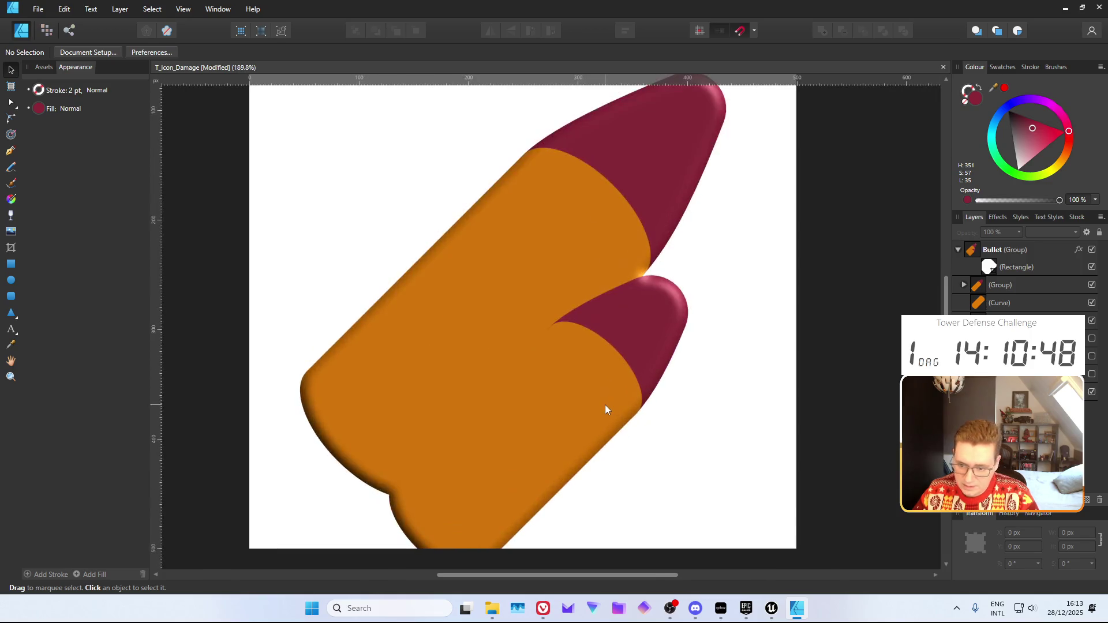
pyautogui.click(599, 403)
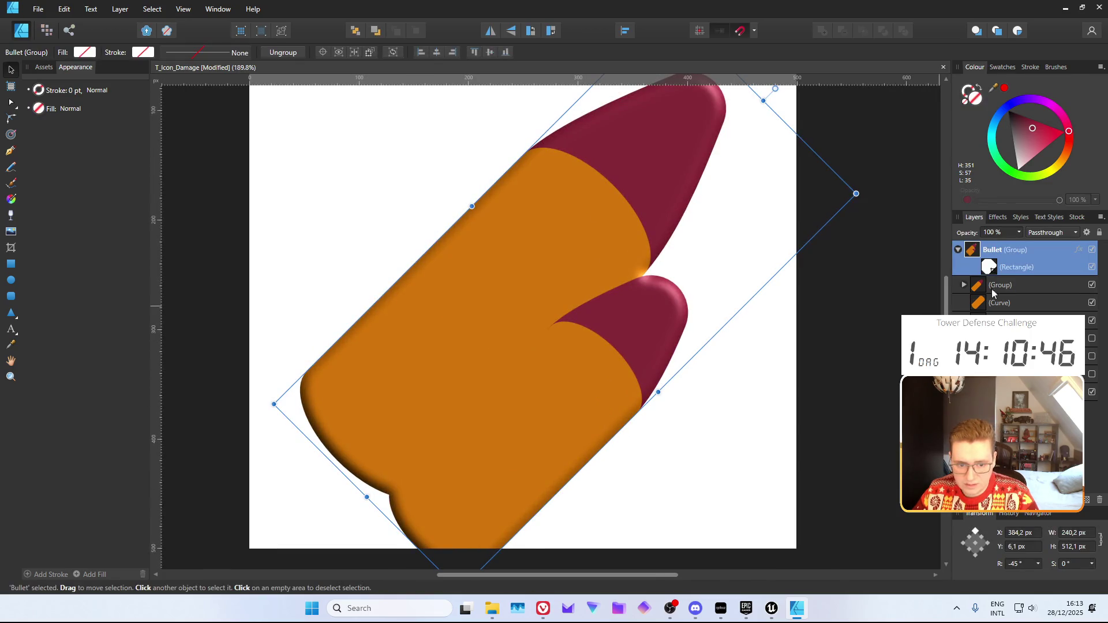
# Give the smaller bullet group an Outer Shadow with an enlarged radius
pyautogui.click(1002, 287)
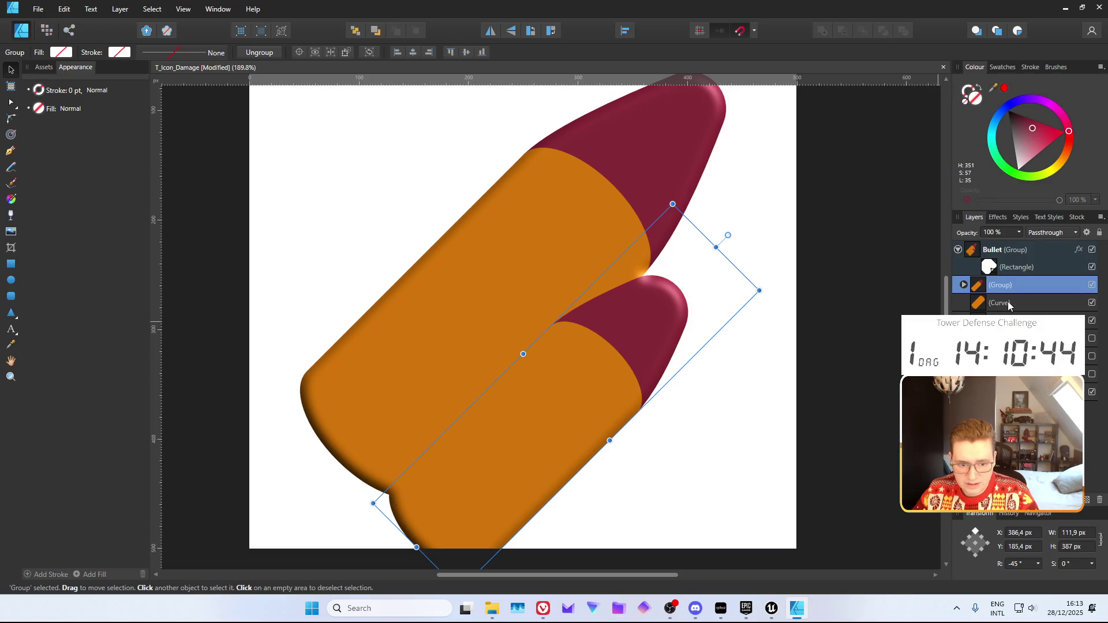
pyautogui.click(1002, 302)
pyautogui.hotkey('ctrl', 'g')
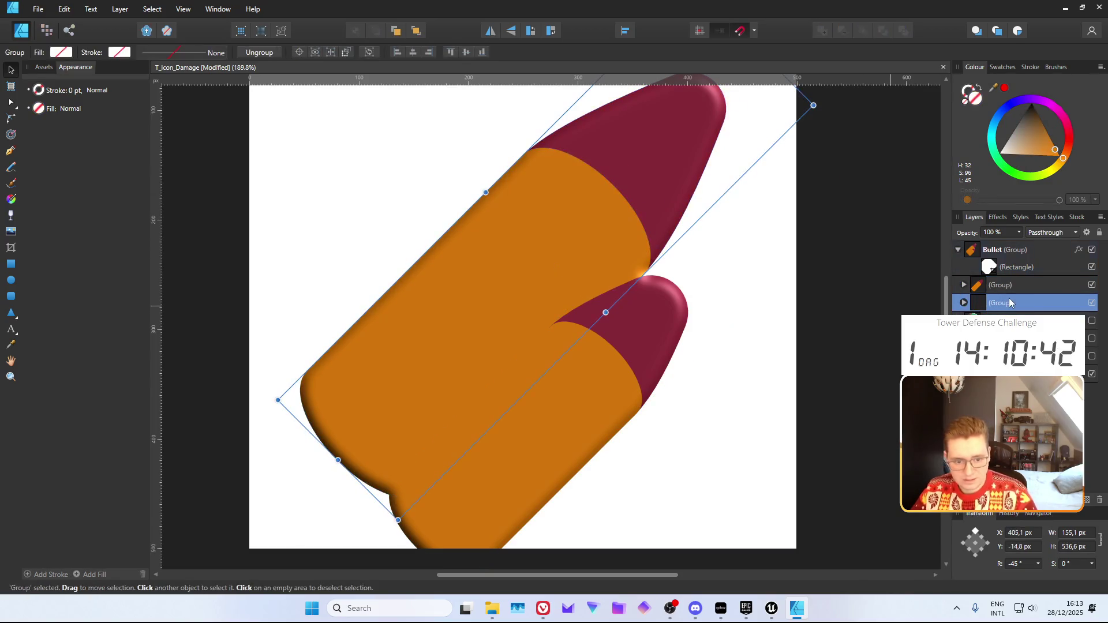
pyautogui.click(1004, 499)
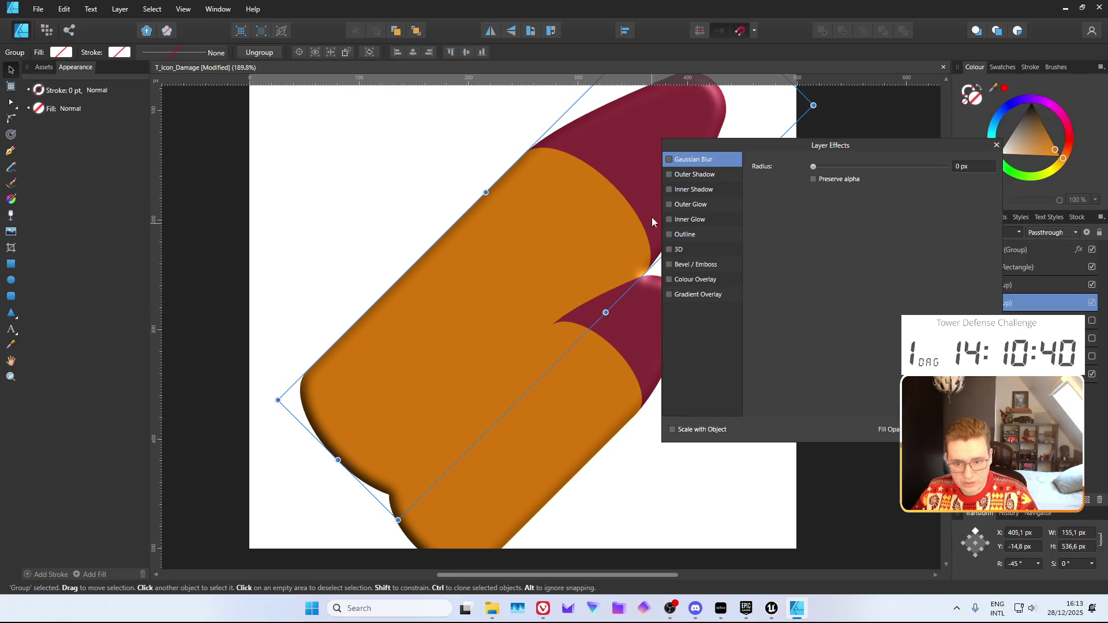
pyautogui.click(669, 175)
pyautogui.moveTo(815, 194); pyautogui.dragTo(874, 202)
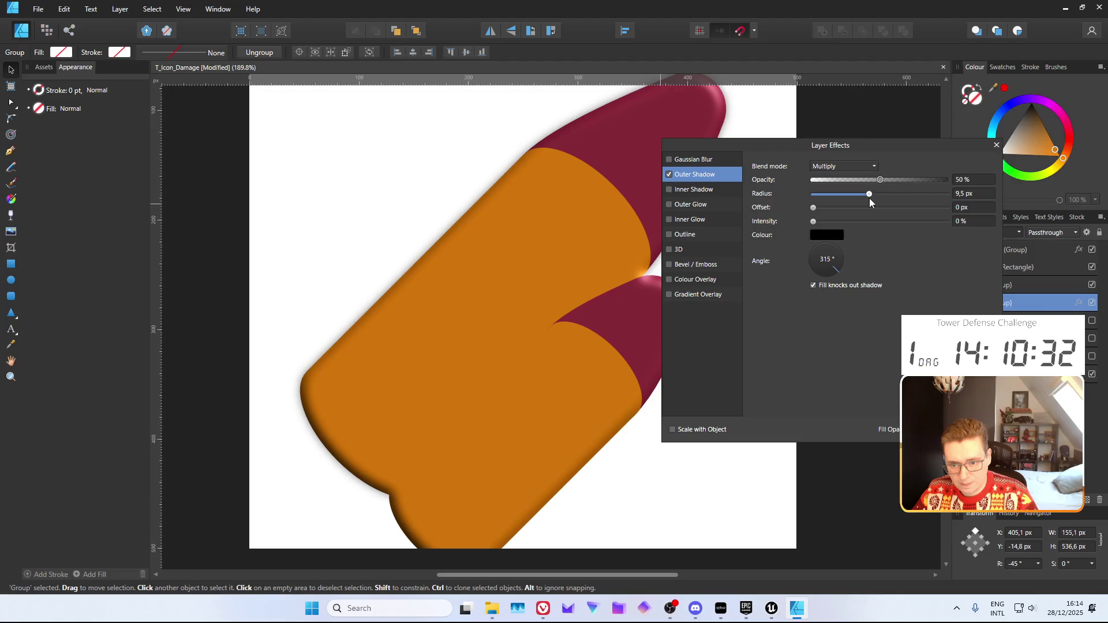
pyautogui.click(997, 145)
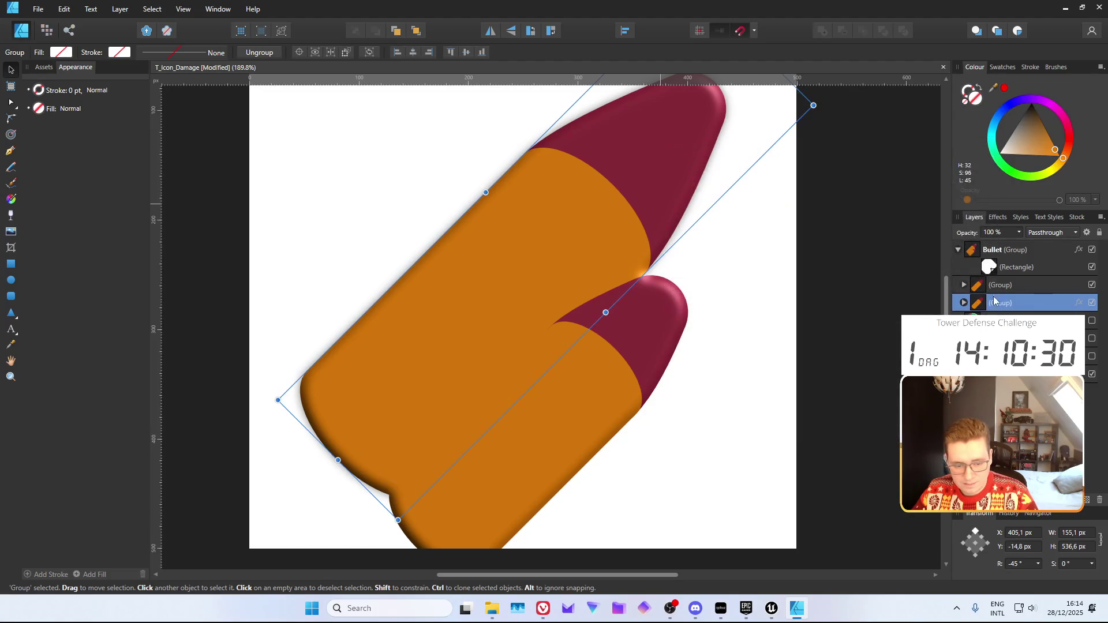
# Reorder the bullet groups inside Bullet so the smaller bullet sits behind the larger one
pyautogui.click(992, 287)
pyautogui.moveTo(998, 285); pyautogui.dragTo(993, 312)
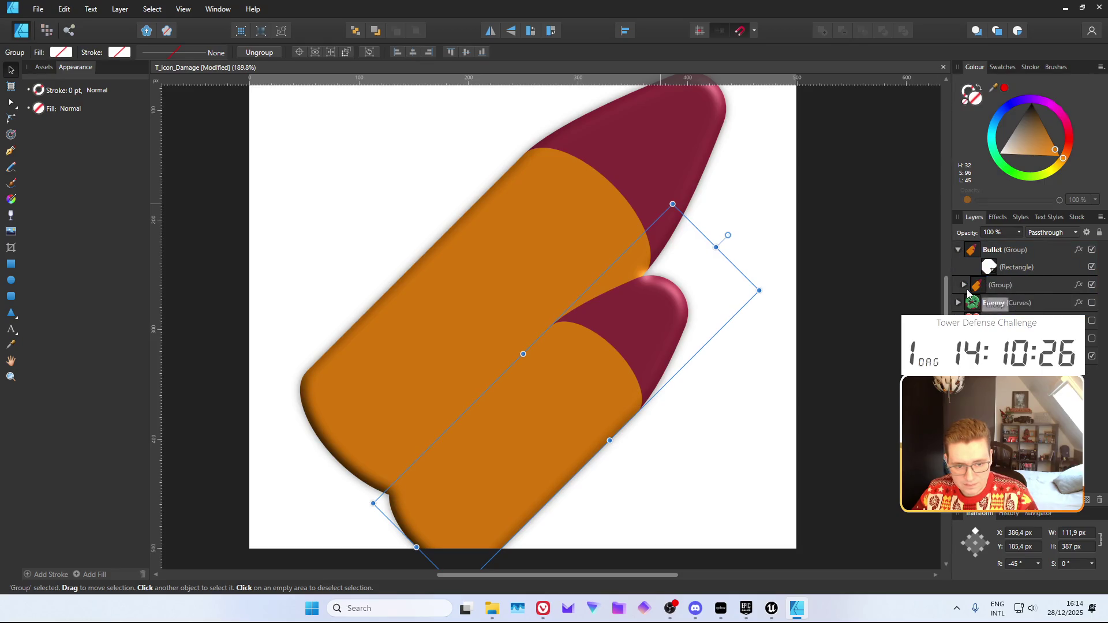
pyautogui.click(964, 285)
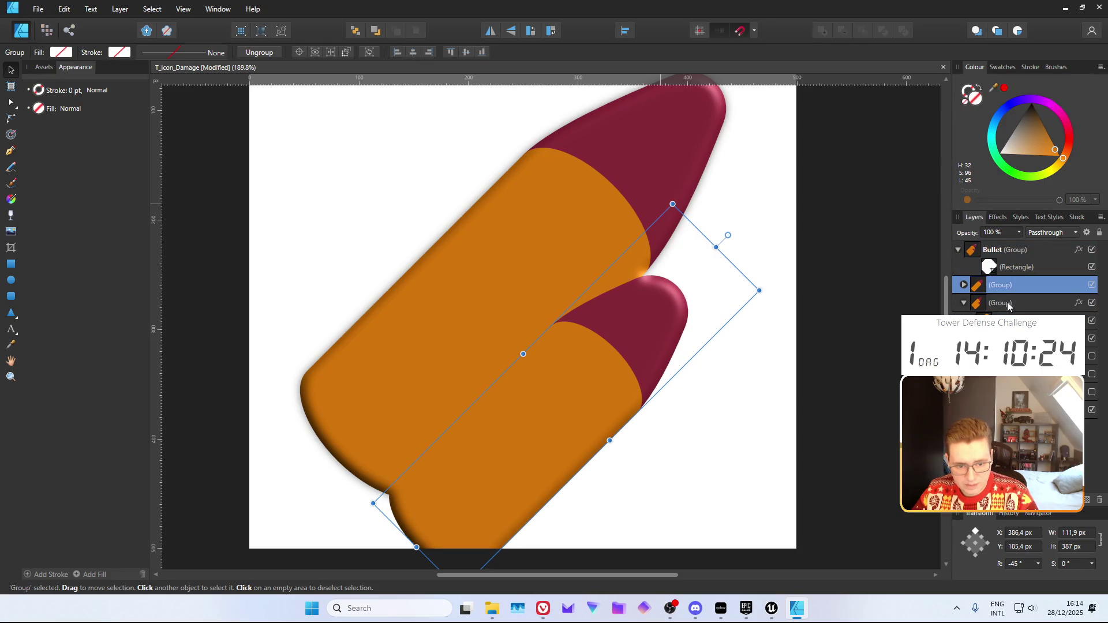
pyautogui.click(1009, 304)
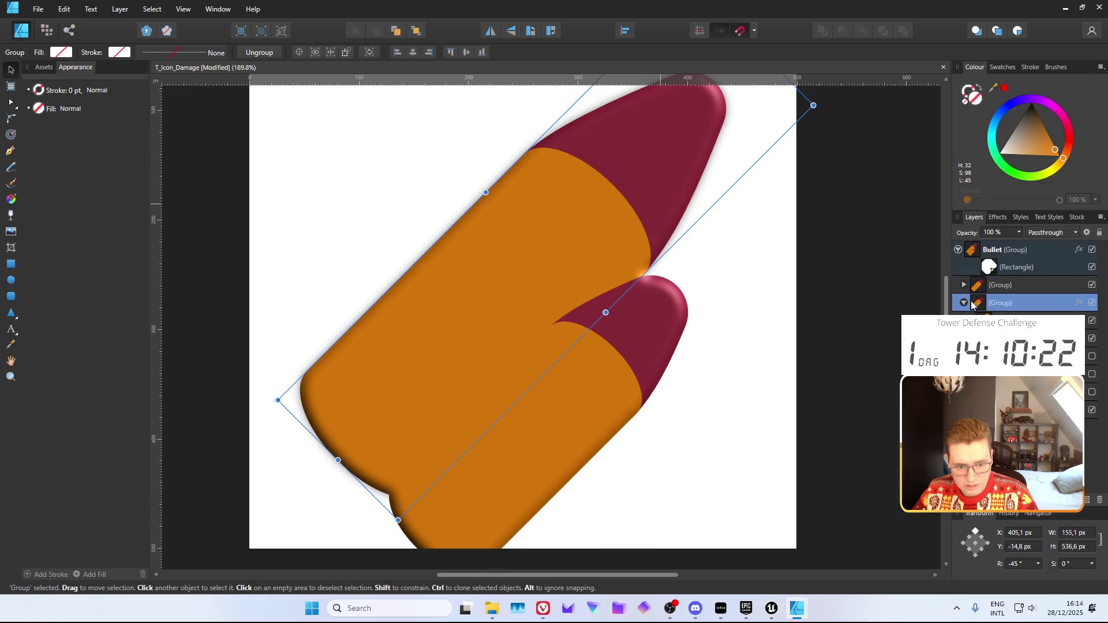
pyautogui.click(1020, 285)
pyautogui.click(964, 302)
pyautogui.hotkey('ctrl', '[')
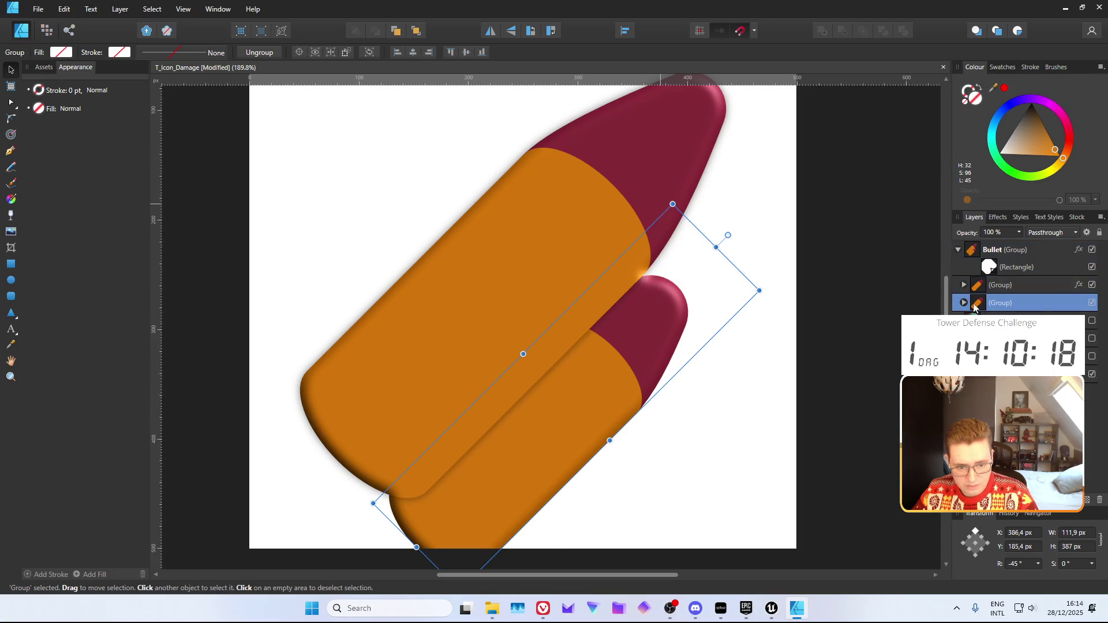
pyautogui.click(880, 300)
pyautogui.scroll(-3, 769, 328)
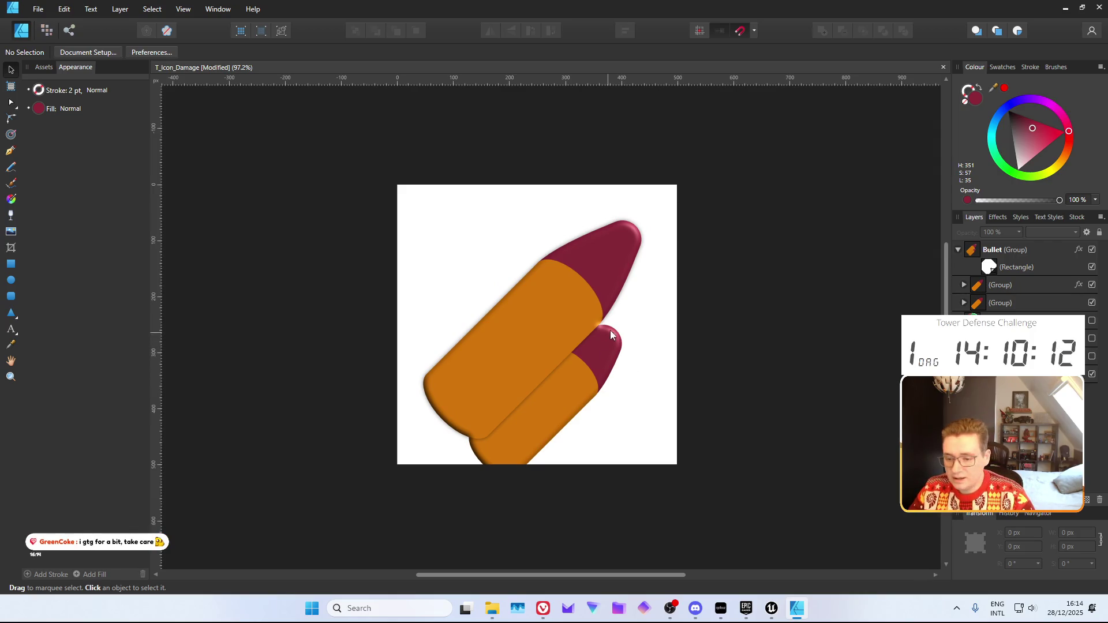
pyautogui.click(1006, 306)
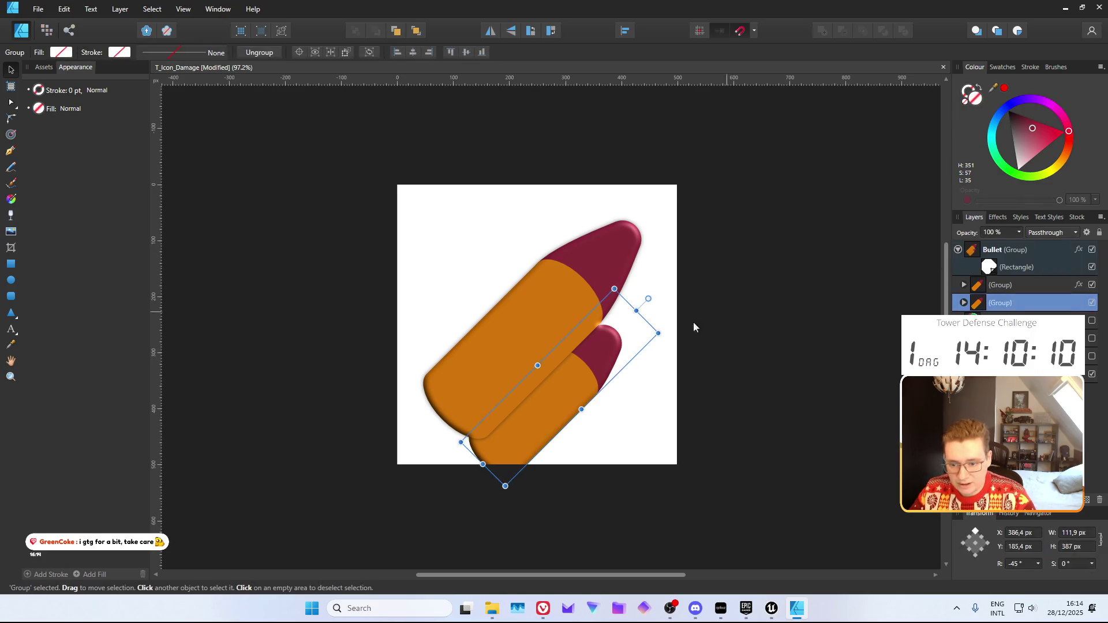
# Add a third bullet at the icon's upper left
pyautogui.moveTo(585, 372)
pyautogui.mouseDown()
pyautogui.moveTo(577, 395)
pyautogui.moveTo(563, 385)
pyautogui.moveTo(642, 378)
pyautogui.moveTo(619, 343)
pyautogui.moveTo(622, 354)
pyautogui.moveTo(516, 279)
pyautogui.moveTo(524, 265)
pyautogui.mouseUp()
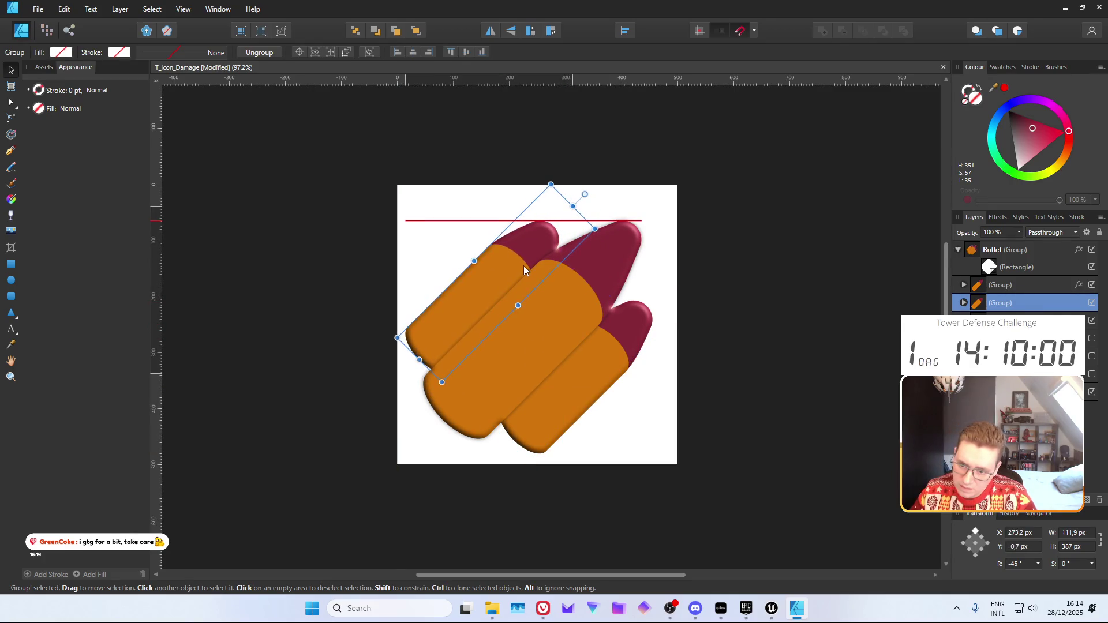
pyautogui.click(807, 280)
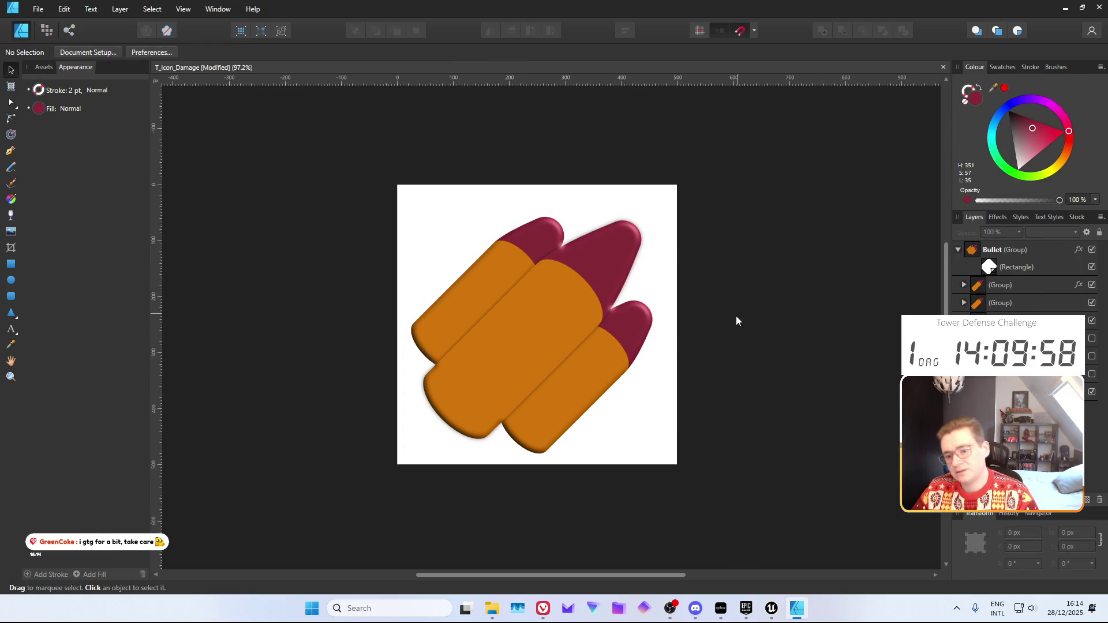
pyautogui.hscroll(1, 721, 326)
pyautogui.scroll(-2, 681, 316)
pyautogui.hscroll(1, 676, 322)
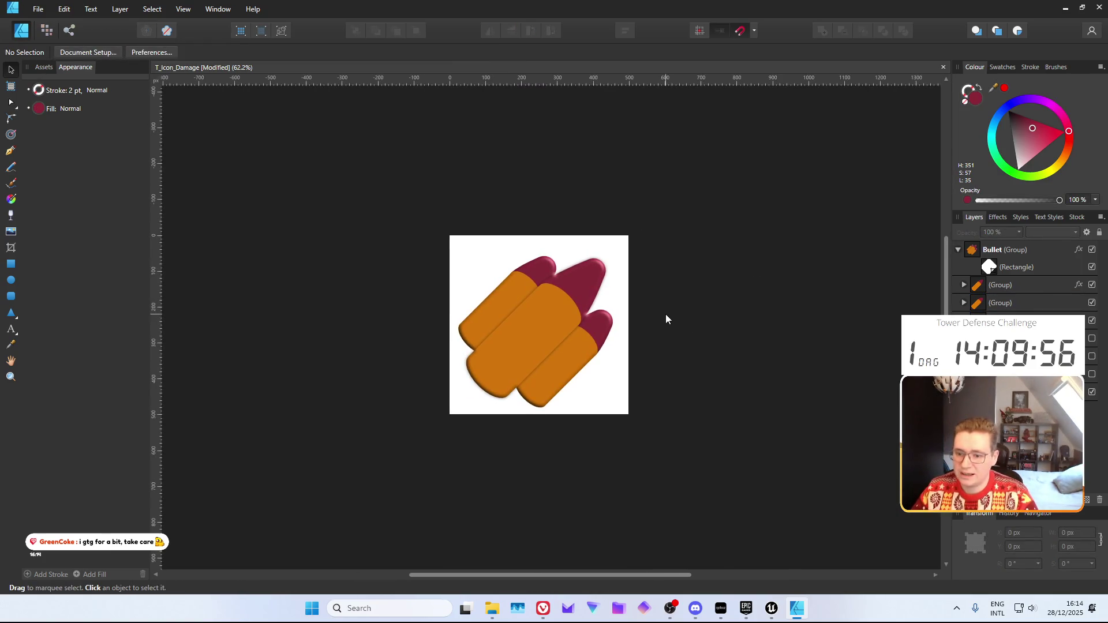
# Export the Bullet group and white background as PNG, Selection Only, overwriting T_Icon_Damage
pyautogui.click(1003, 255)
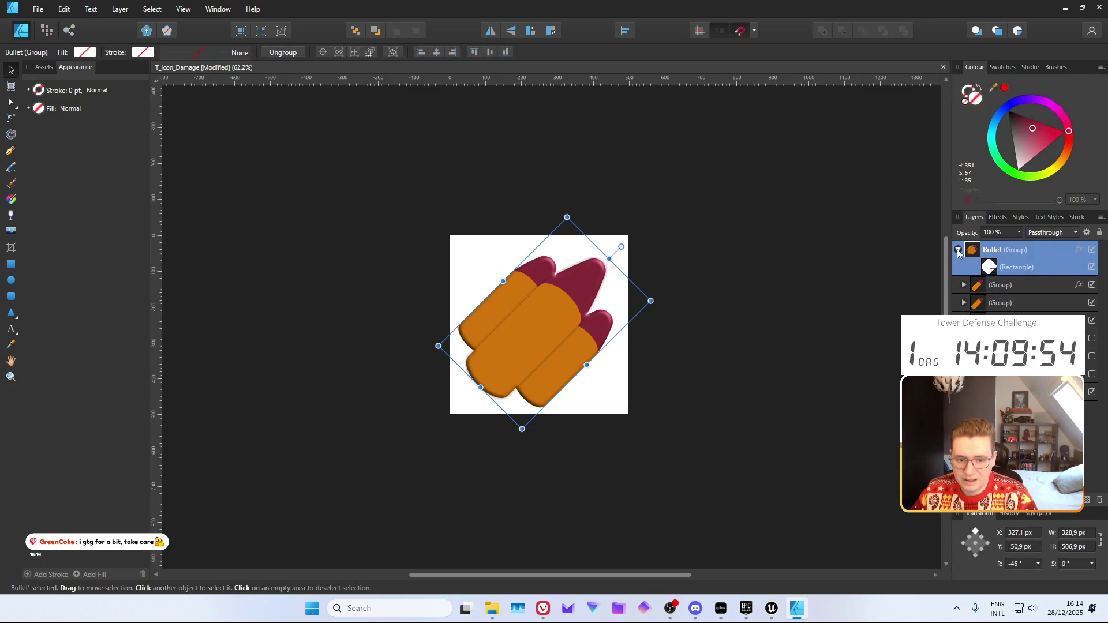
pyautogui.click(958, 249)
pyautogui.keyDown('ctrl'); pyautogui.click(1015, 321); pyautogui.keyUp('ctrl')
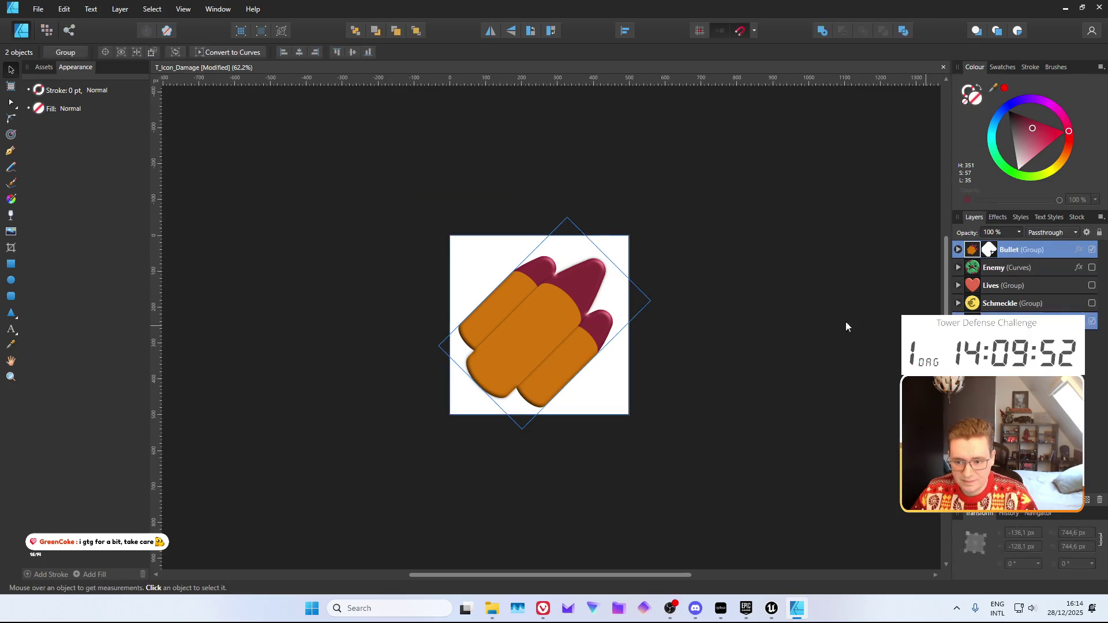
pyautogui.hotkey('ctrl', 'alt', 'shift', 'w')
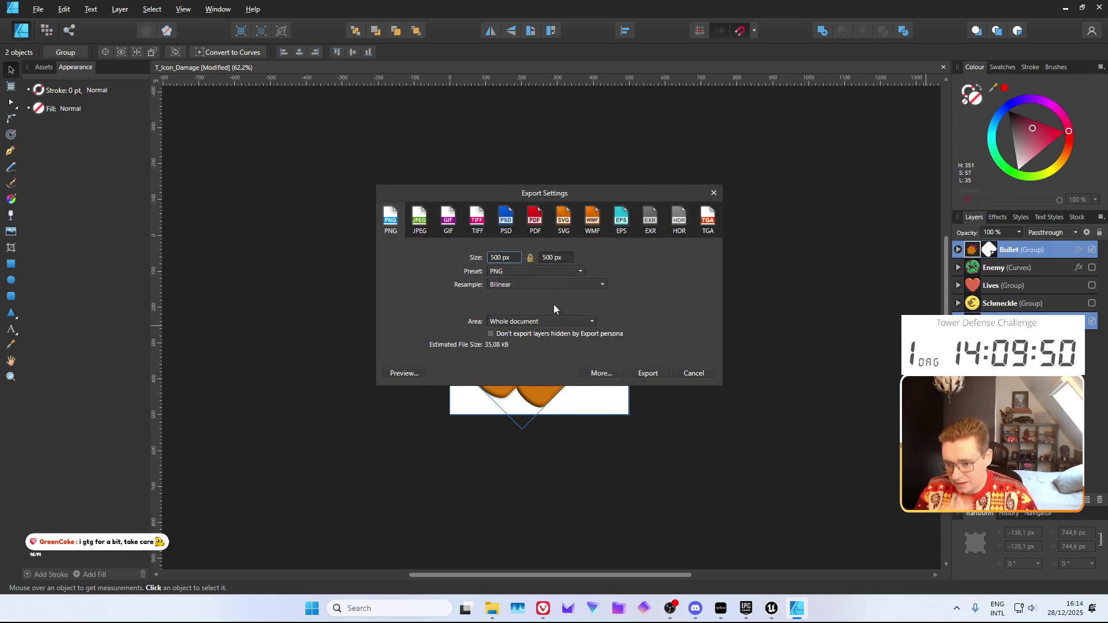
pyautogui.click(541, 321)
pyautogui.click(543, 341)
pyautogui.click(647, 373)
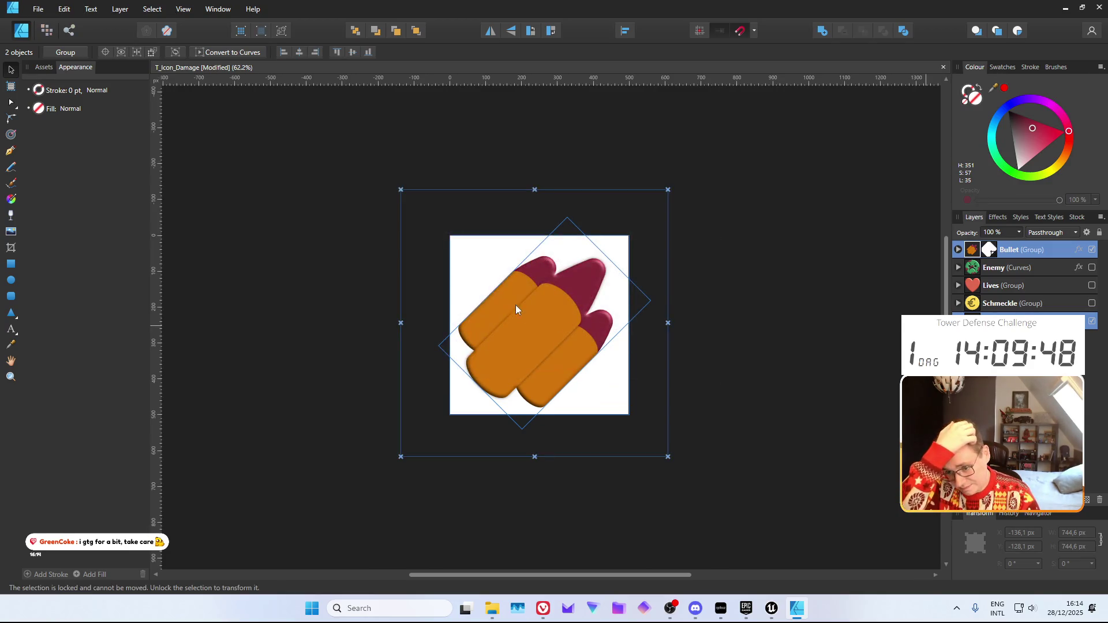
pyautogui.click(591, 347)
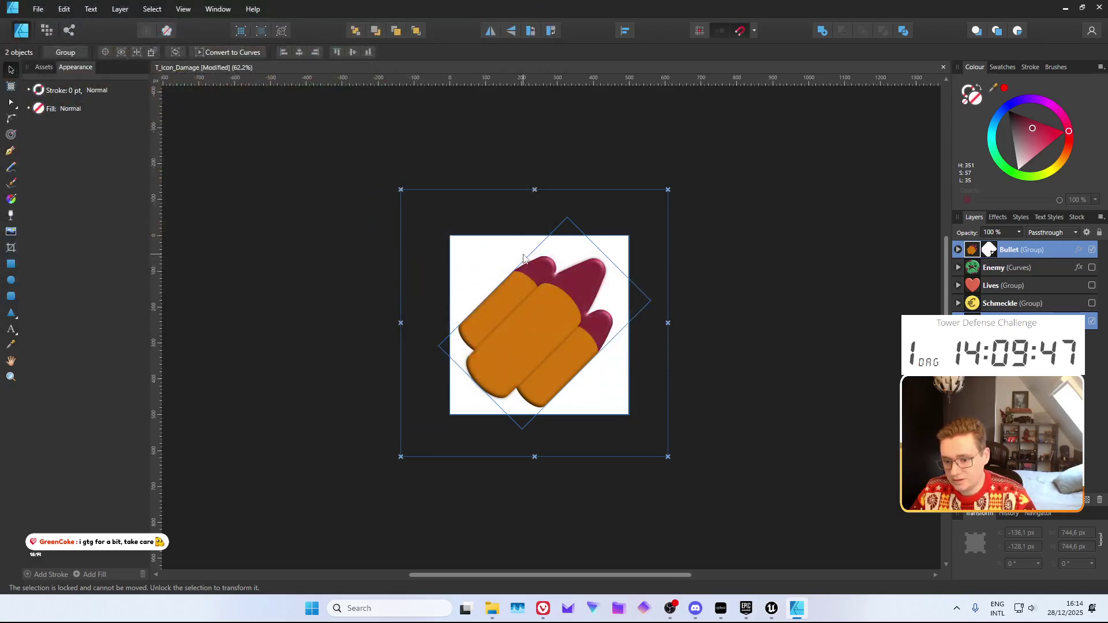
# In Unreal Engine's Content Drawer, bring up the actions for the T_Icon_Damage texture
pyautogui.click(772, 608)
pyautogui.hotkey('ctrl', 'space')
pyautogui.rightClick(134, 462)
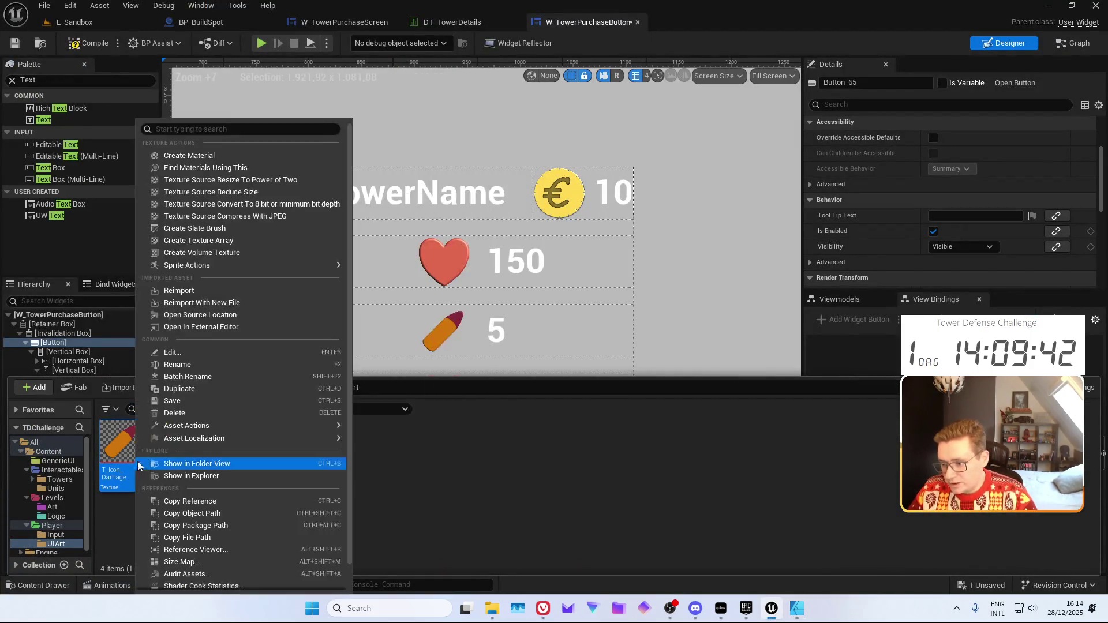
# Reimport T_Icon_Damage, close the Content Drawer and return to the Affinity Designer document
pyautogui.click(206, 292)
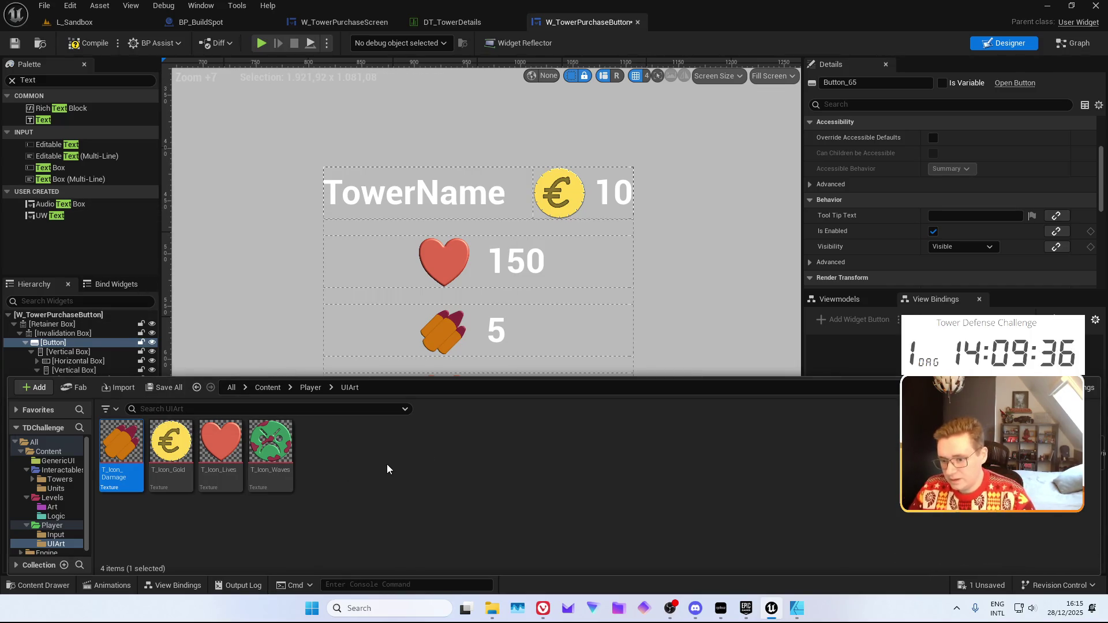
pyautogui.hotkey('ctrl', 'space')
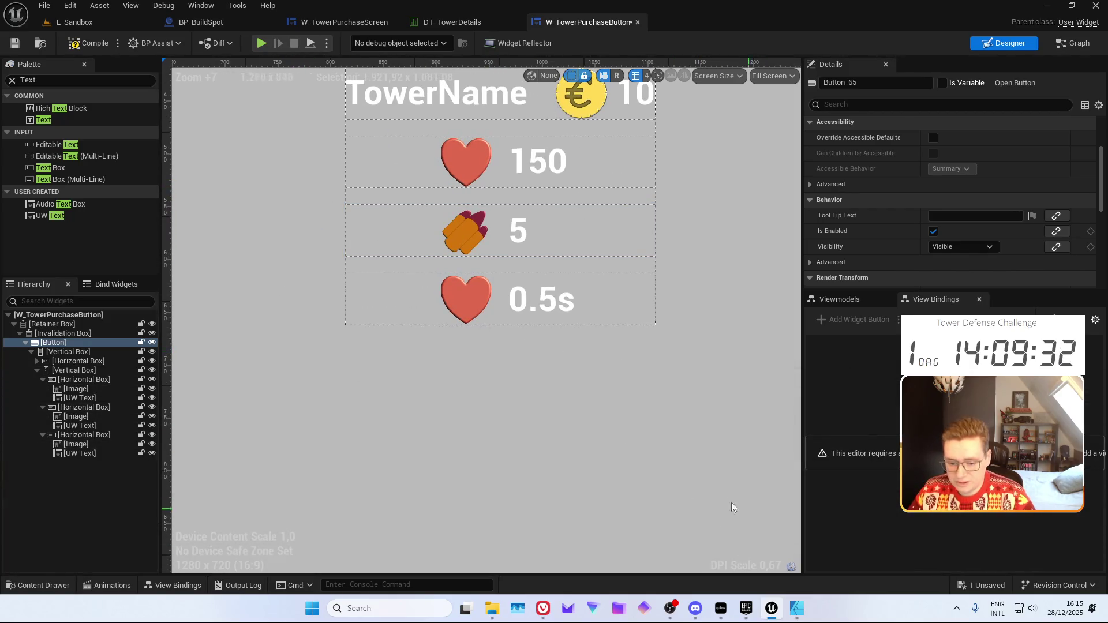
pyautogui.click(796, 608)
pyautogui.click(814, 234)
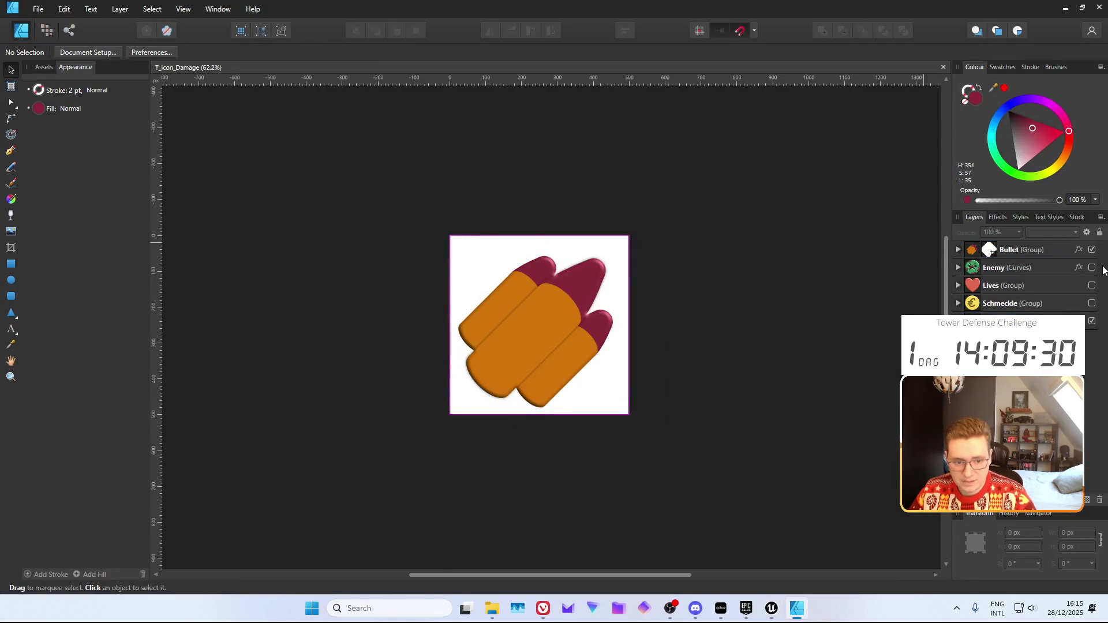
# Hide the Bullet artwork and draw a donut with an enlarged hole in the page centre
pyautogui.click(1092, 249)
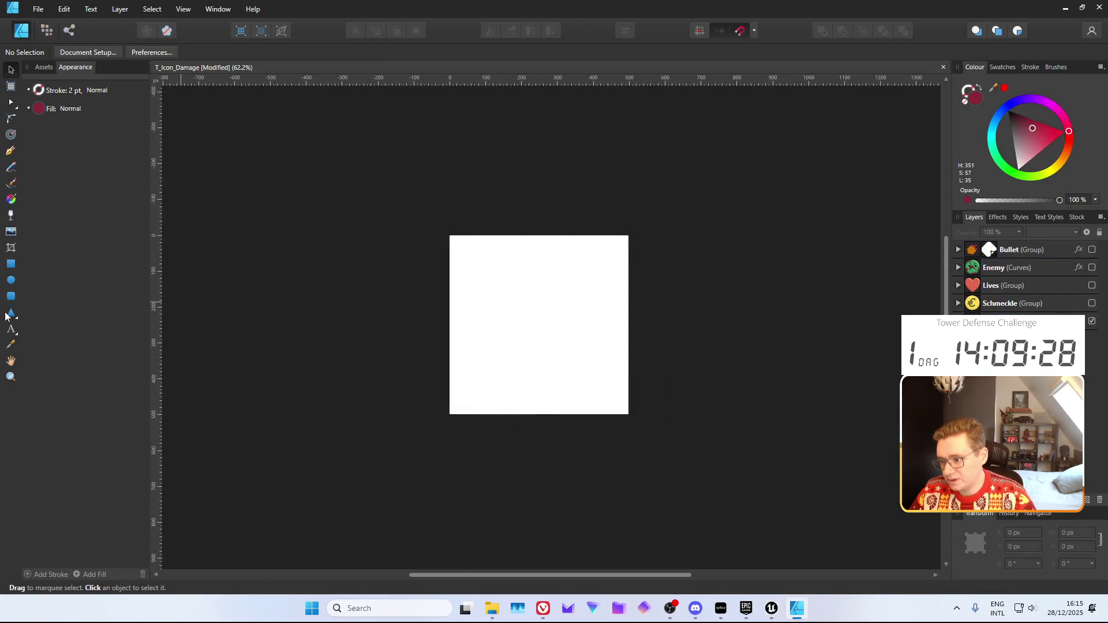
pyautogui.click(5, 315)
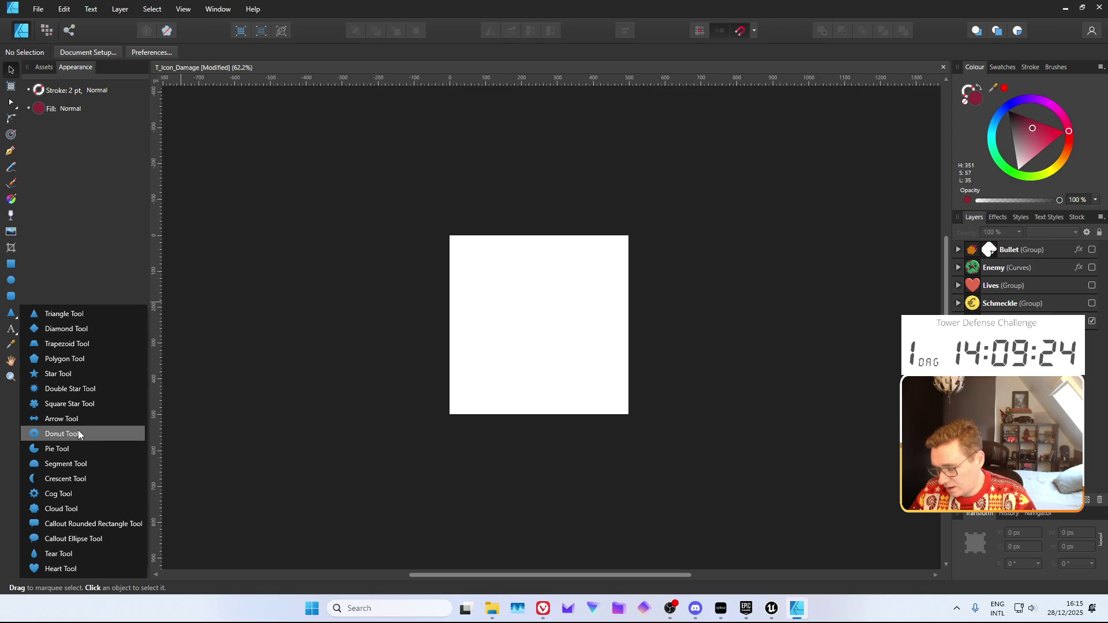
pyautogui.click(77, 434)
pyautogui.moveTo(485, 264); pyautogui.dragTo(601, 375)
pyautogui.moveTo(522, 342); pyautogui.dragTo(511, 354)
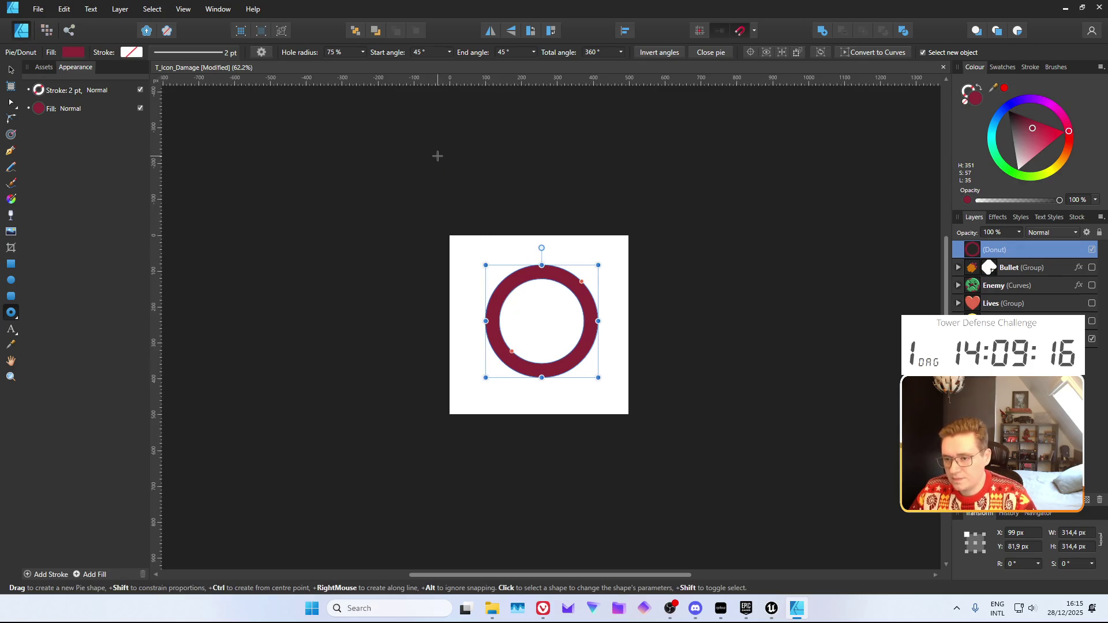
# Set the donut's start angle to 90° and end angle to 0°, leaving the gap at upper right
pyautogui.click(428, 53)
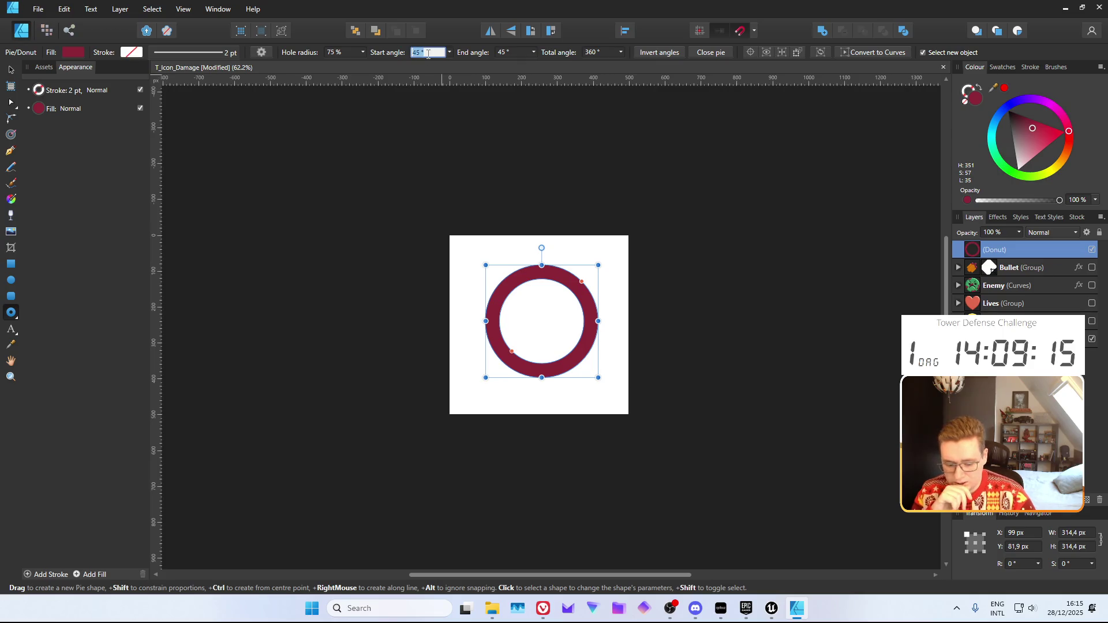
pyautogui.write('0')
pyautogui.press('Return')
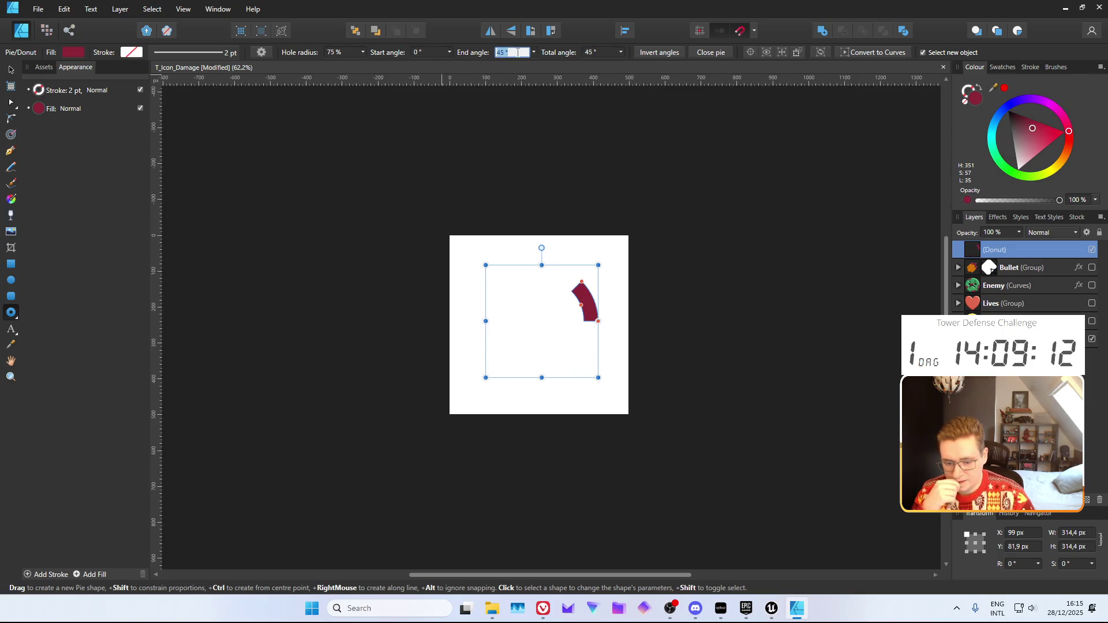
pyautogui.write('70')
pyautogui.press('Return')
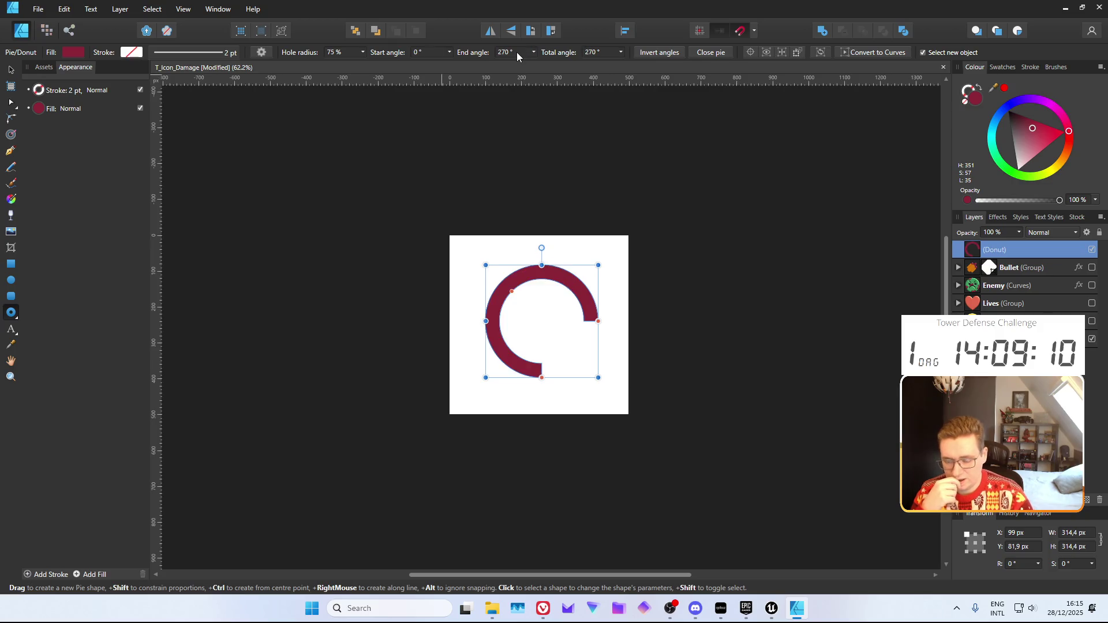
pyautogui.moveTo(541, 247)
pyautogui.mouseDown()
pyautogui.moveTo(469, 250)
pyautogui.moveTo(430, 293)
pyautogui.moveTo(428, 321)
pyautogui.mouseUp()
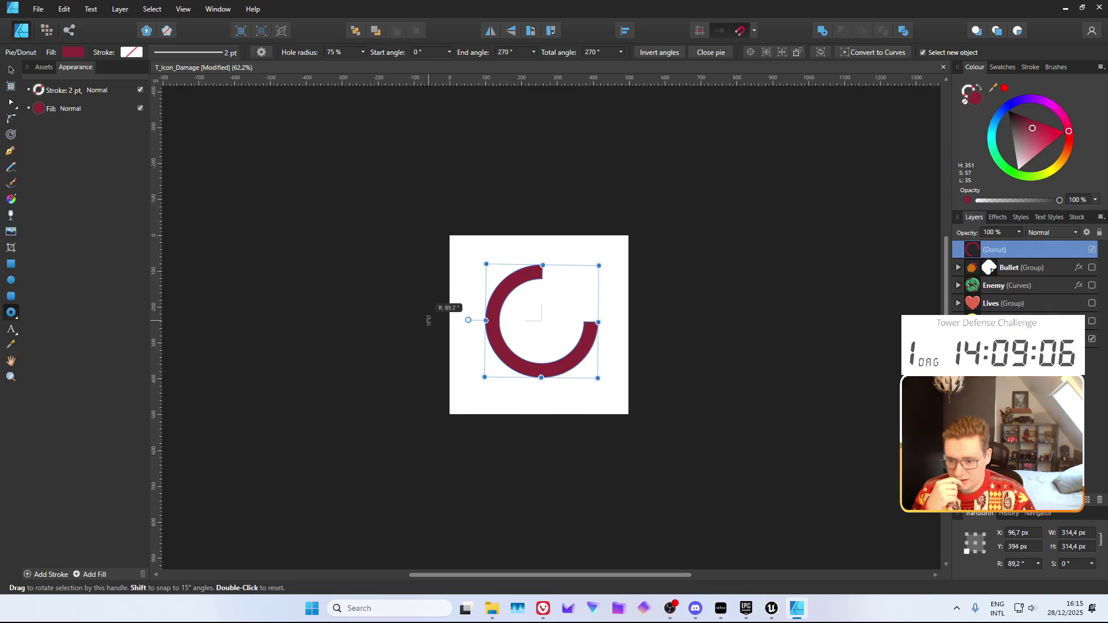
pyautogui.hotkey('ctrl', 'z')
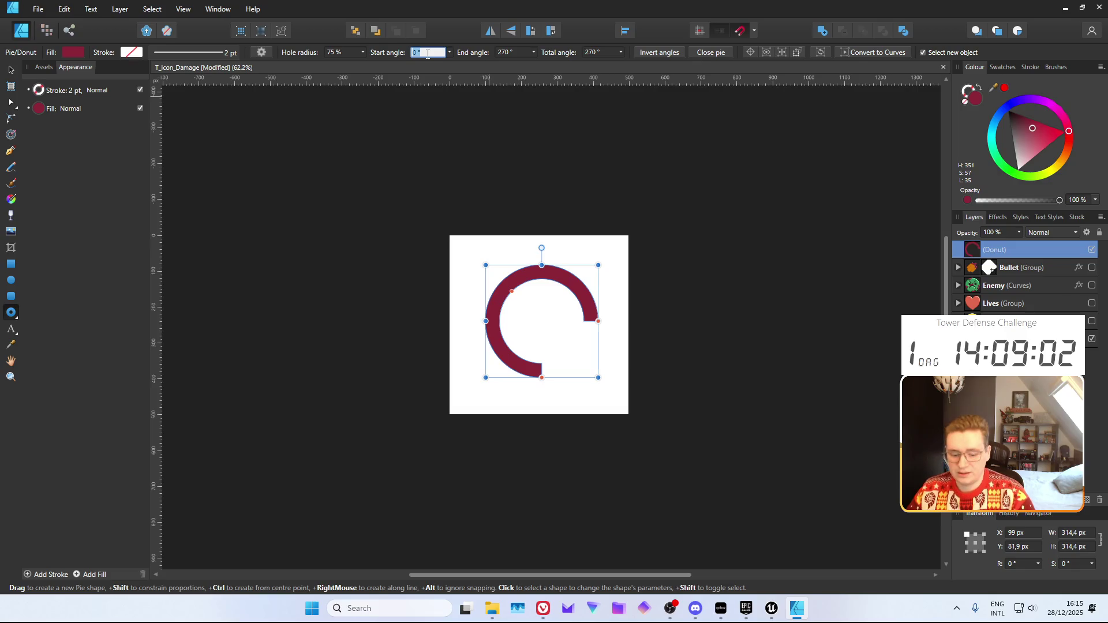
pyautogui.write('90')
pyautogui.press('Return')
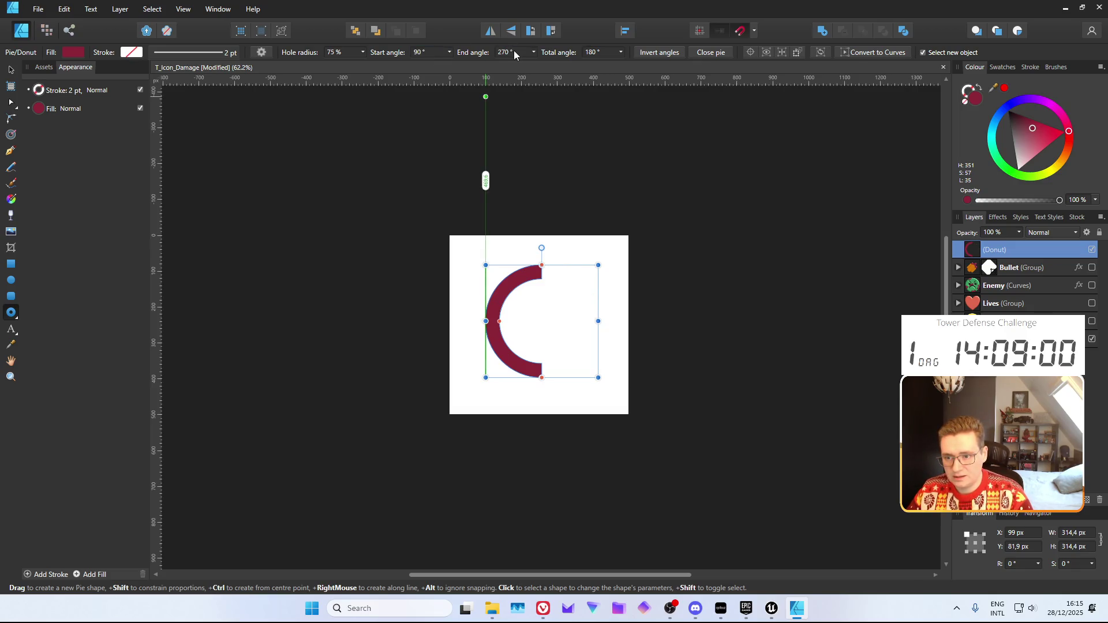
pyautogui.click(514, 51)
pyautogui.write('0')
pyautogui.press('Return')
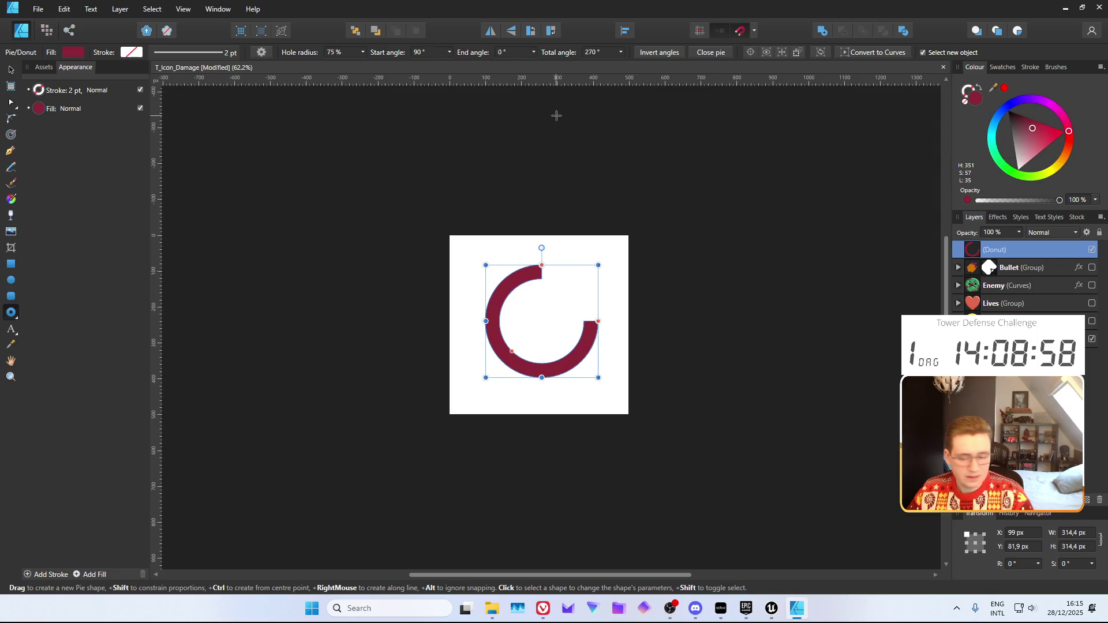
pyautogui.click(676, 237)
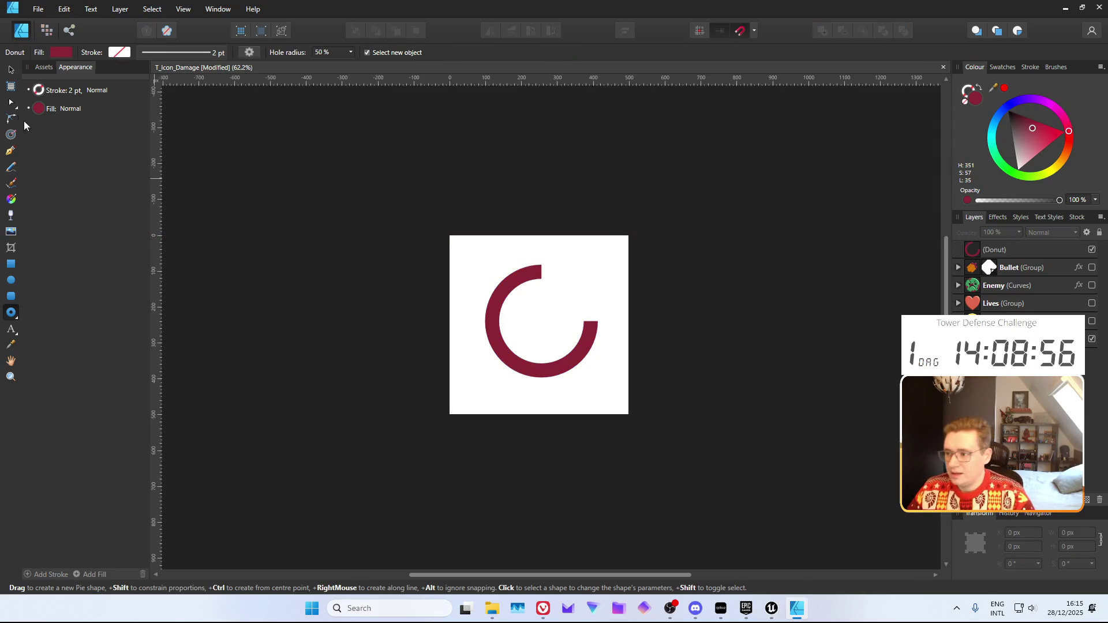
# Thicken the crimson ring by shrinking its hole radius to 63%
pyautogui.click(12, 71)
pyautogui.scroll(3, 569, 292)
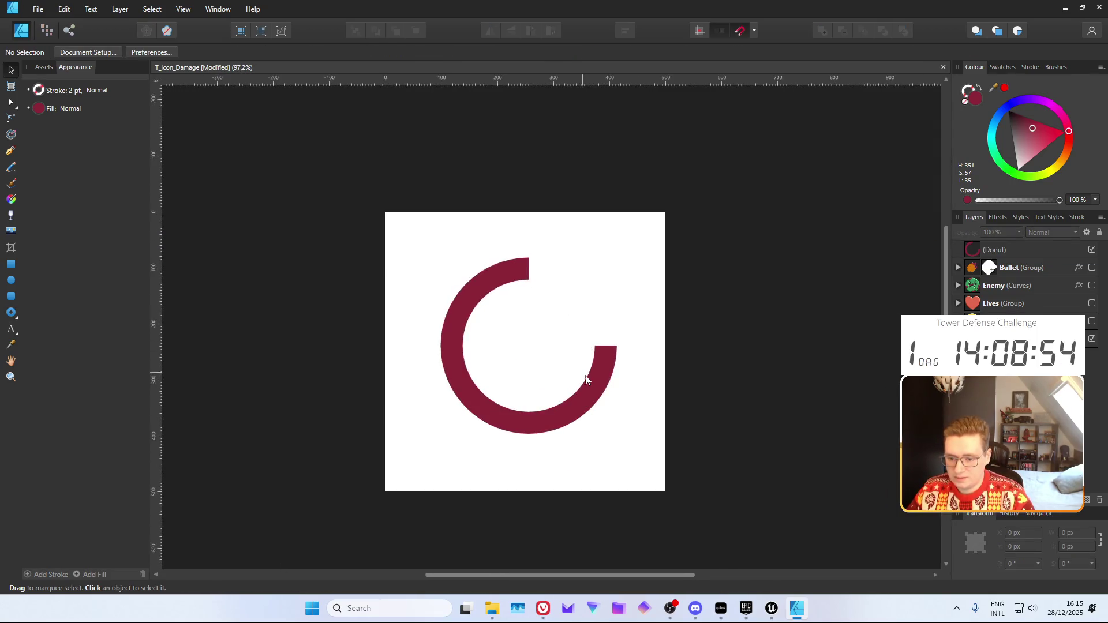
pyautogui.click(587, 377)
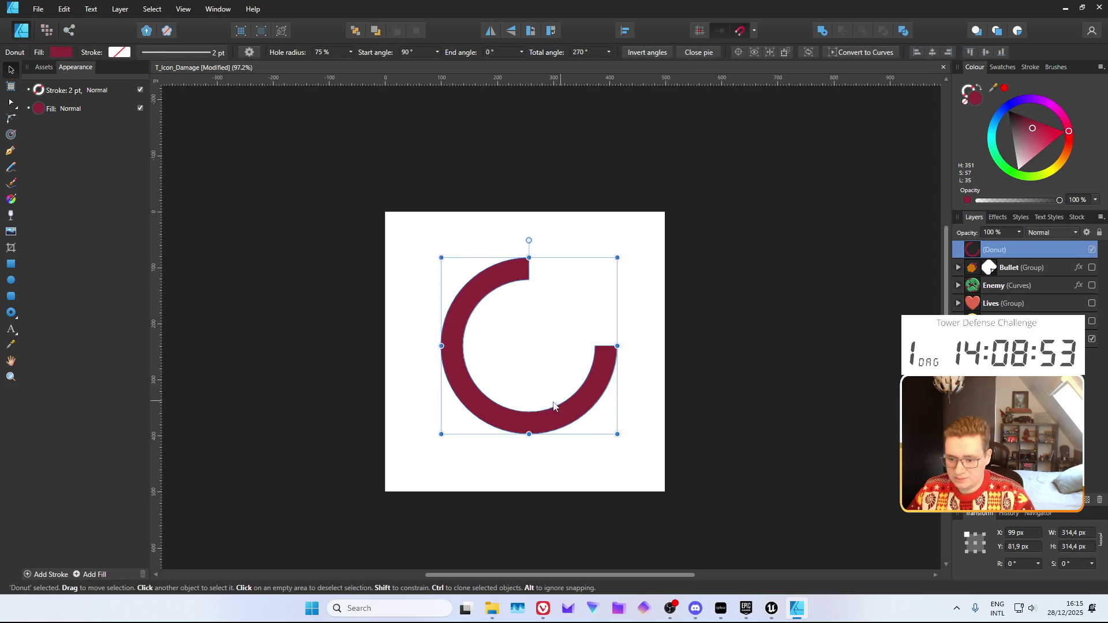
pyautogui.click(10, 312)
pyautogui.moveTo(483, 393); pyautogui.dragTo(490, 385)
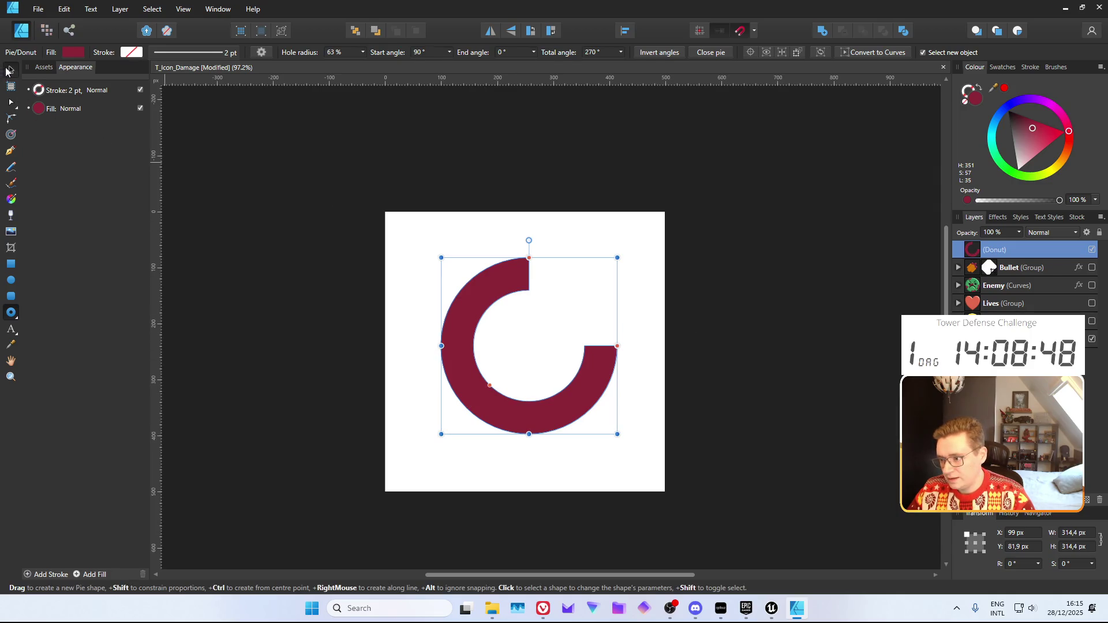
pyautogui.click(9, 71)
# Draw a triangle and move it onto the ring's open end as an arrowhead
pyautogui.click(15, 315)
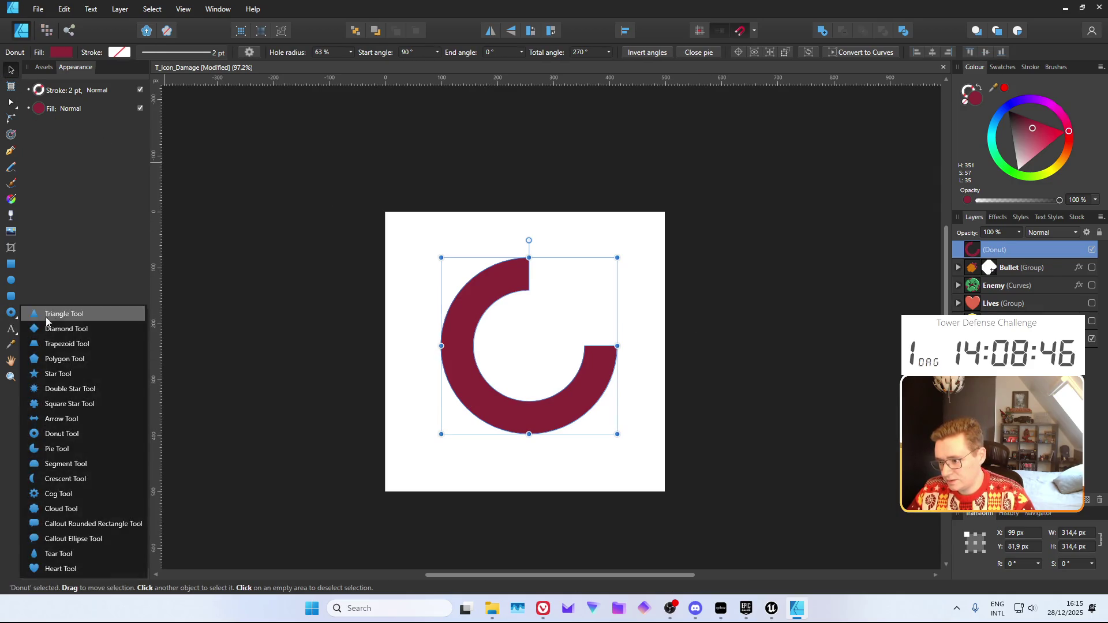
pyautogui.click(43, 316)
pyautogui.scroll(2, 570, 307)
pyautogui.moveTo(536, 284); pyautogui.dragTo(650, 393)
pyautogui.press('v')
pyautogui.moveTo(594, 353)
pyautogui.mouseDown()
pyautogui.moveTo(574, 314)
pyautogui.moveTo(591, 323)
pyautogui.mouseUp()
pyautogui.click(894, 253)
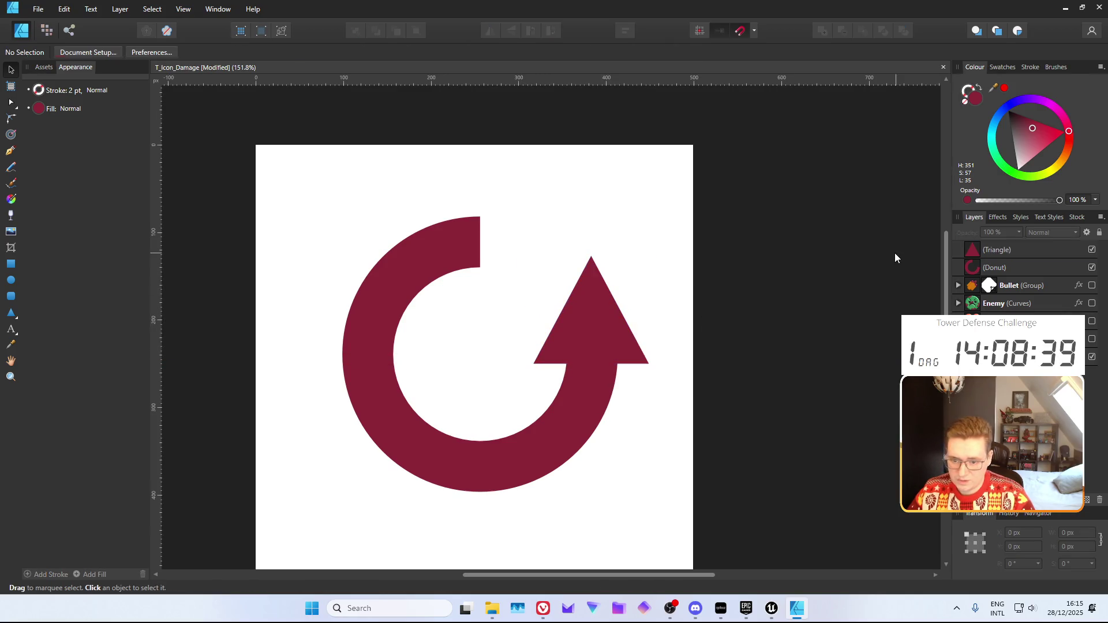
# Round off the triangle arrowhead's corners with the Contour tool
pyautogui.click(620, 316)
pyautogui.scroll(3, 612, 306)
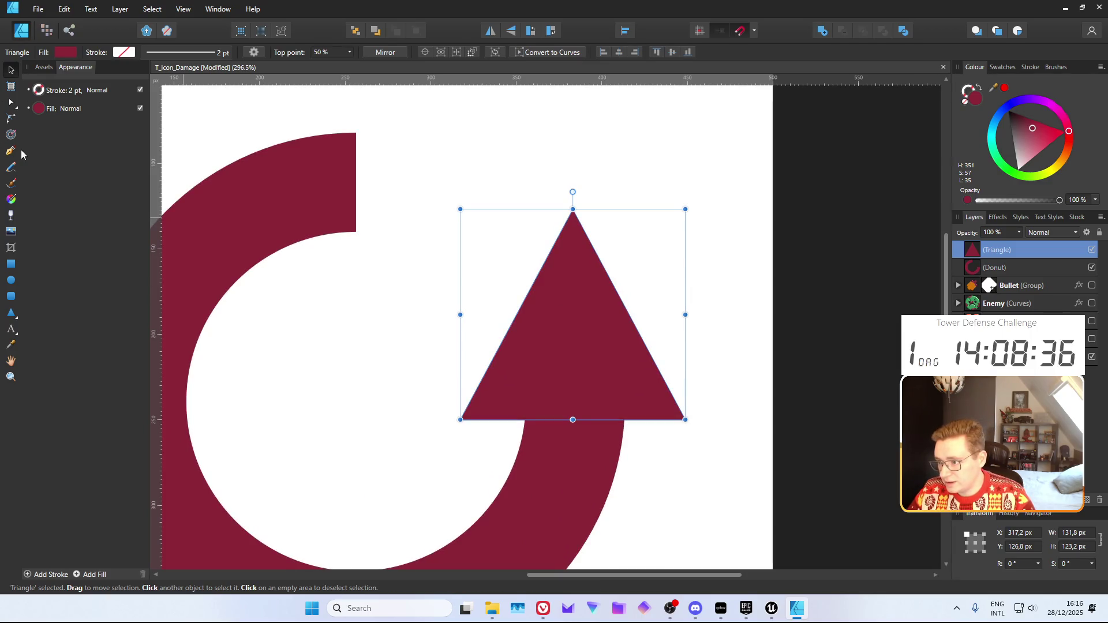
pyautogui.click(10, 135)
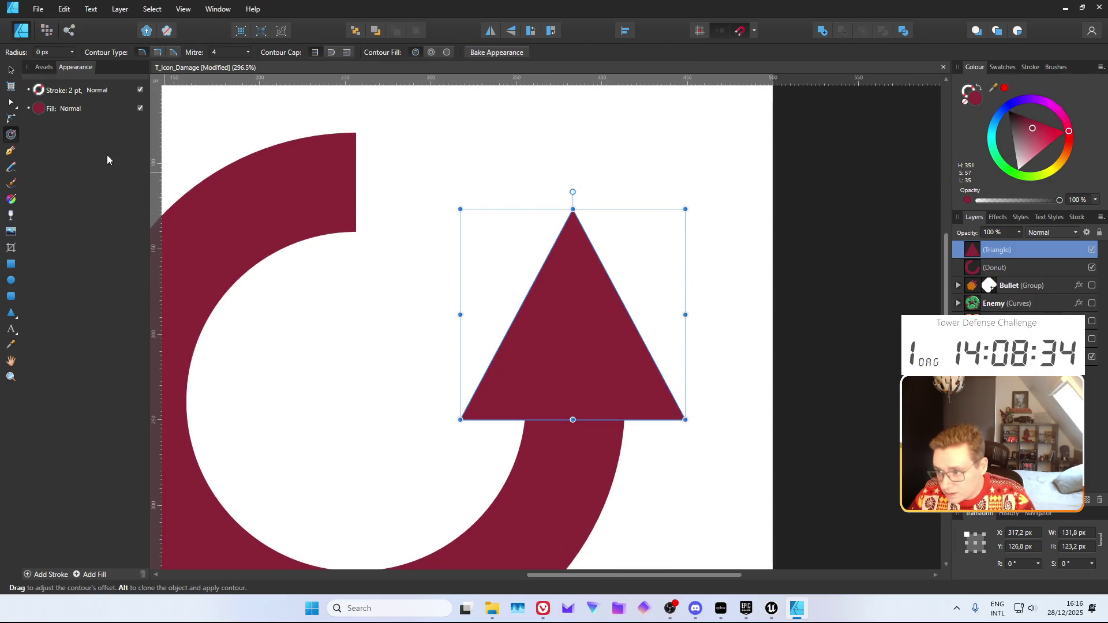
pyautogui.moveTo(572, 214)
pyautogui.mouseDown()
pyautogui.moveTo(565, 313)
pyautogui.moveTo(580, 252)
pyautogui.mouseUp()
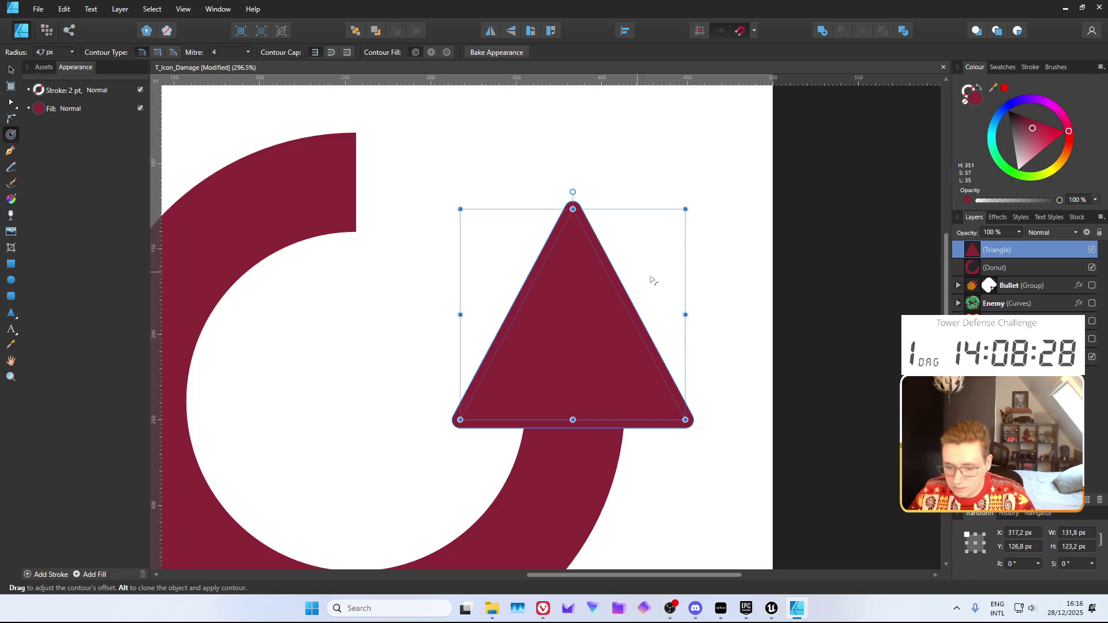
pyautogui.click(11, 70)
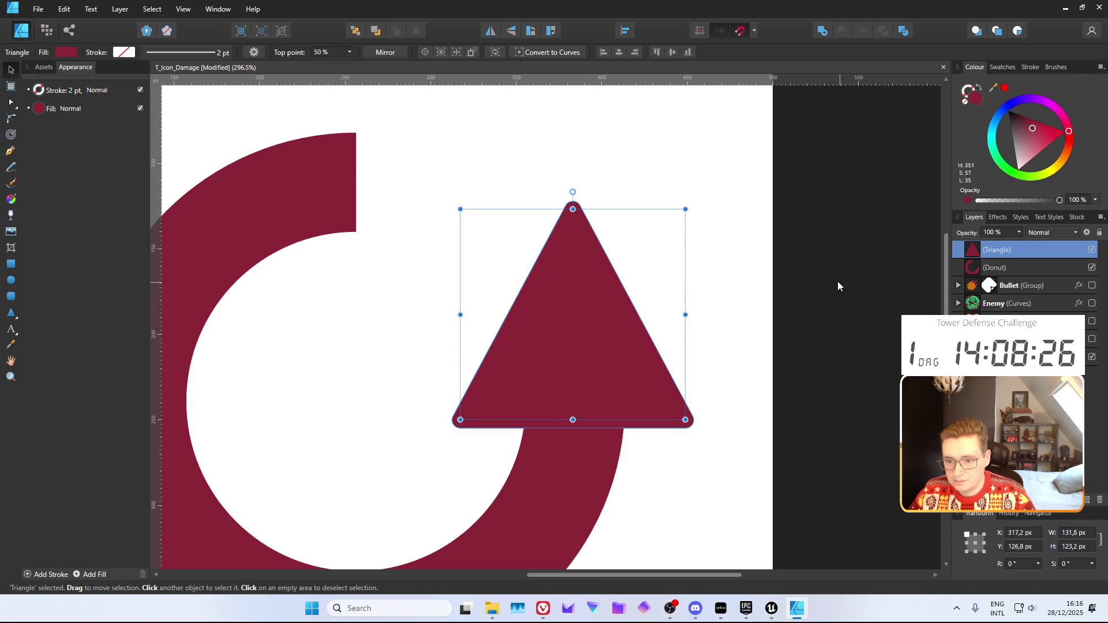
pyautogui.click(756, 270)
# Select the ring and triangle together and group them into one arrow shape
pyautogui.scroll(-3, 756, 270)
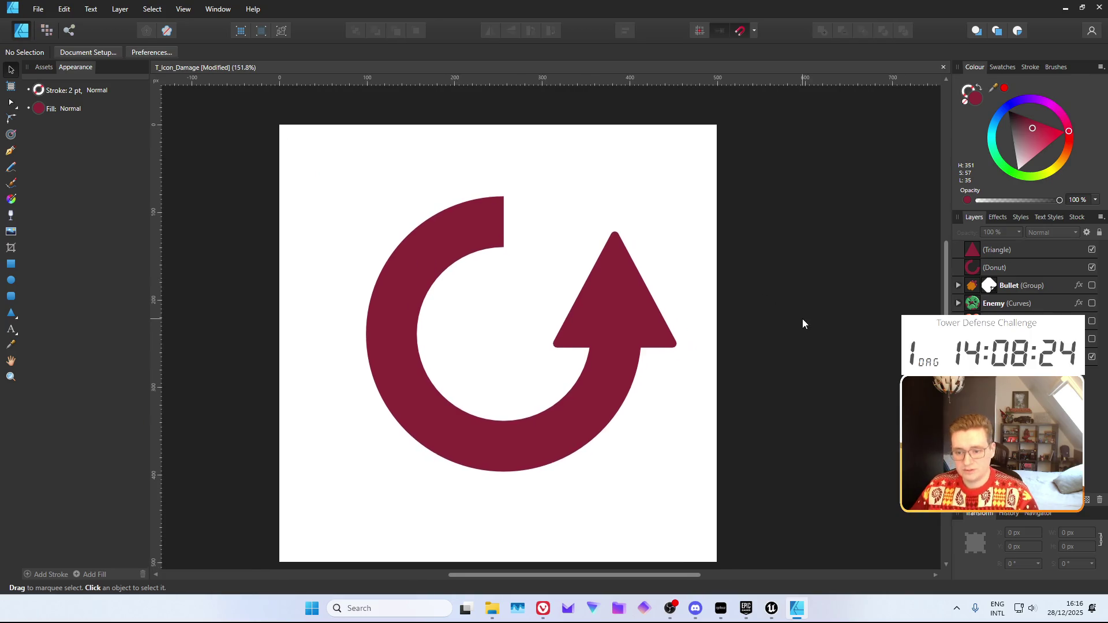
pyautogui.scroll(-1, 756, 302)
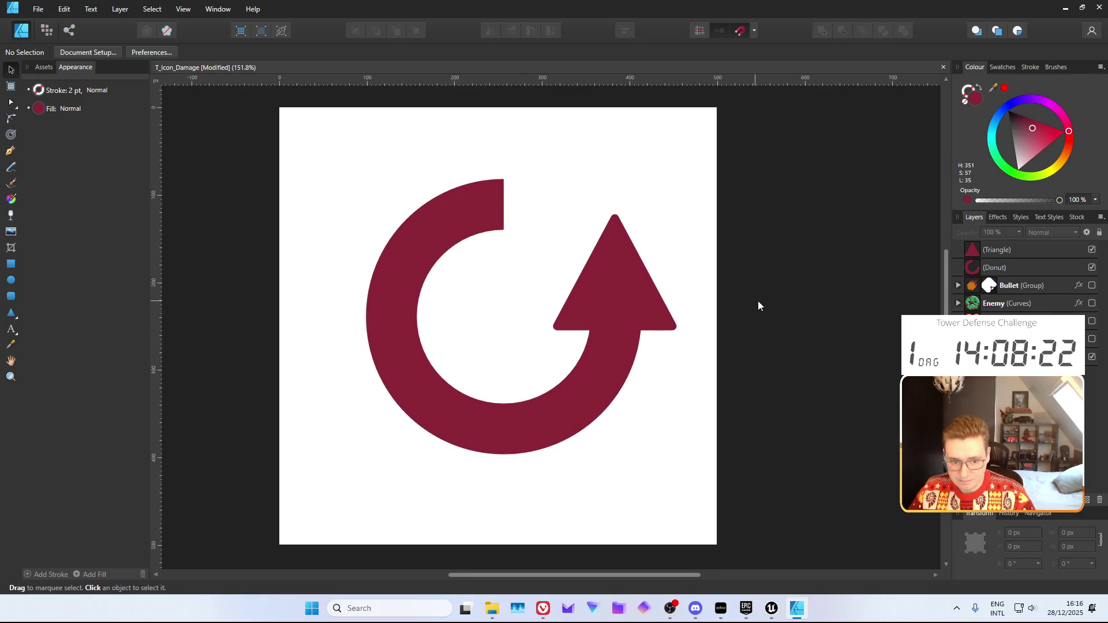
pyautogui.keyDown('shift'); pyautogui.click(1016, 261); pyautogui.keyUp('shift')
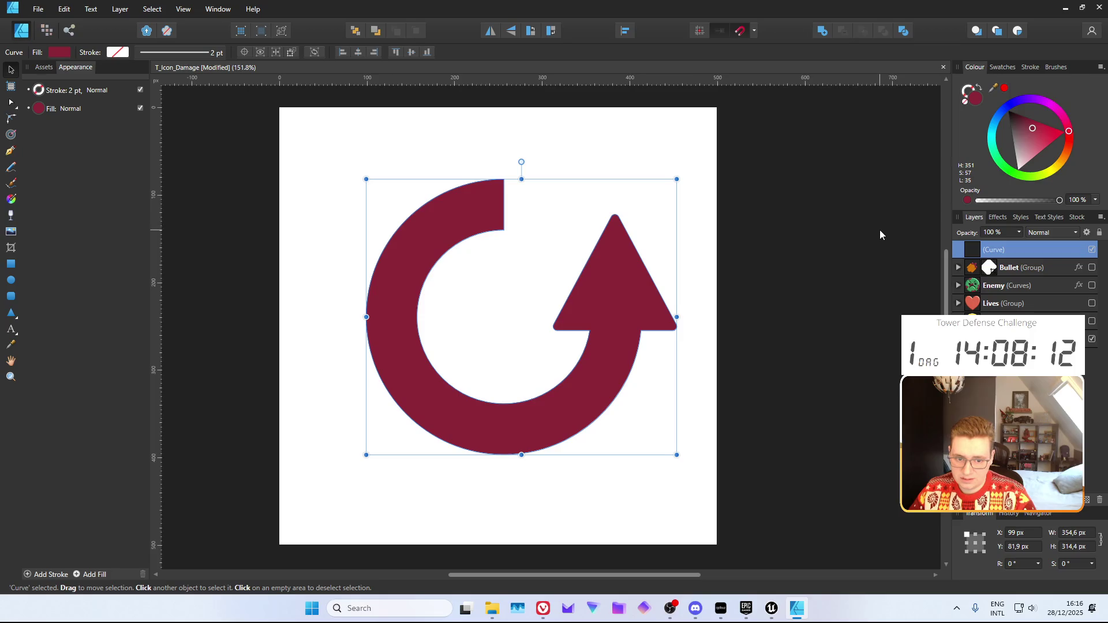
pyautogui.hotkey('ctrl', 'g')
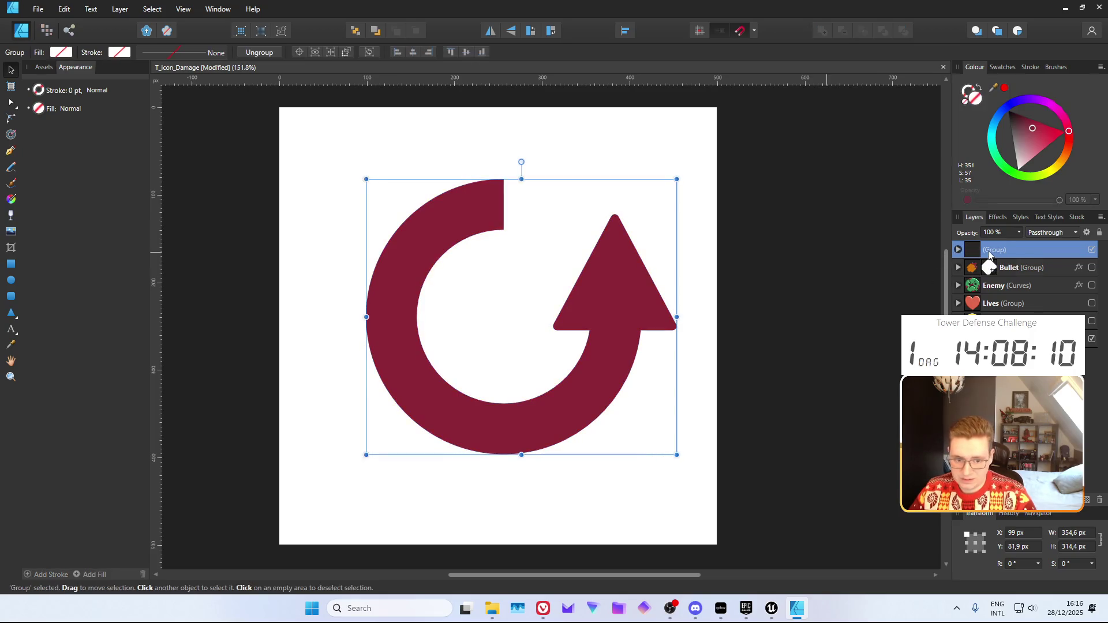
# Rename the arrow group to Speed and fill it a saturated green (H 124, S 84, L 31)
pyautogui.doubleClick(993, 249)
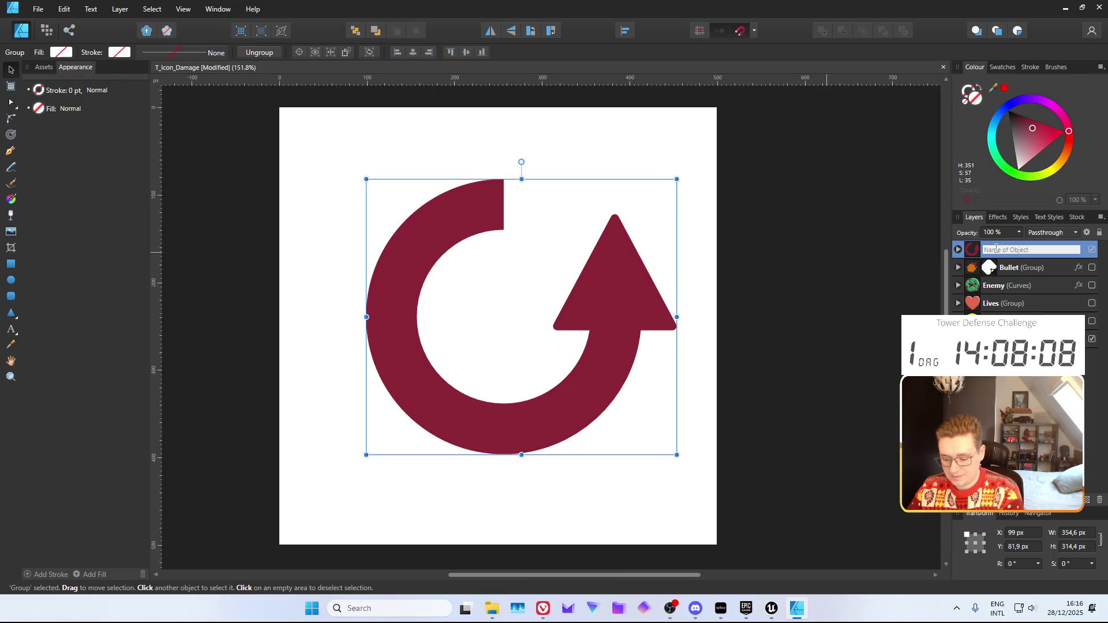
pyautogui.write('Speed')
pyautogui.press('Return')
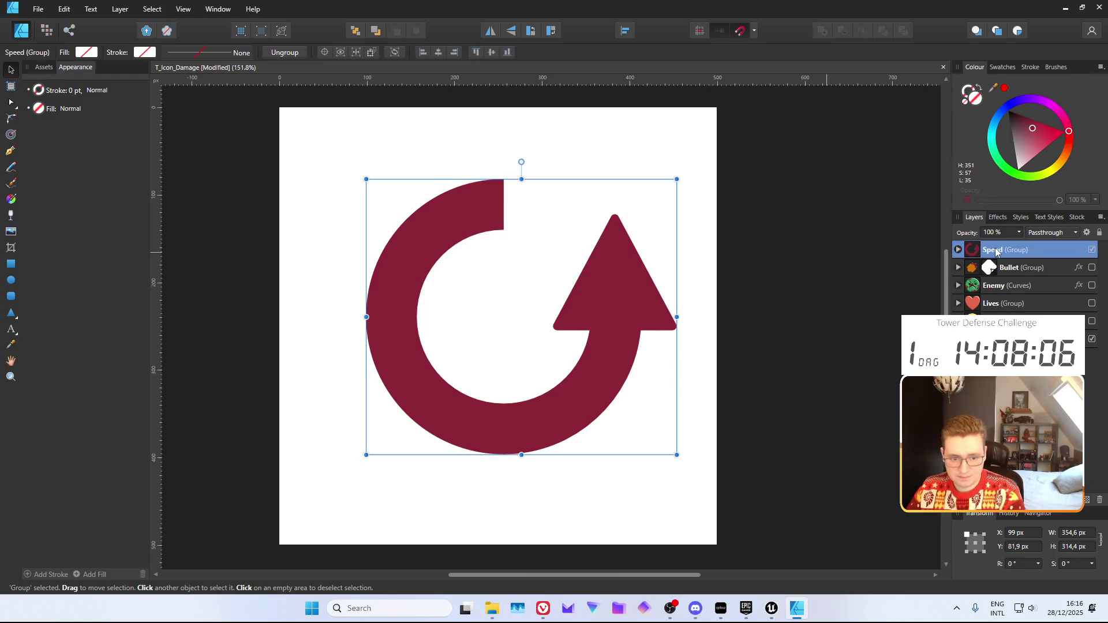
pyautogui.click(1009, 170)
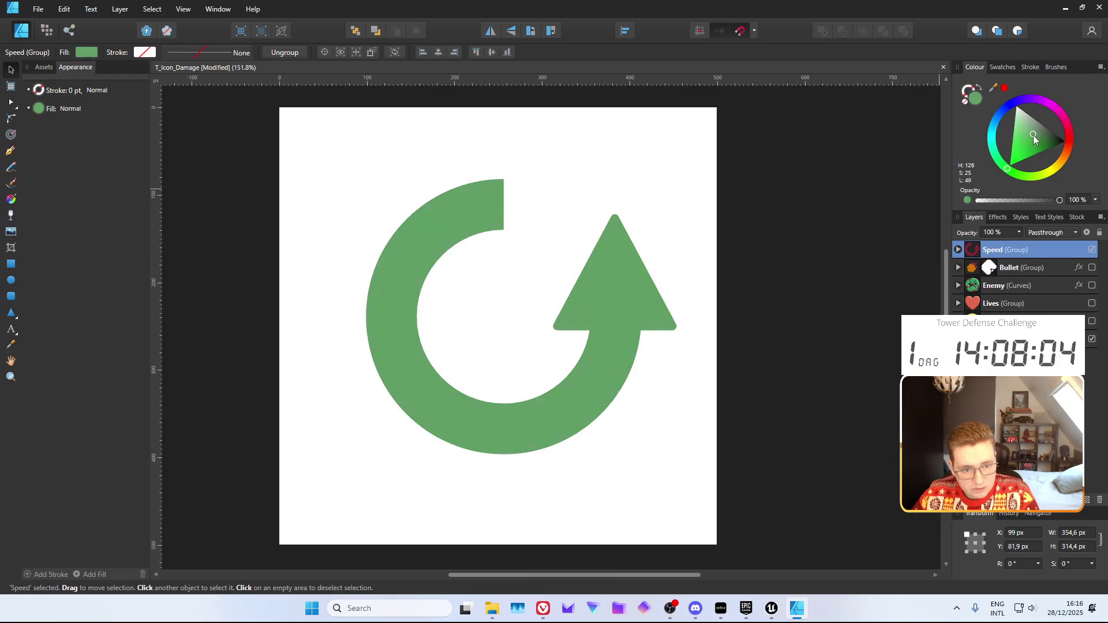
pyautogui.moveTo(1036, 133)
pyautogui.mouseDown()
pyautogui.moveTo(1030, 160)
pyautogui.moveTo(1018, 144)
pyautogui.moveTo(1044, 147)
pyautogui.moveTo(1000, 163)
pyautogui.moveTo(1028, 144)
pyautogui.moveTo(1015, 174)
pyautogui.moveTo(1036, 170)
pyautogui.moveTo(998, 154)
pyautogui.moveTo(996, 139)
pyautogui.moveTo(1066, 109)
pyautogui.moveTo(1077, 161)
pyautogui.moveTo(1017, 179)
pyautogui.moveTo(1039, 176)
pyautogui.moveTo(999, 162)
pyautogui.moveTo(1040, 167)
pyautogui.moveTo(1032, 155)
pyautogui.mouseUp()
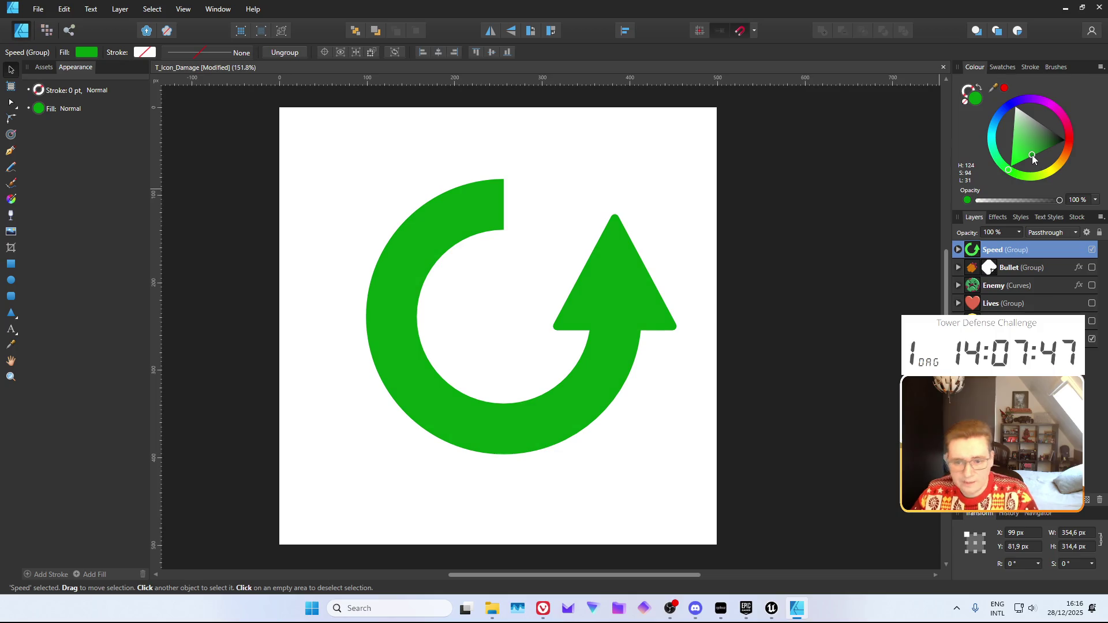
# Try resizing the Speed arrow to 480 × 480 px and moving it, then undo both changes
pyautogui.click(773, 206)
pyautogui.scroll(-3, 749, 214)
pyautogui.moveTo(785, 248); pyautogui.dragTo(648, 315)
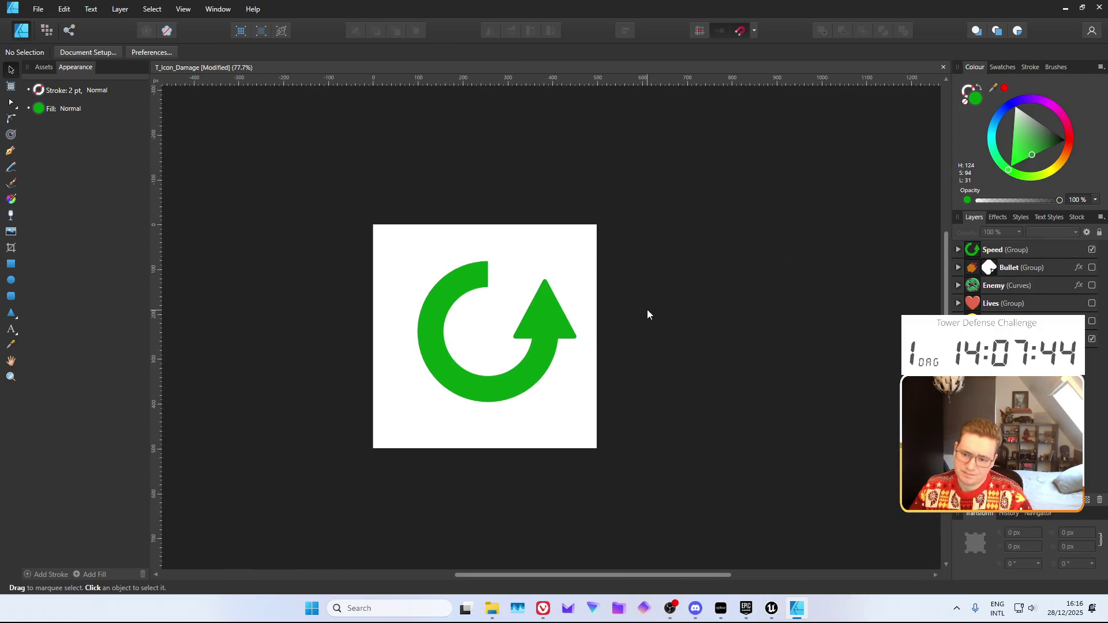
pyautogui.click(1013, 249)
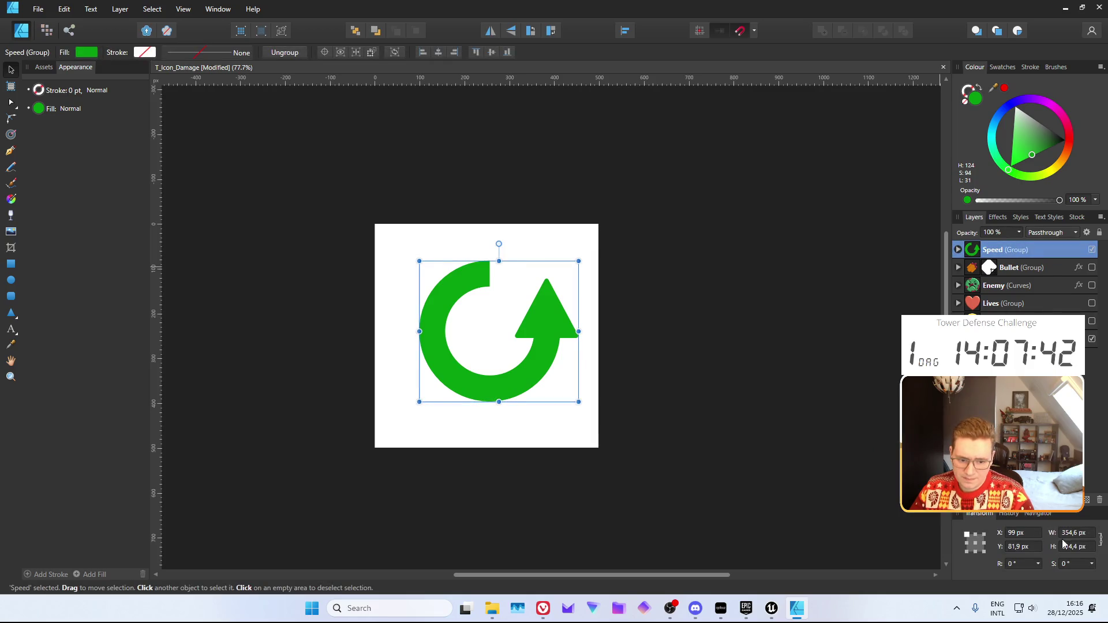
pyautogui.click(1080, 533)
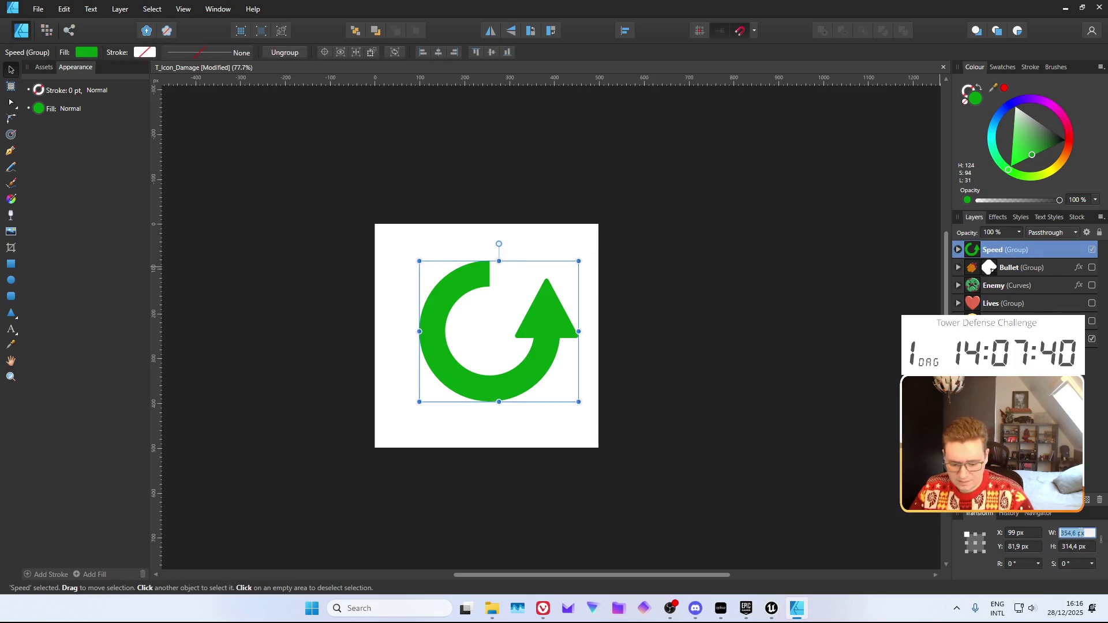
pyautogui.write('480')
pyautogui.press('Return')
pyautogui.click(1081, 547)
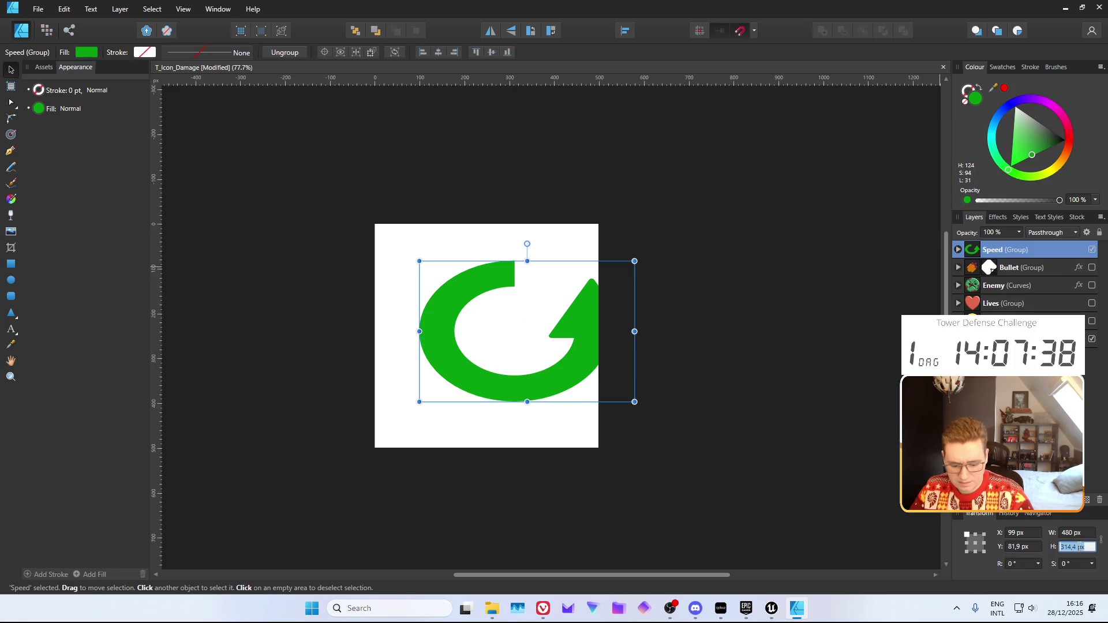
pyautogui.write('480')
pyautogui.press('Return')
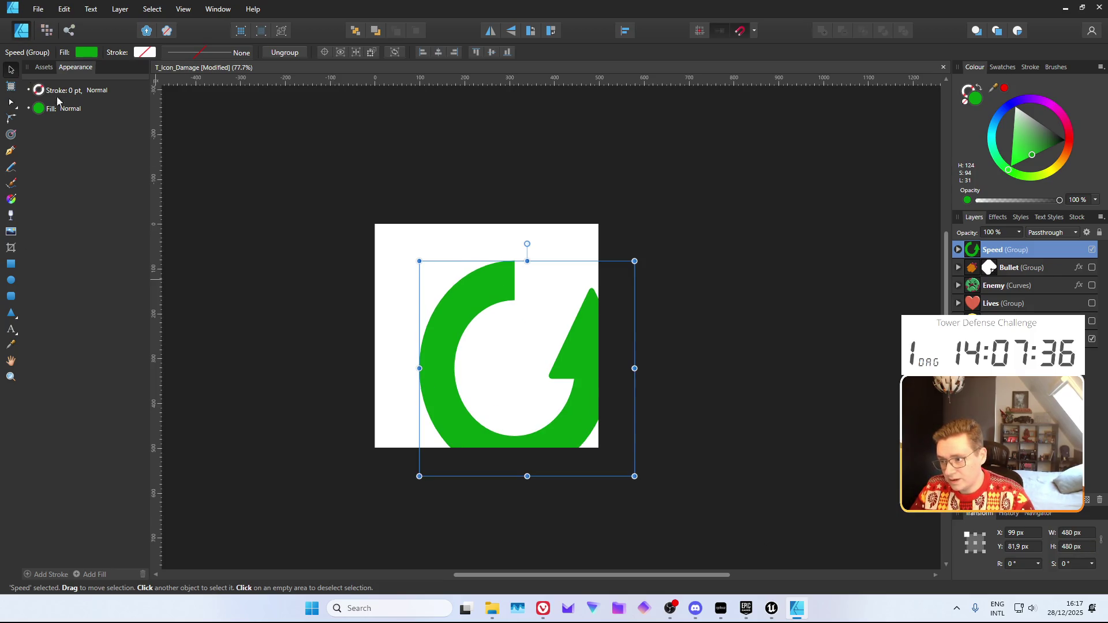
pyautogui.moveTo(425, 334); pyautogui.dragTo(399, 299)
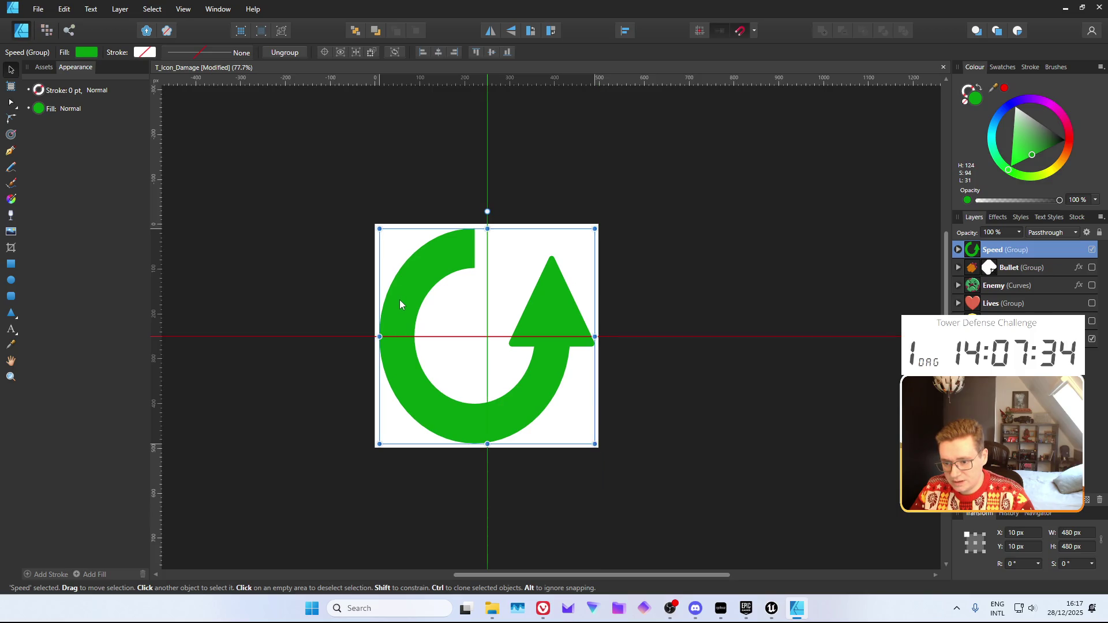
pyautogui.click(681, 299)
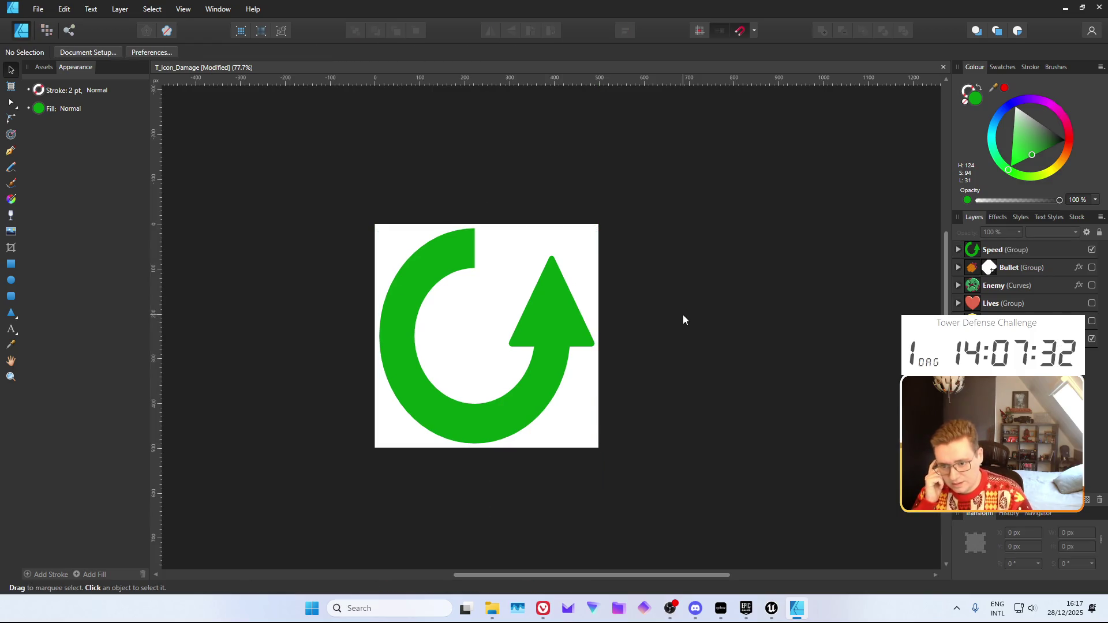
pyautogui.hotkey('ctrl', 'z')
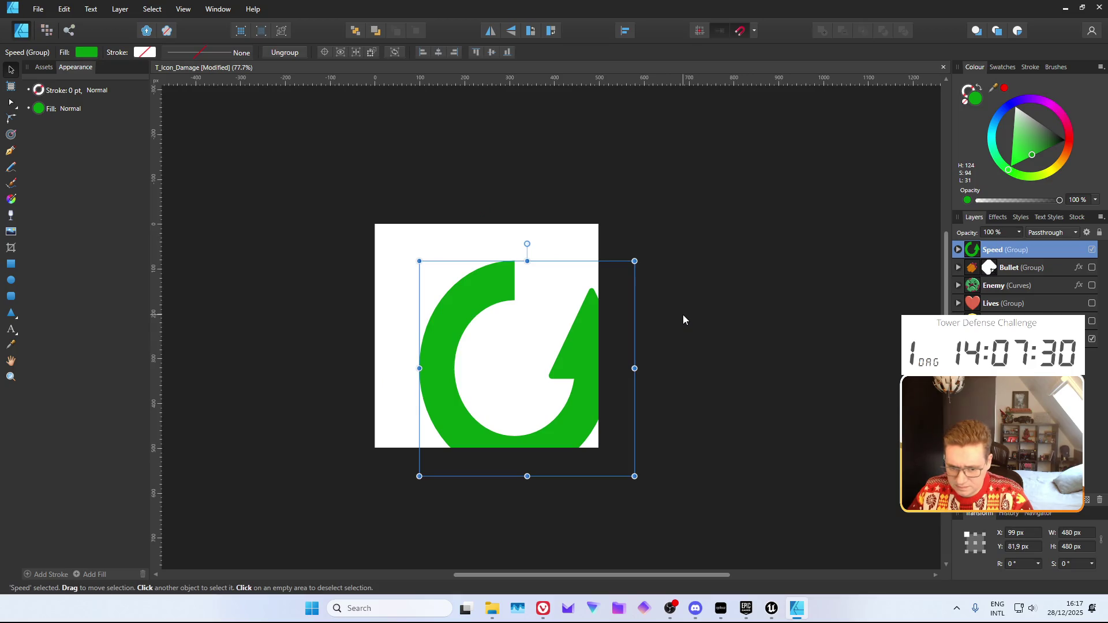
pyautogui.hotkey('ctrl', 'z')
pyautogui.hotkey('ctrl', 'z')
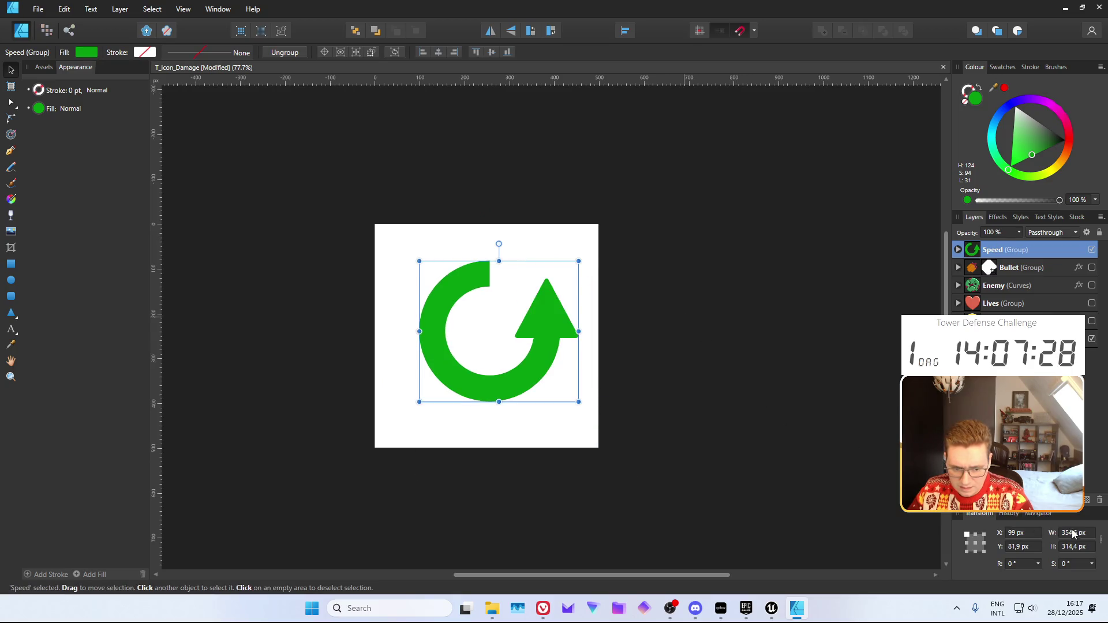
# Scale the Speed arrow to 480 px wide with proportions kept and centre it on the artboard
pyautogui.click(1074, 547)
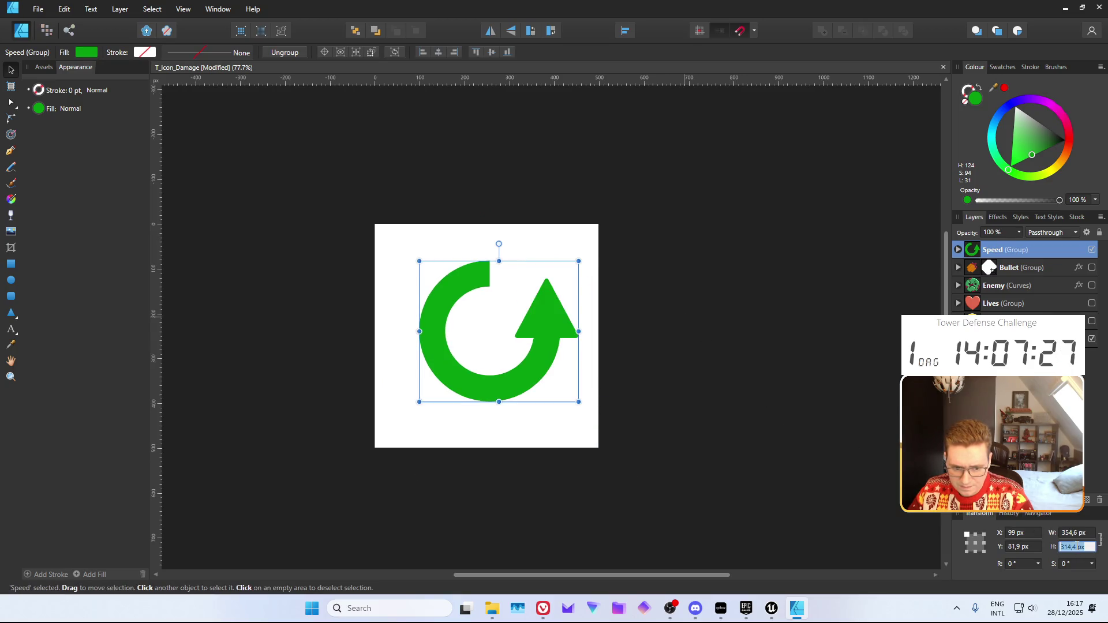
pyautogui.click(1070, 532)
pyautogui.write('480')
pyautogui.press('Return')
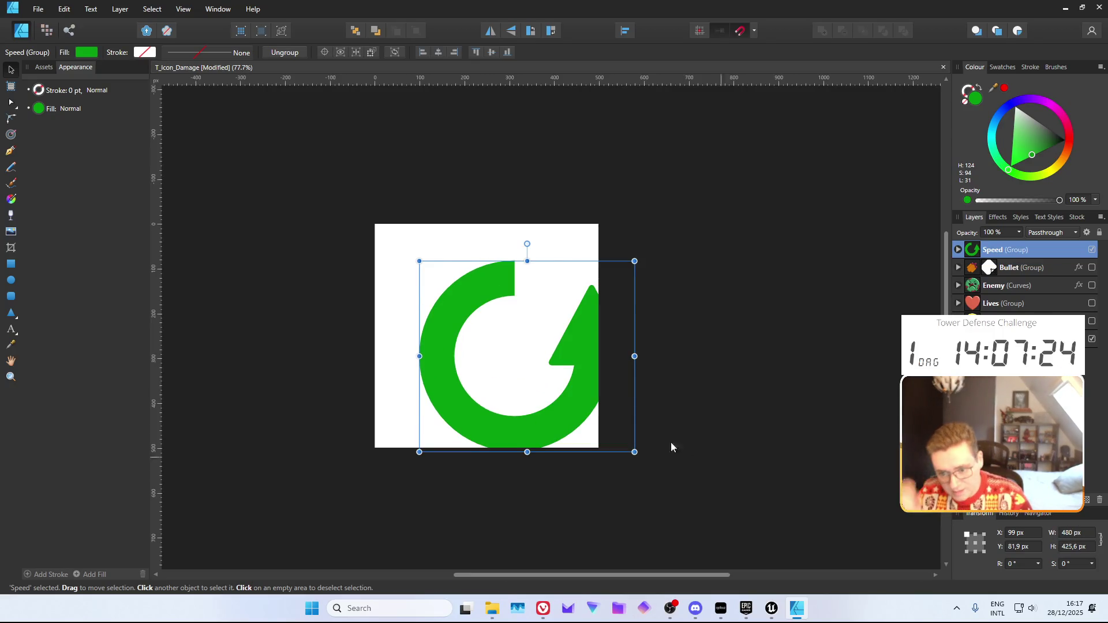
pyautogui.moveTo(571, 346)
pyautogui.mouseDown()
pyautogui.moveTo(513, 314)
pyautogui.moveTo(531, 324)
pyautogui.mouseUp()
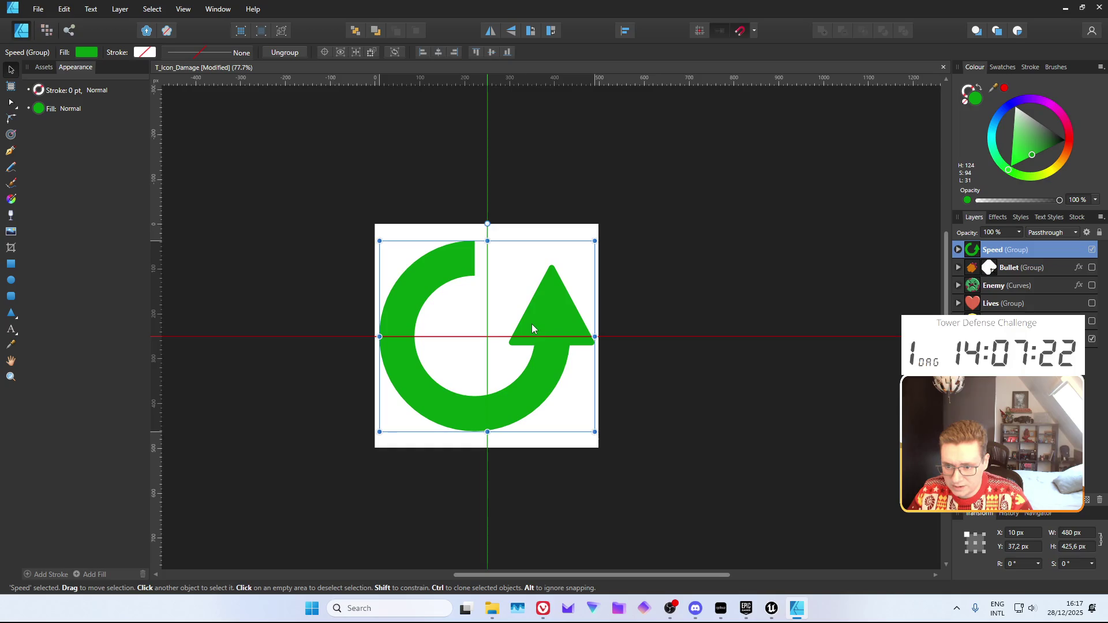
pyautogui.click(663, 282)
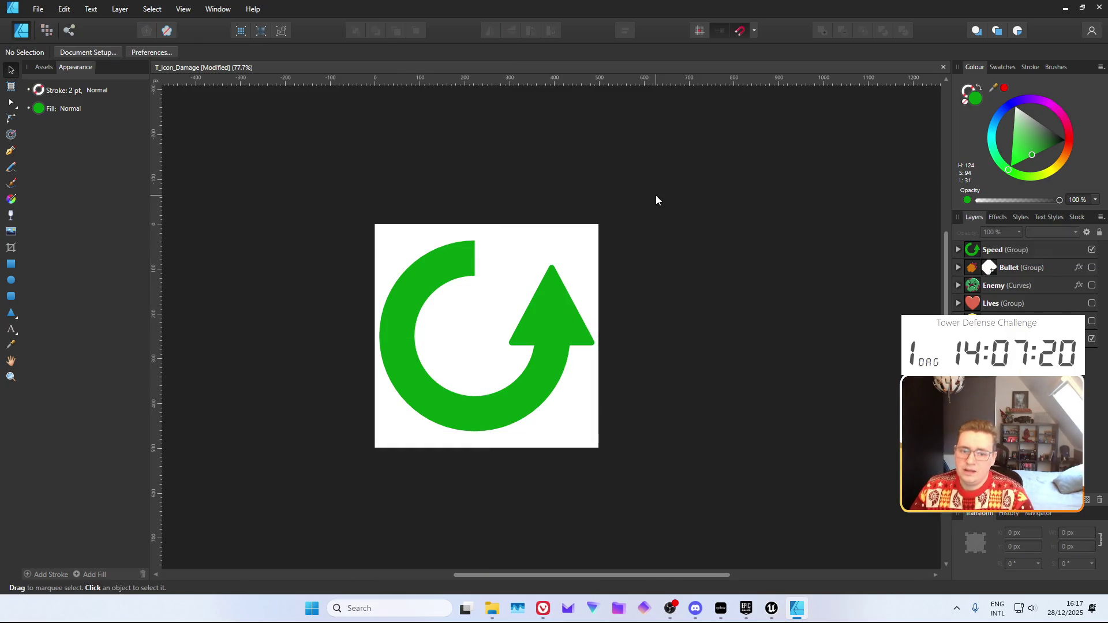
pyautogui.click(1013, 251)
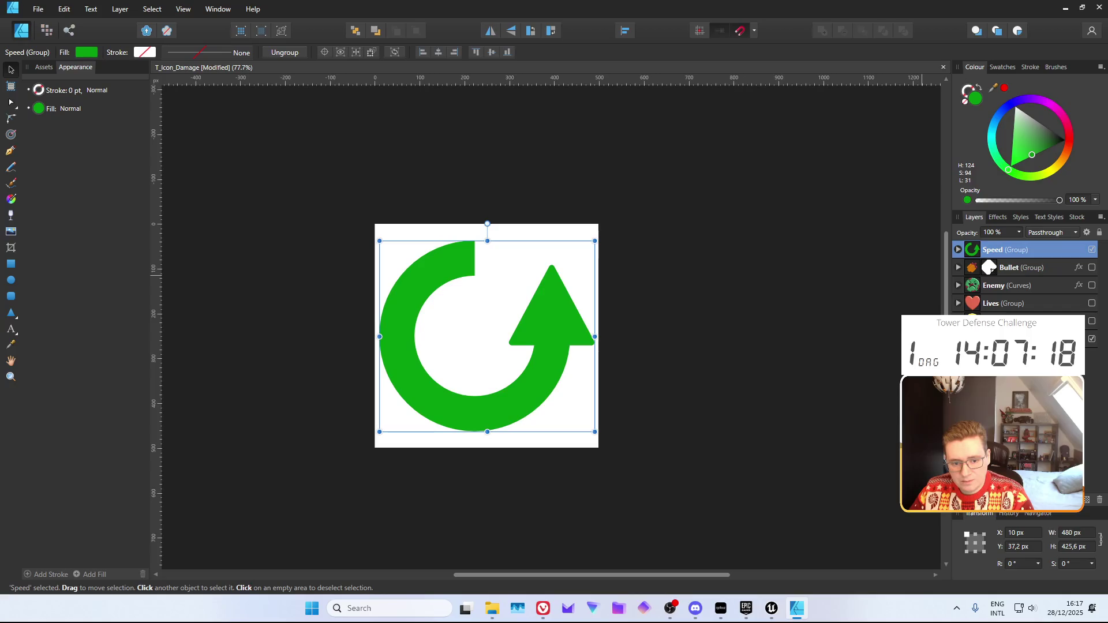
pyautogui.click(38, 9)
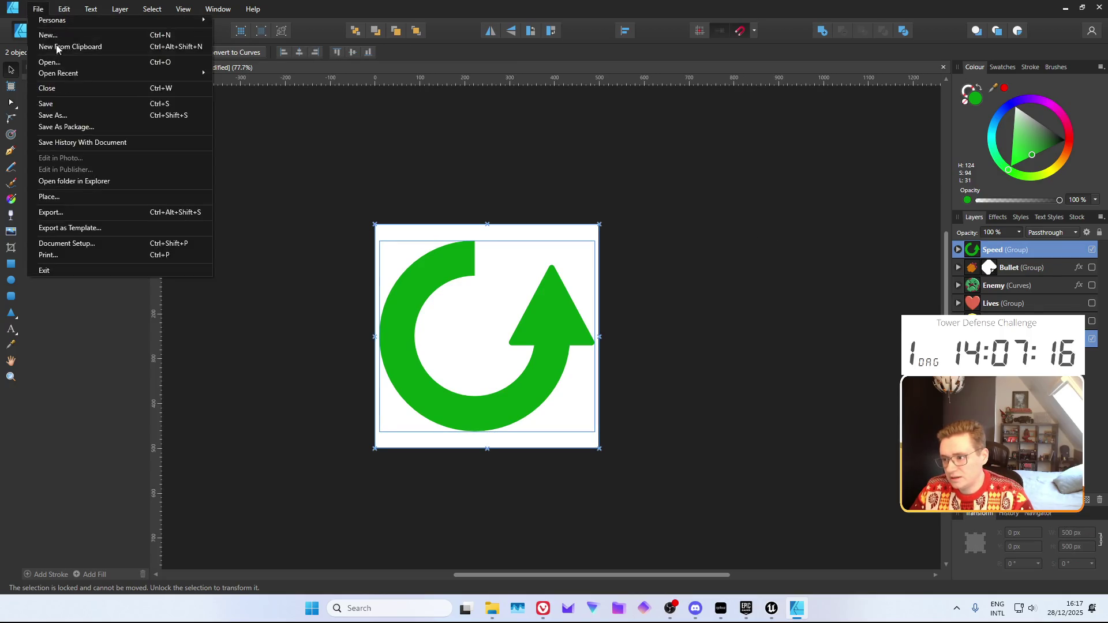
# Save the Affinity document as T_Icon_Speed
pyautogui.click(65, 115)
pyautogui.write('T_Icon_Spe')
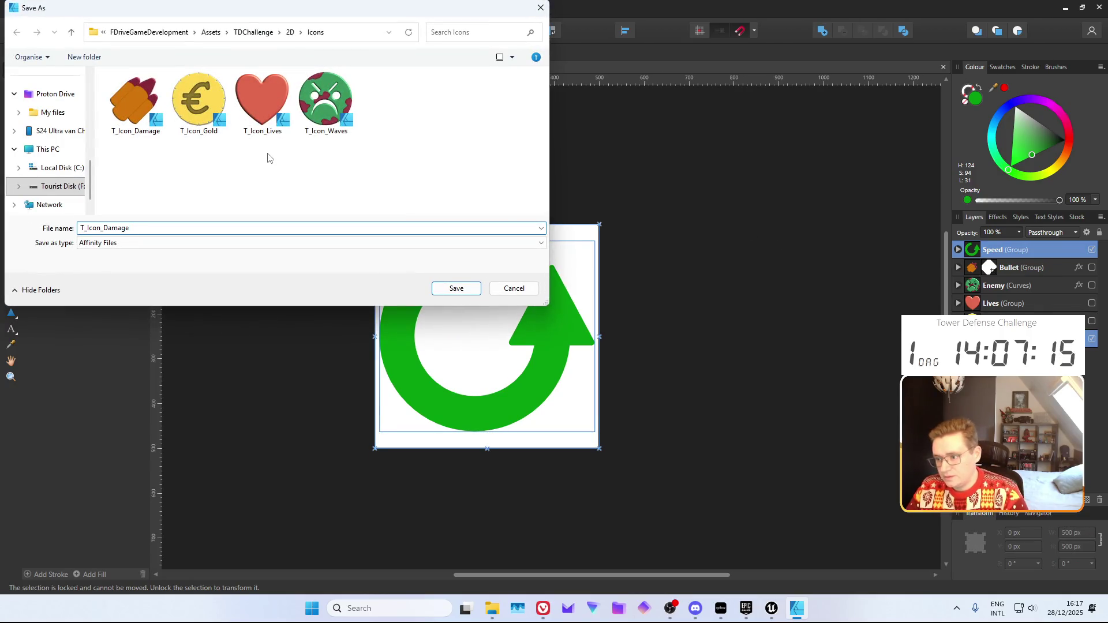
pyautogui.write('ed')
pyautogui.press('Return')
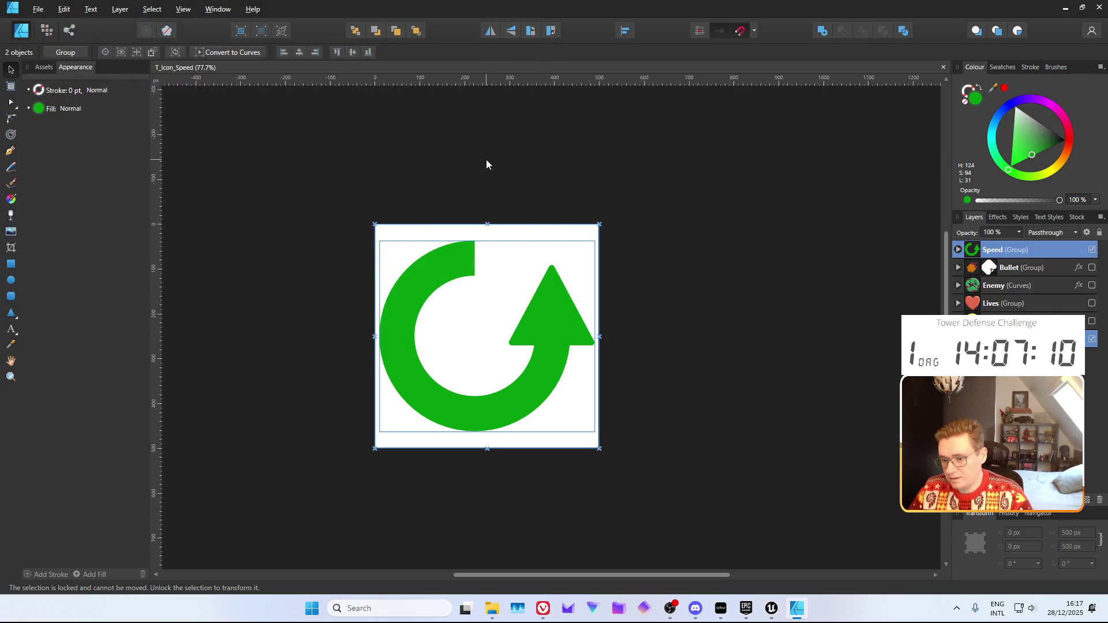
# Export only the selected arrow artwork as the T_Icon_Speed PNG
pyautogui.hotkey('ctrl', 'alt', 'shift', 's')
pyautogui.click(534, 323)
pyautogui.click(519, 359)
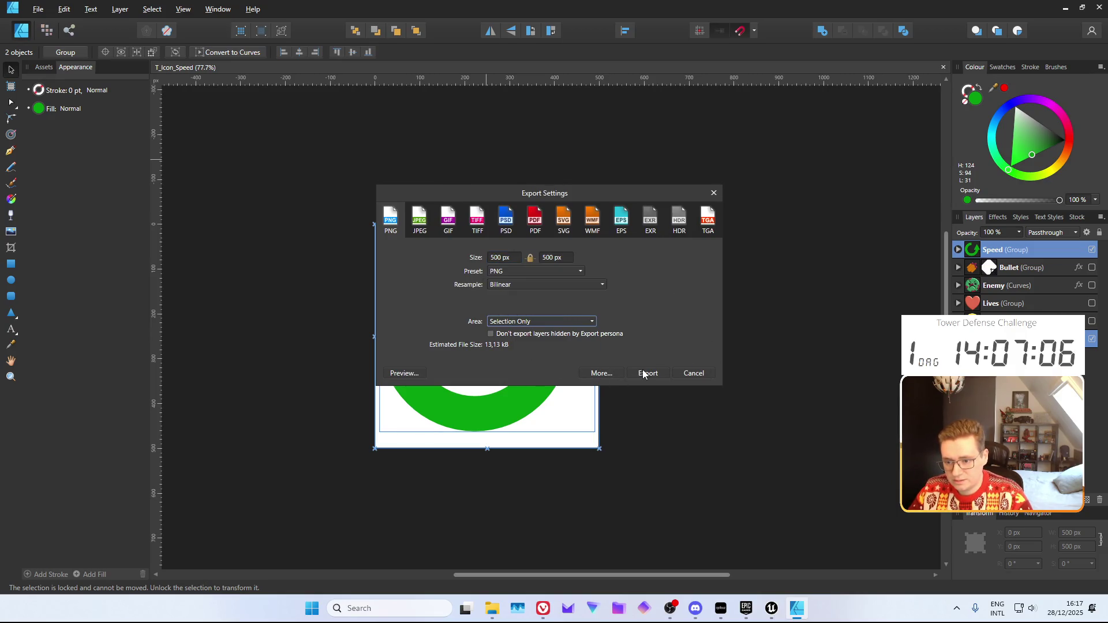
pyautogui.click(642, 371)
pyautogui.click(455, 288)
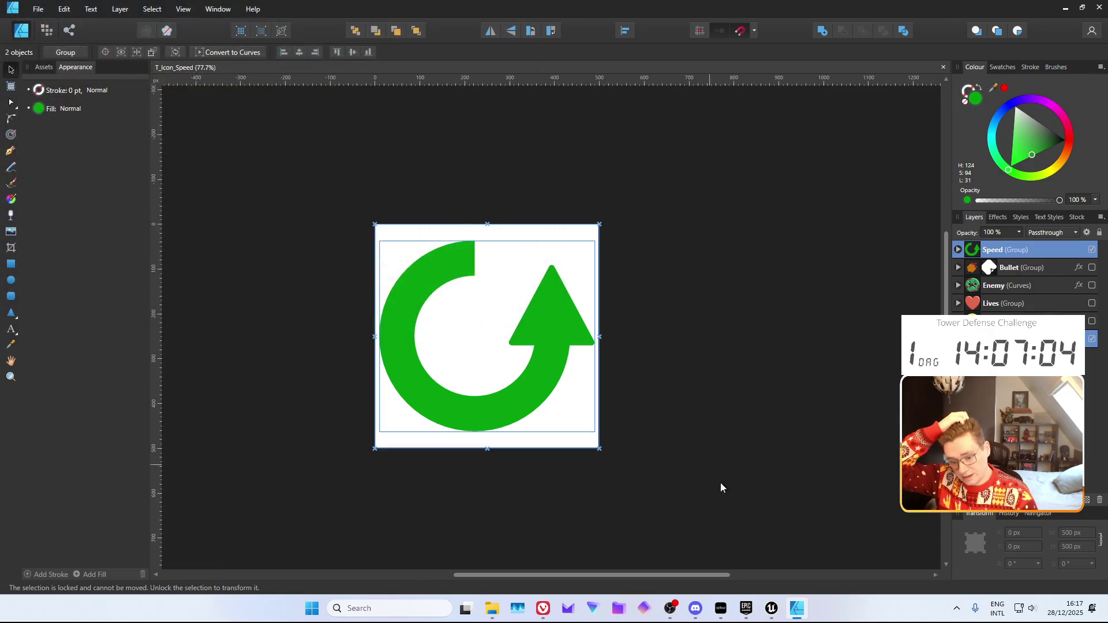
pyautogui.click(752, 605)
pyautogui.hotkey('ctrl', 'space')
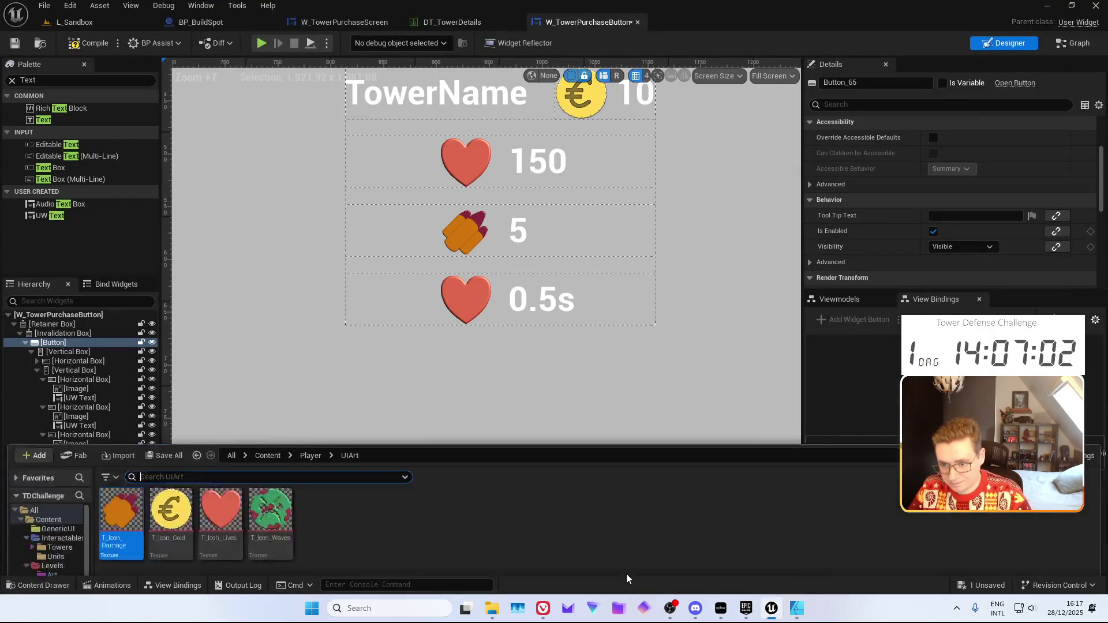
# Import T_Icon_Speed into the UIArt folder and set its Texture Group to UI
pyautogui.moveTo(774, 611)
pyautogui.mouseDown()
pyautogui.moveTo(492, 608)
pyautogui.moveTo(393, 509)
pyautogui.moveTo(406, 490)
pyautogui.moveTo(394, 485)
pyautogui.mouseUp()
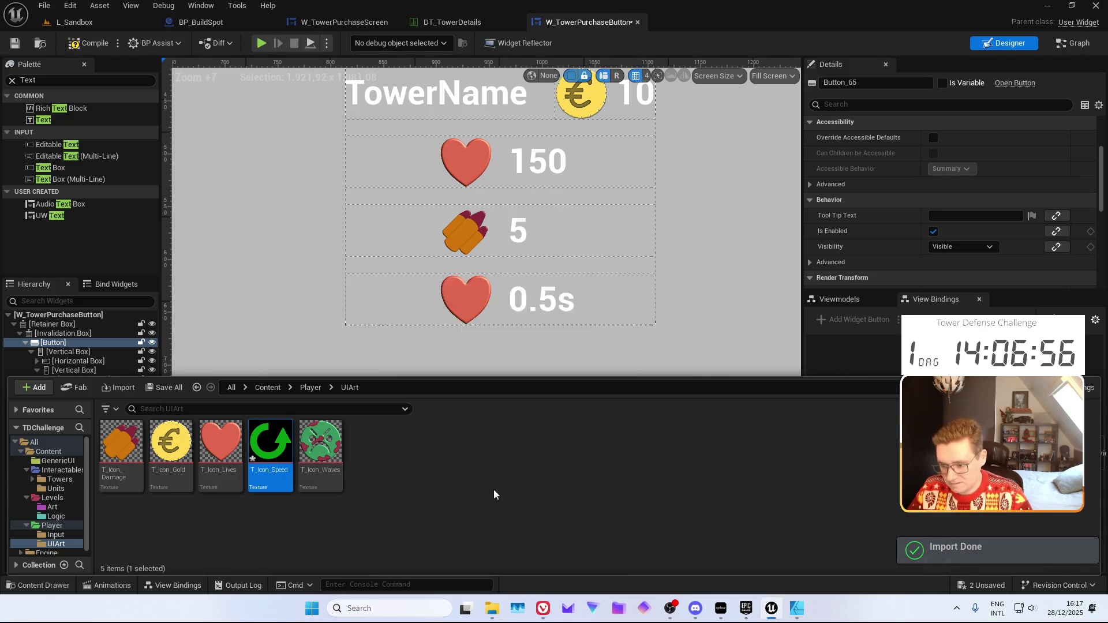
pyautogui.press('Return')
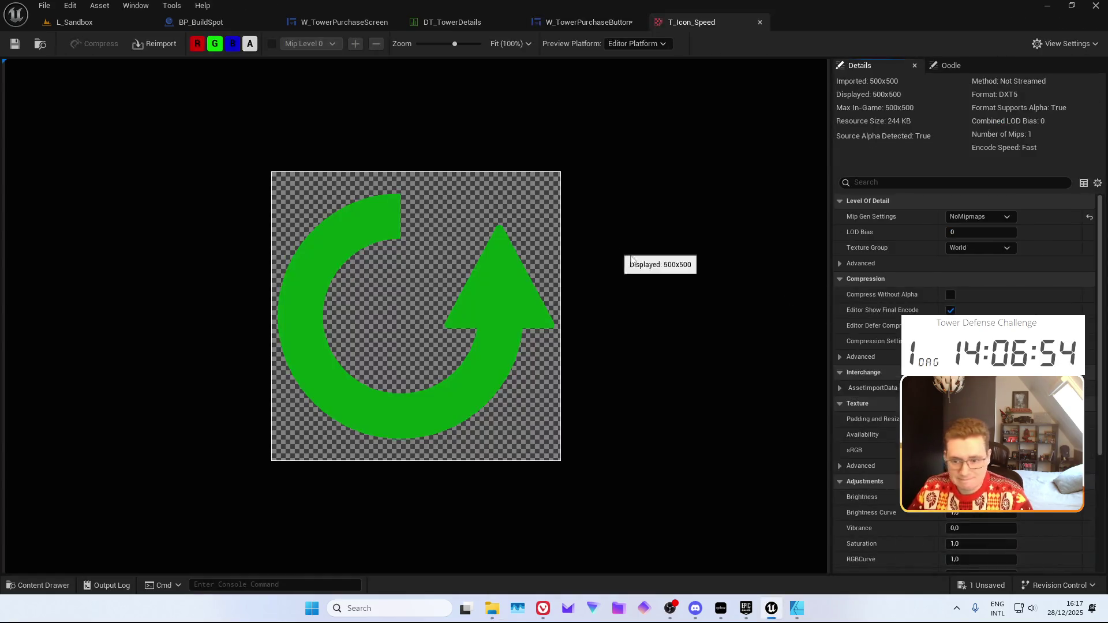
pyautogui.click(968, 248)
pyautogui.write('UI')
pyautogui.press('Return')
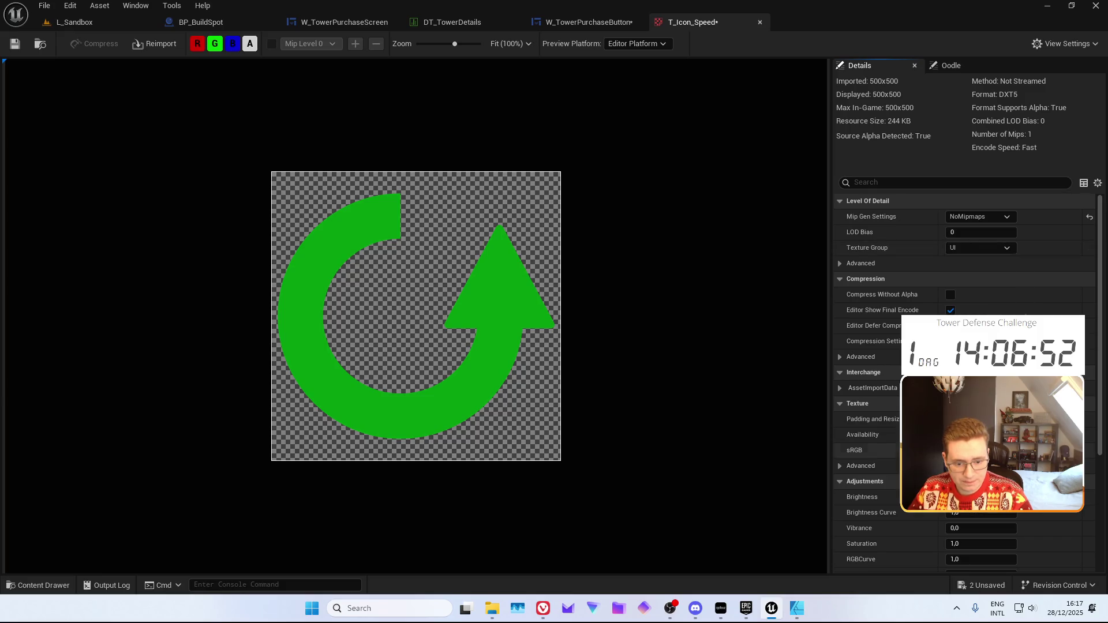
pyautogui.click(15, 43)
pyautogui.click(759, 22)
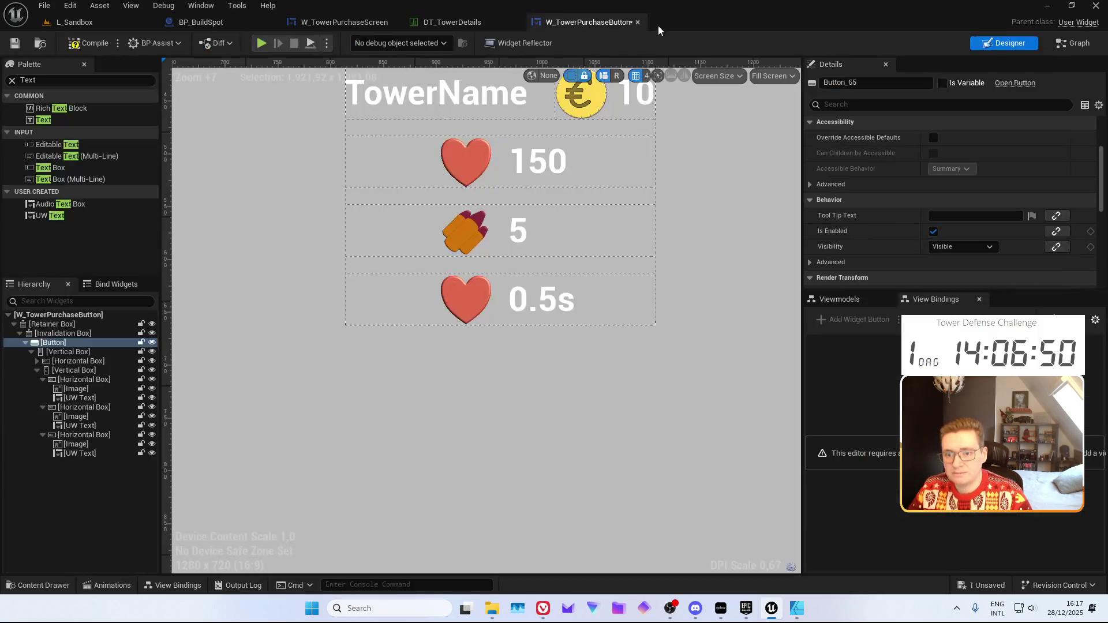
# Replace the heart on the 0.5s row with T_Icon_Speed at 50 × 50
pyautogui.click(466, 292)
pyautogui.click(1001, 187)
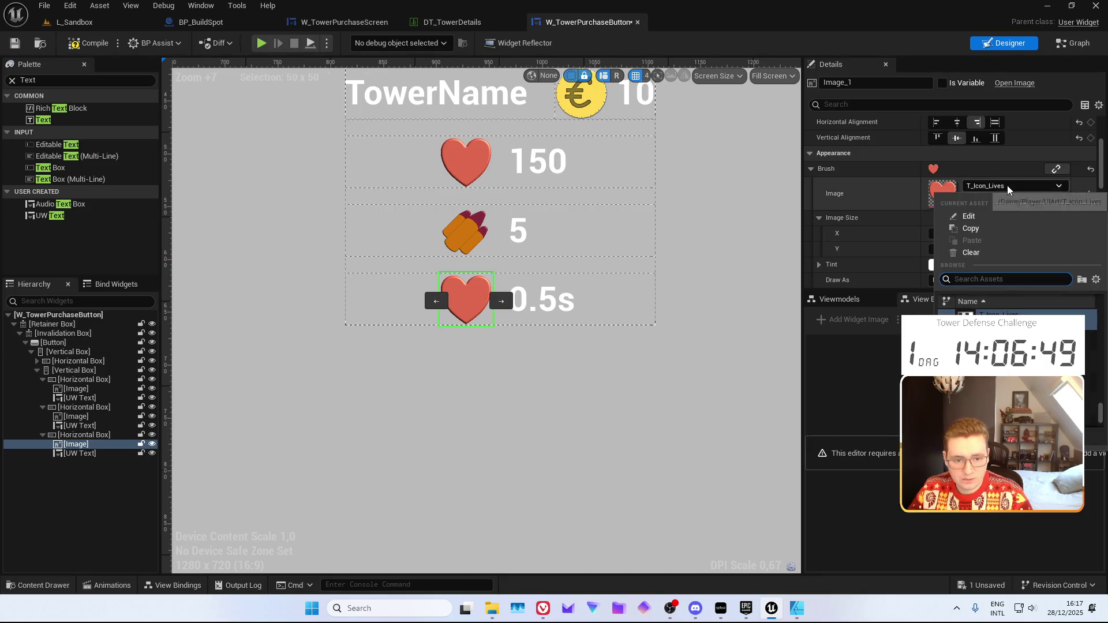
pyautogui.click(992, 323)
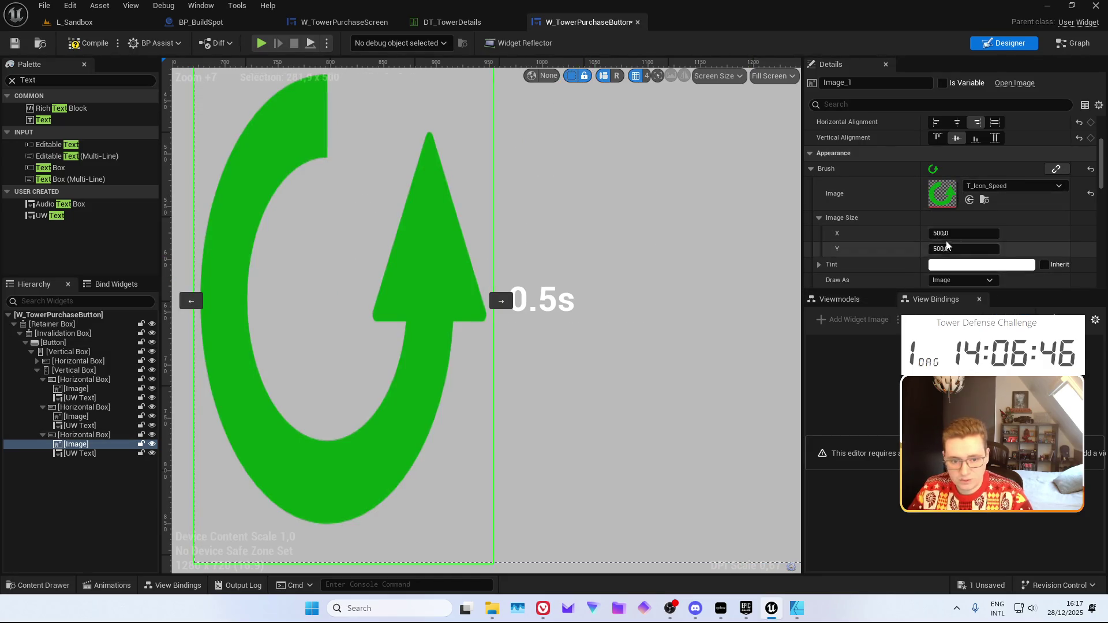
pyautogui.click(964, 233)
pyautogui.write('50')
pyautogui.press('Tab')
pyautogui.write('50')
pyautogui.press('Return')
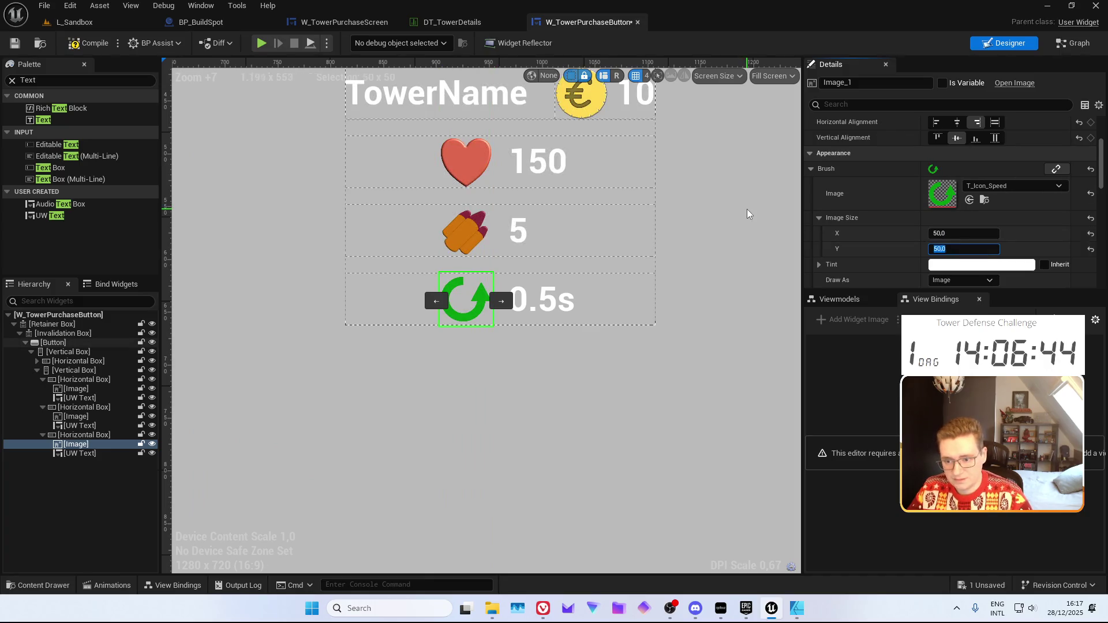
pyautogui.scroll(8, 465, 237)
pyautogui.scroll(-3, 470, 239)
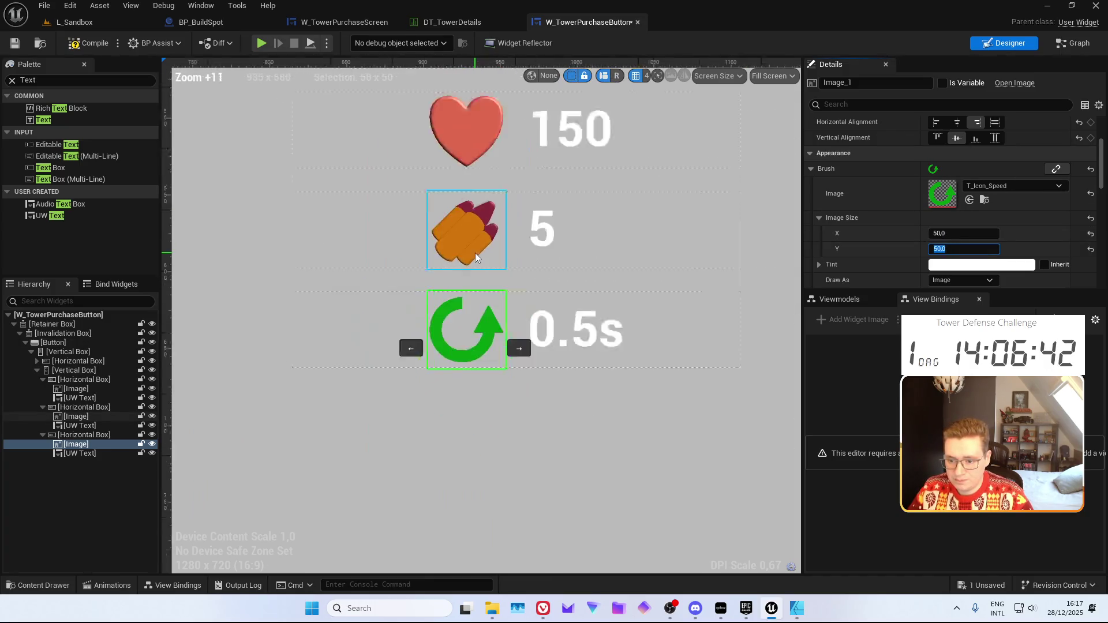
pyautogui.scroll(1, 481, 270)
pyautogui.click(797, 608)
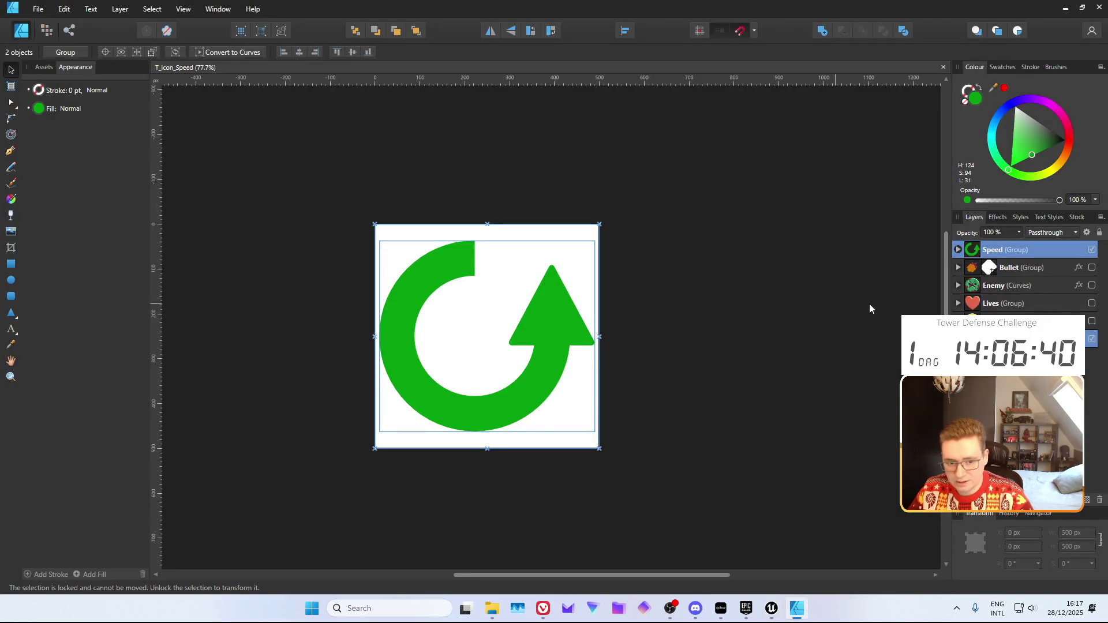
# Give the Speed group a 3D layer effect with a larger radius for rounder shading
pyautogui.click(993, 250)
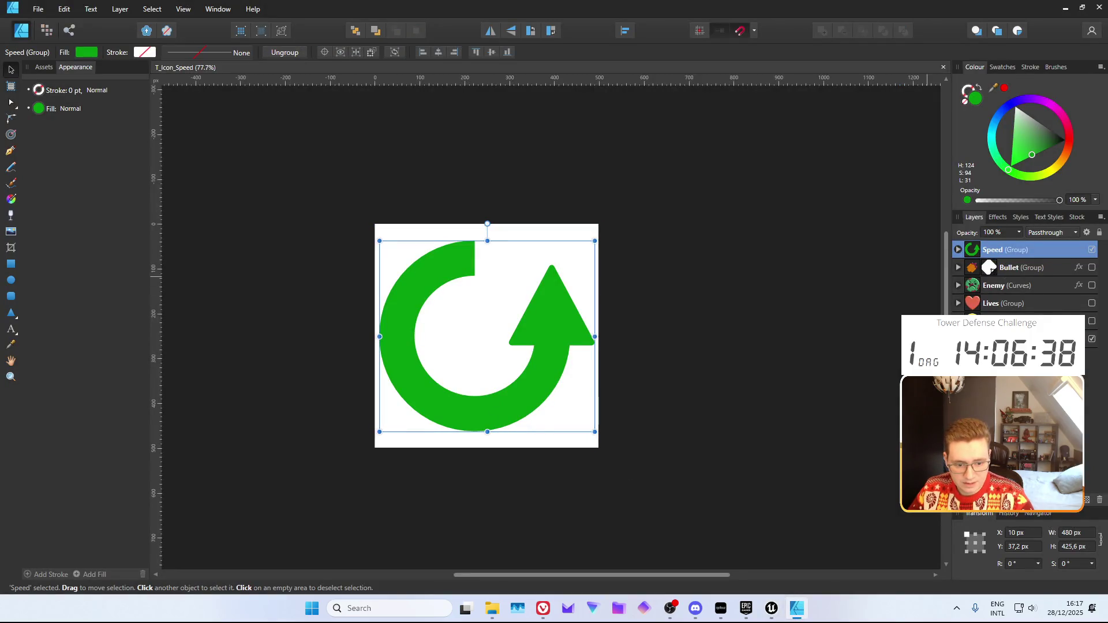
pyautogui.click(1033, 500)
pyautogui.click(669, 250)
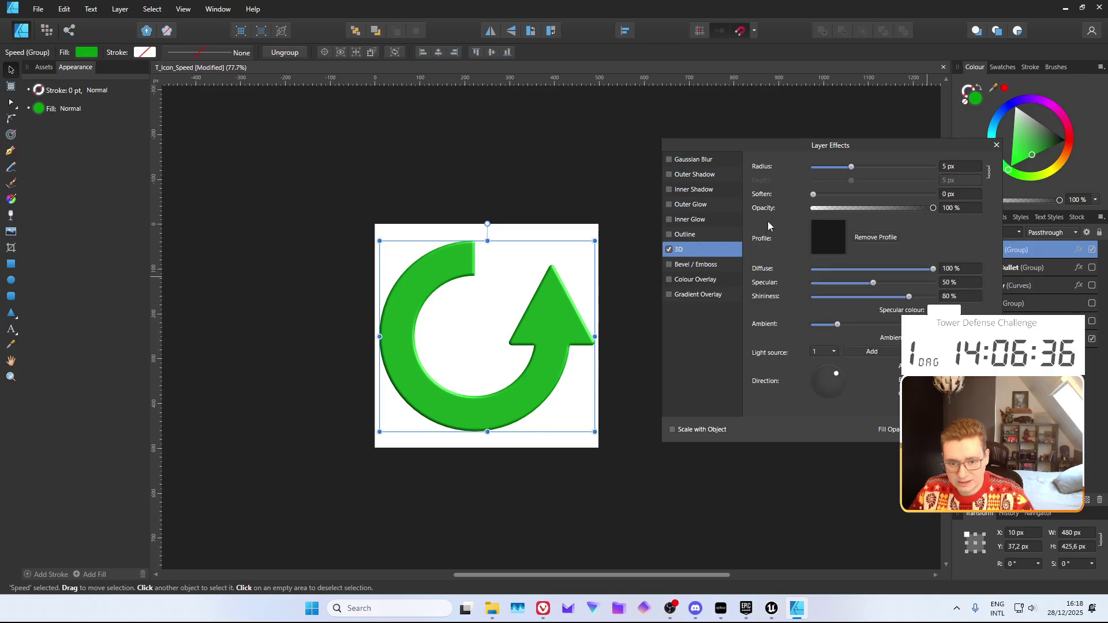
pyautogui.moveTo(852, 168)
pyautogui.mouseDown()
pyautogui.moveTo(940, 181)
pyautogui.moveTo(868, 179)
pyautogui.mouseUp()
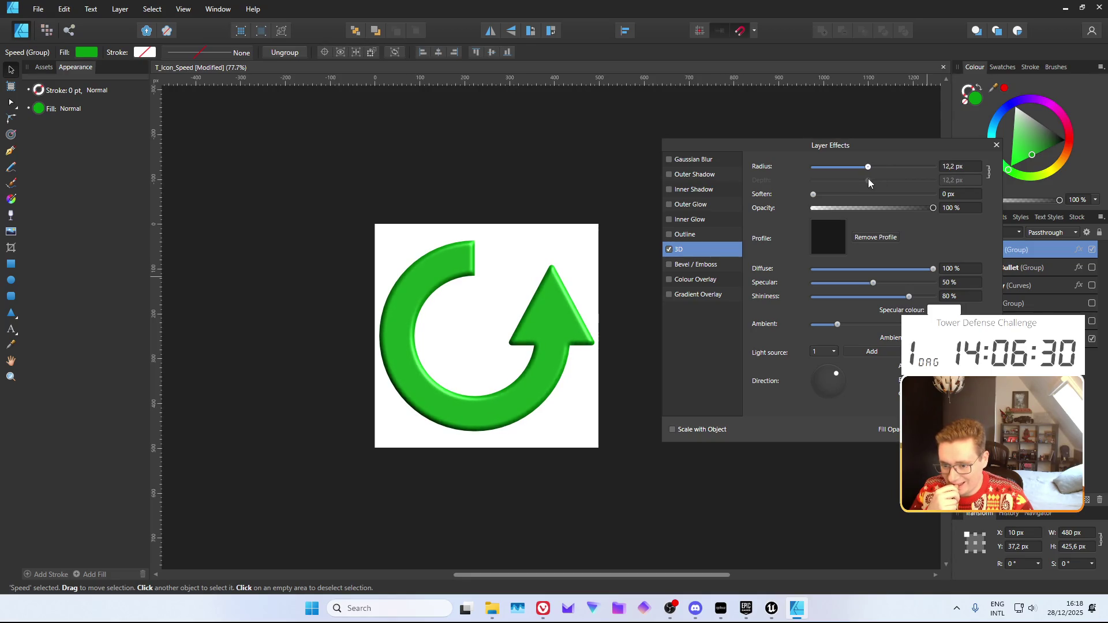
pyautogui.click(996, 145)
pyautogui.click(794, 293)
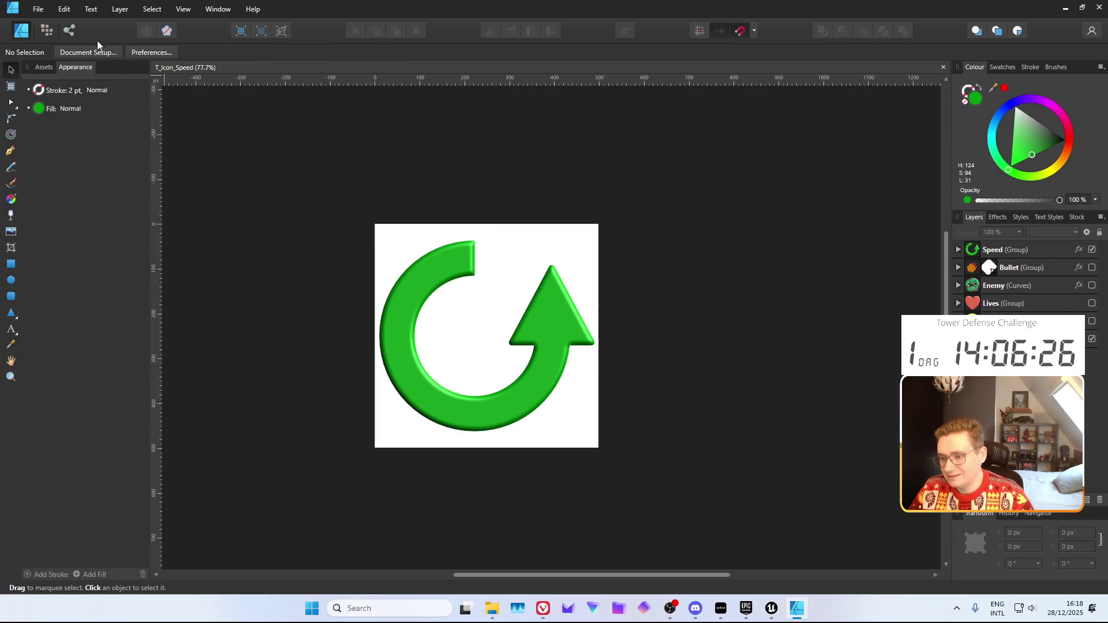
# Re-export the selected arrow as PNG, overwriting the existing T_Icon_Speed.png
pyautogui.click(38, 12)
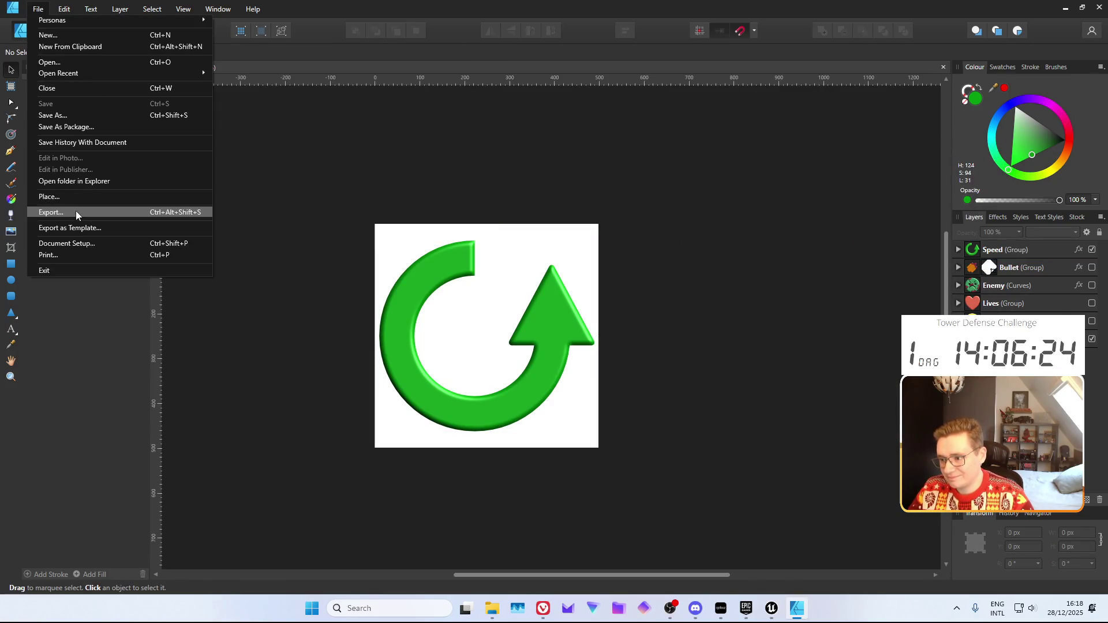
pyautogui.click(75, 210)
pyautogui.click(684, 372)
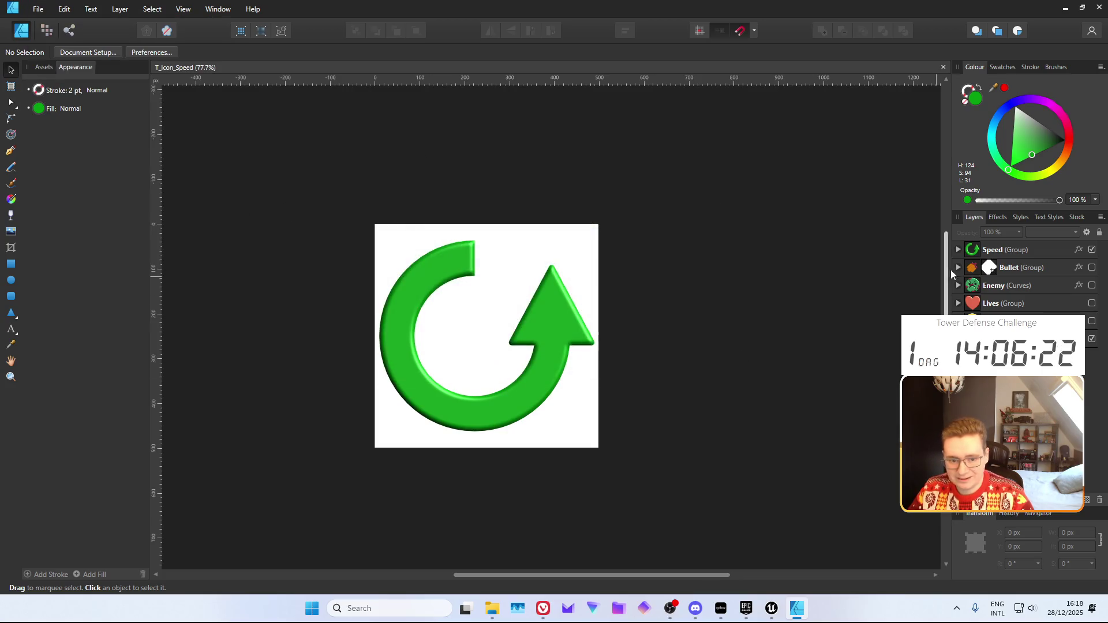
pyautogui.click(989, 249)
pyautogui.hotkey('ctrl', 'shift', 'alt', 's')
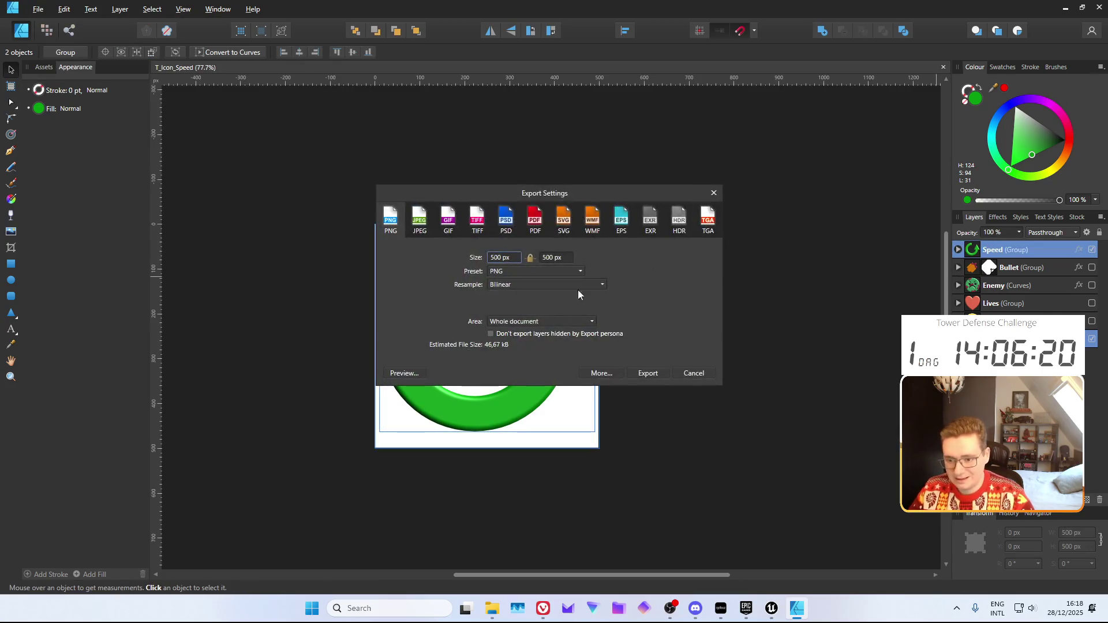
pyautogui.click(544, 324)
pyautogui.click(521, 359)
pyautogui.click(646, 373)
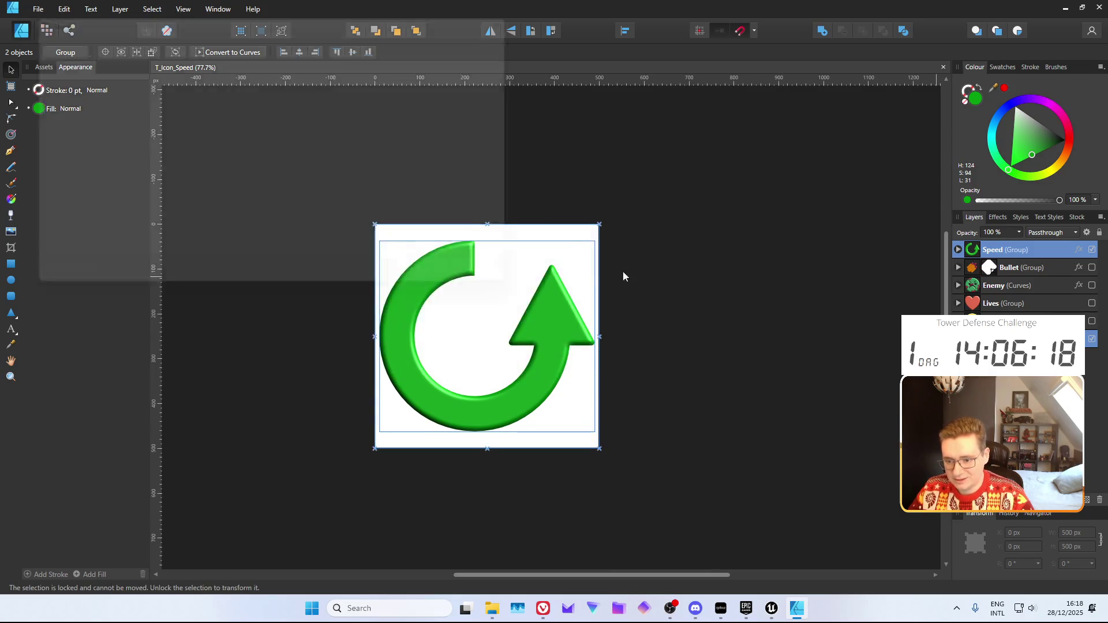
pyautogui.click(325, 98)
pyautogui.click(456, 289)
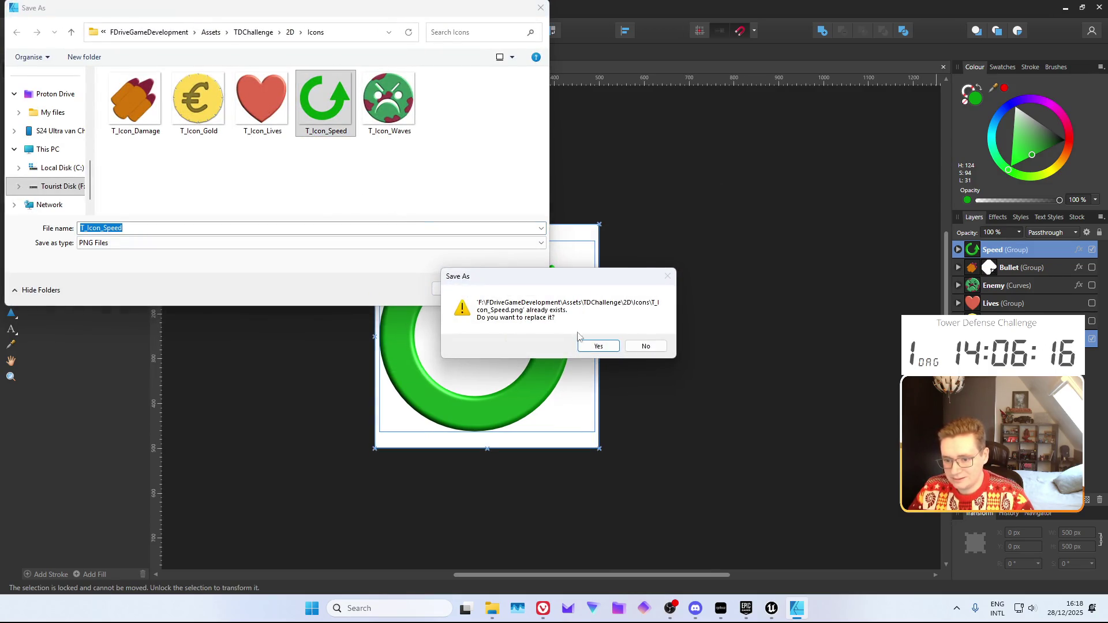
pyautogui.click(596, 344)
pyautogui.click(771, 608)
pyautogui.hotkey('ctrl', 'space')
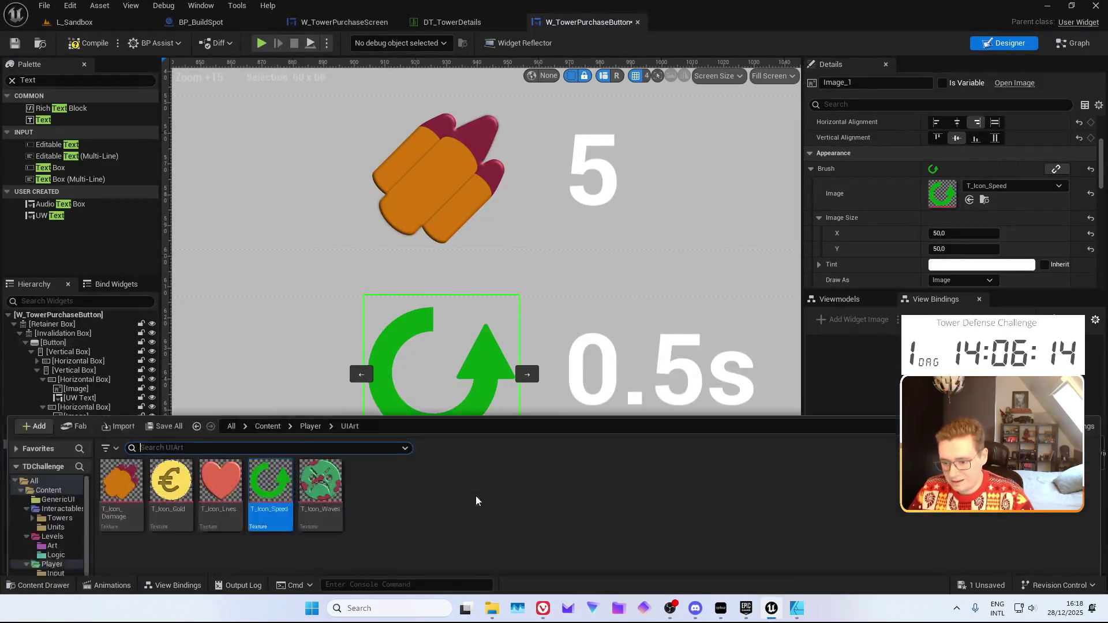
# Reimport T_Icon_Speed, save W_TowerPurchaseButton, and zoom out to check the shaded green arrow
pyautogui.rightClick(289, 485)
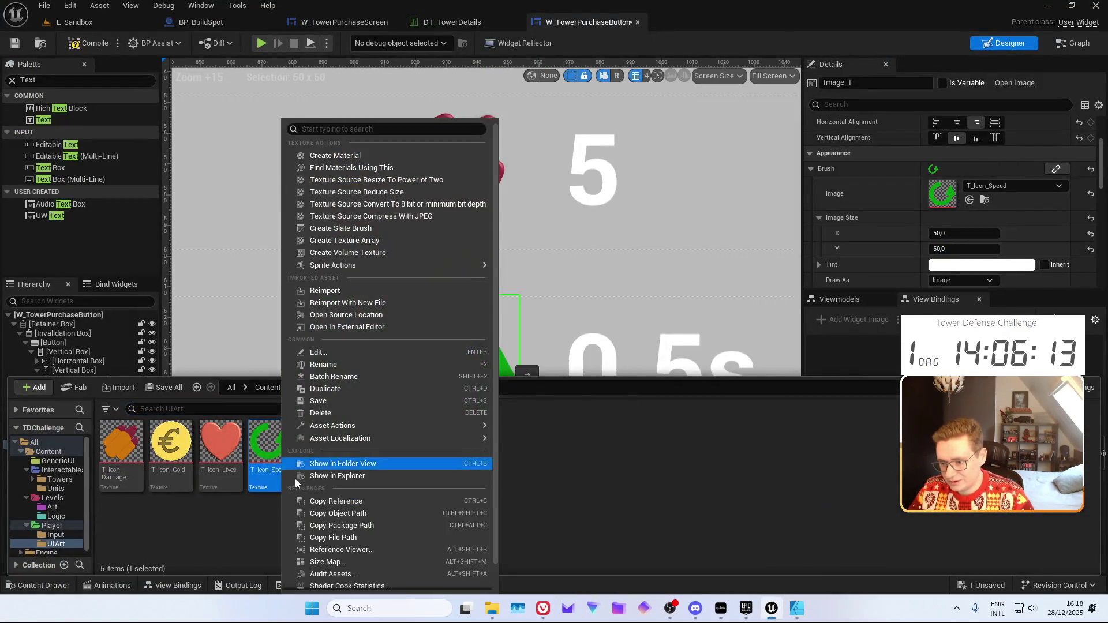
pyautogui.click(336, 289)
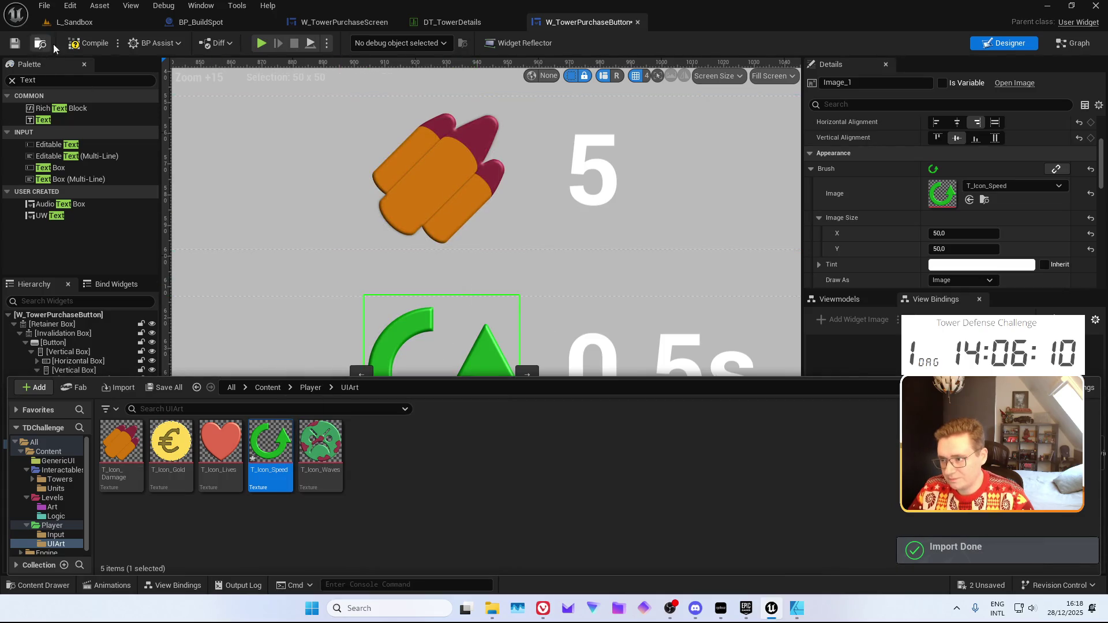
pyautogui.click(15, 43)
pyautogui.scroll(-6, 448, 303)
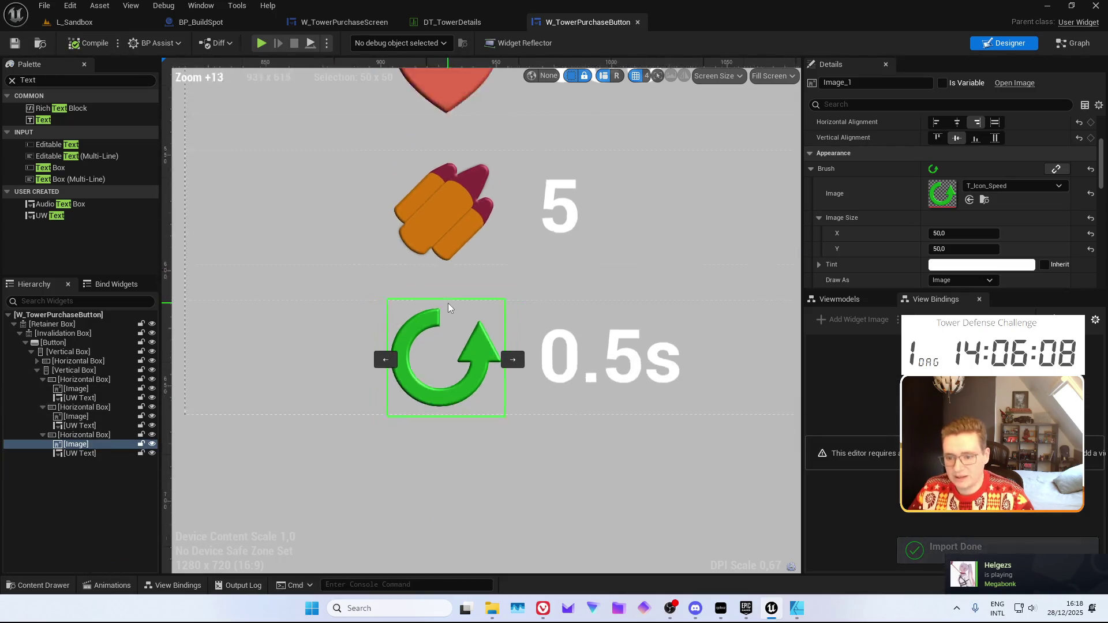
pyautogui.scroll(-8, 271, 235)
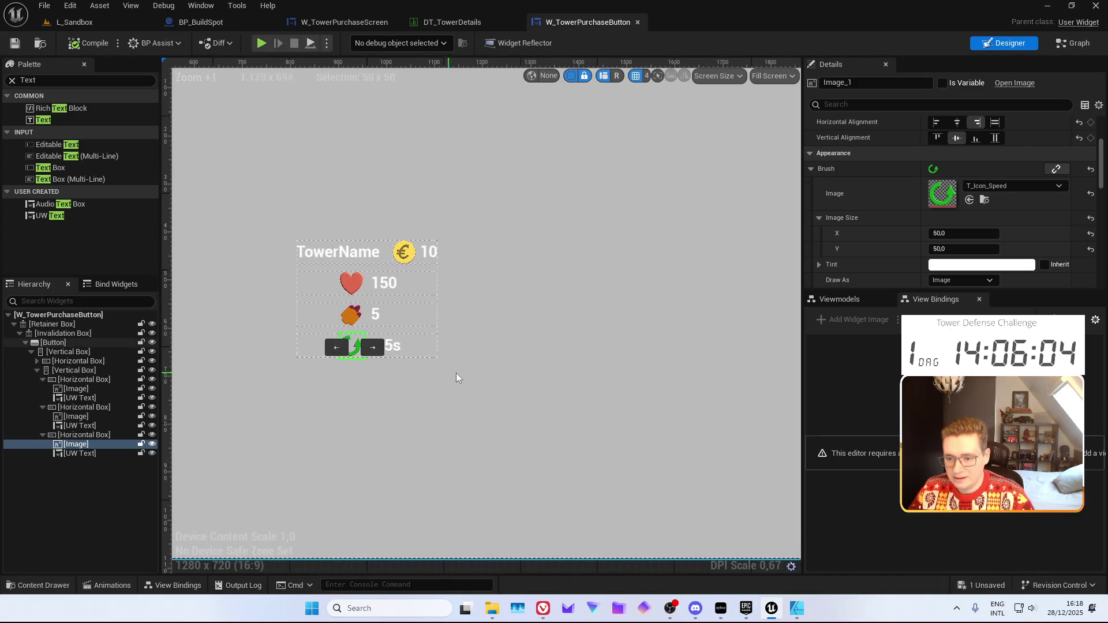
pyautogui.click(691, 324)
pyautogui.click(554, 317)
pyautogui.scroll(-3, 453, 300)
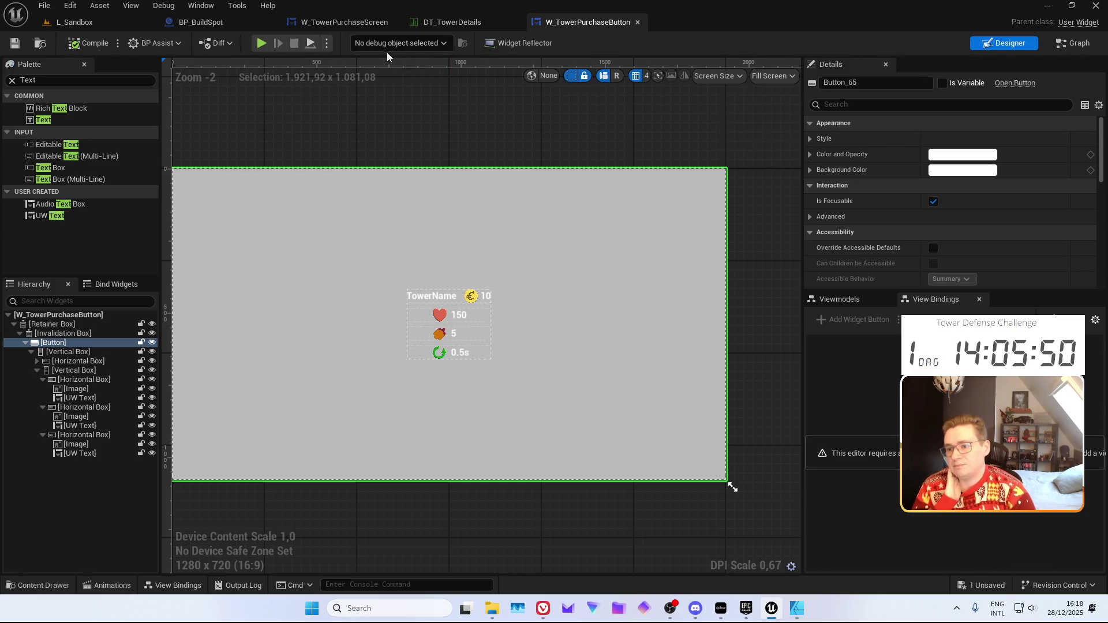
# In W_TowerPurchaseScreen's event graph, delete the unused Event Construct and Tick nodes
pyautogui.click(235, 19)
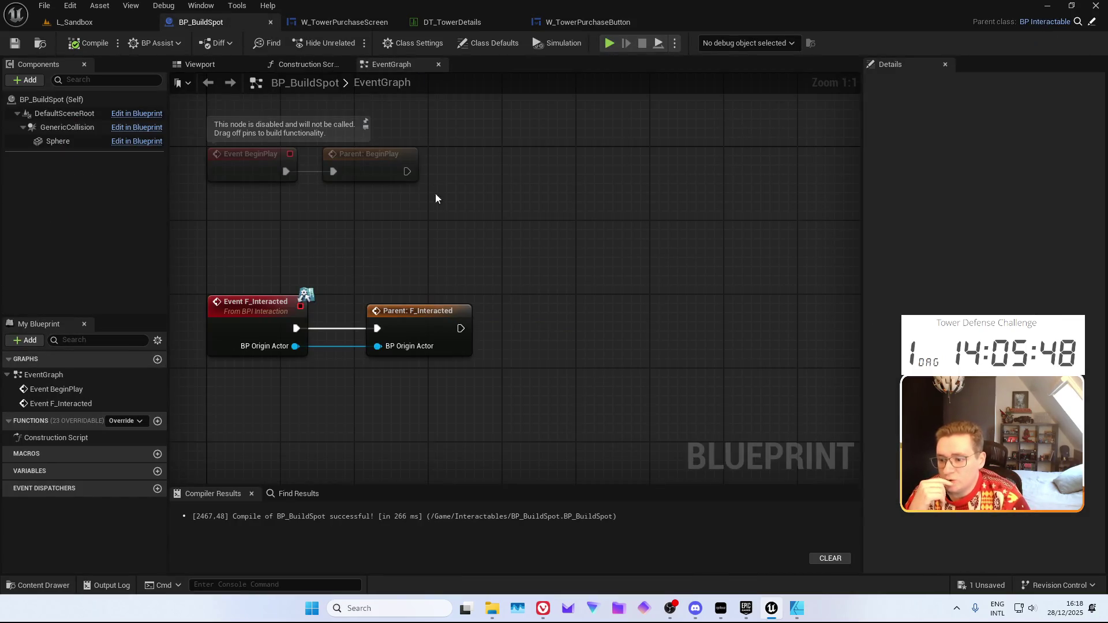
pyautogui.moveTo(435, 188); pyautogui.dragTo(424, 254)
pyautogui.scroll(-2, 421, 257)
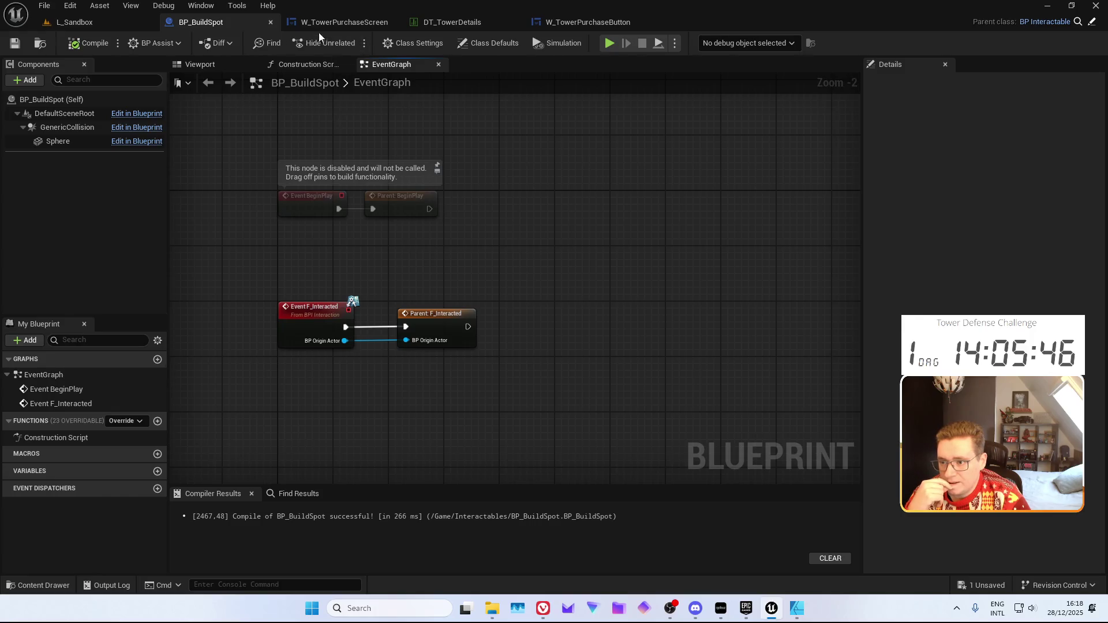
pyautogui.click(318, 29)
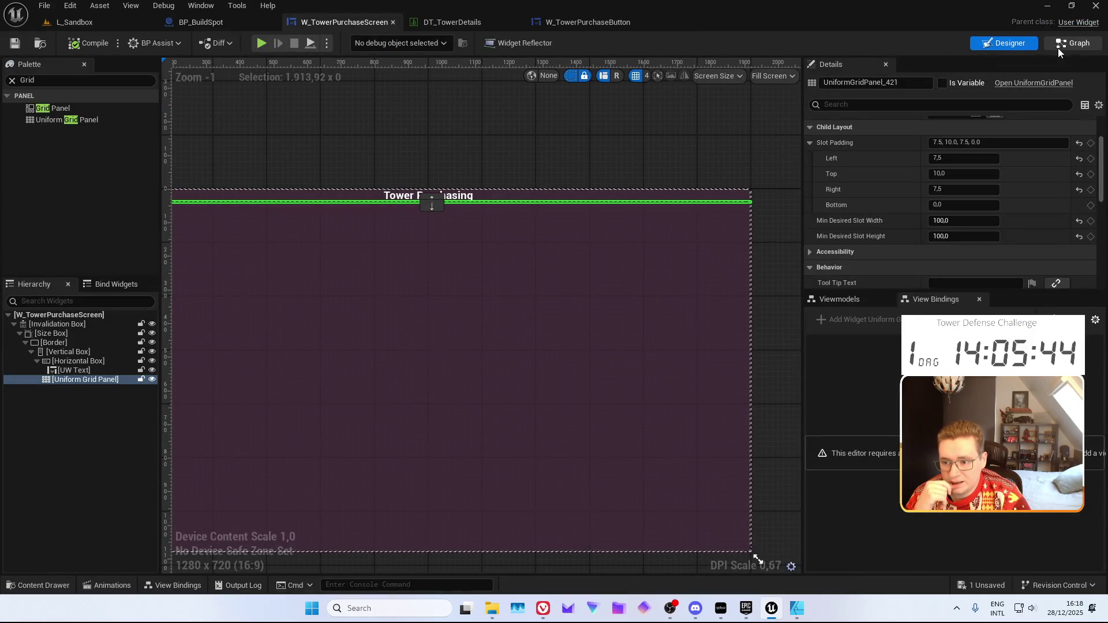
pyautogui.click(1061, 51)
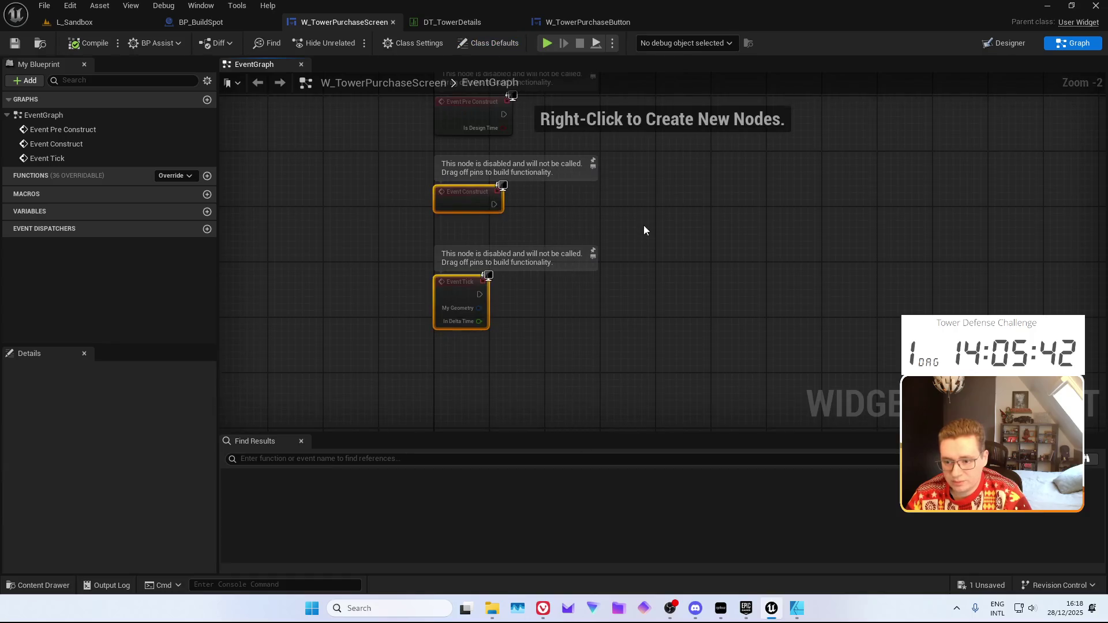
pyautogui.press('Delete')
pyautogui.scroll(2, 465, 261)
# Add Get Data Table Row Names off Event Pre Construct, reading DT_TowerDetails
pyautogui.moveTo(326, 274); pyautogui.dragTo(402, 278)
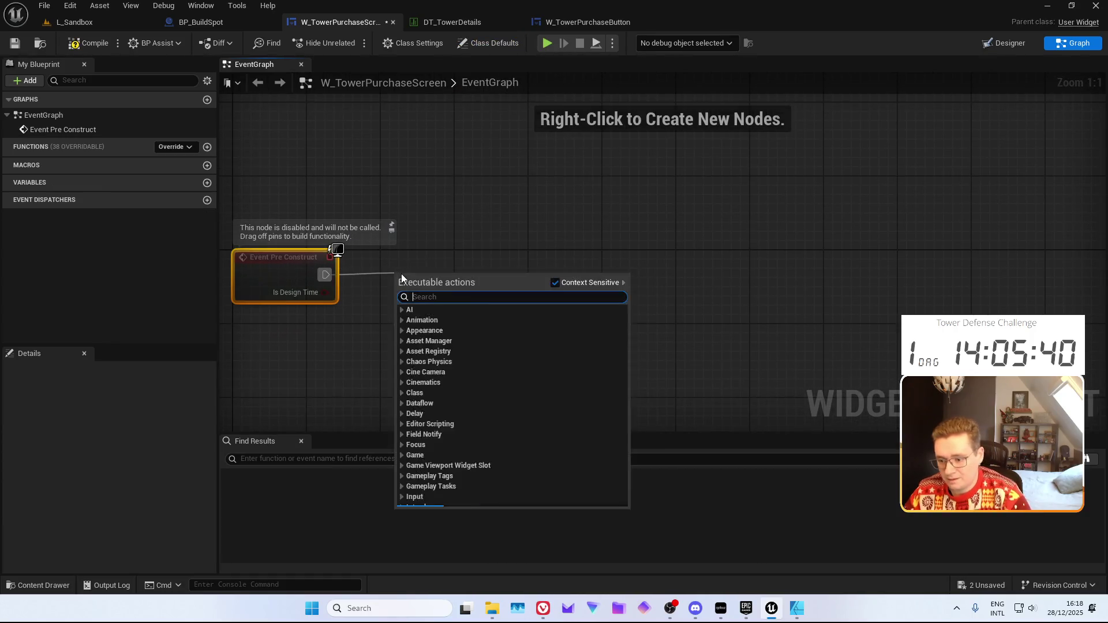
pyautogui.write('get data tab')
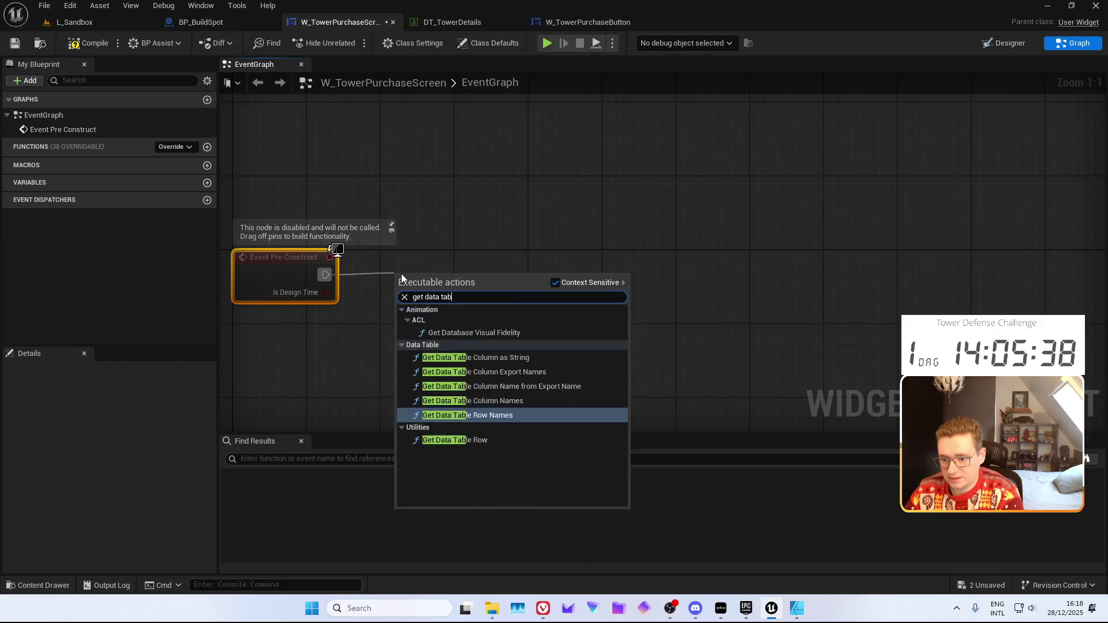
pyautogui.write('le')
pyautogui.press('Return')
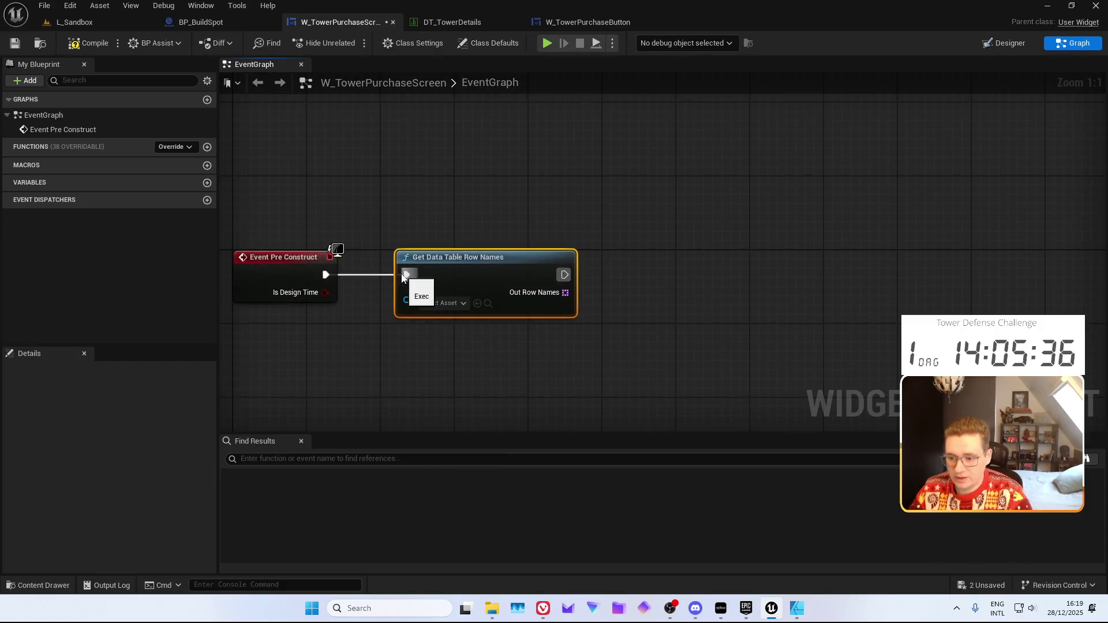
pyautogui.click(441, 301)
pyautogui.write('DT')
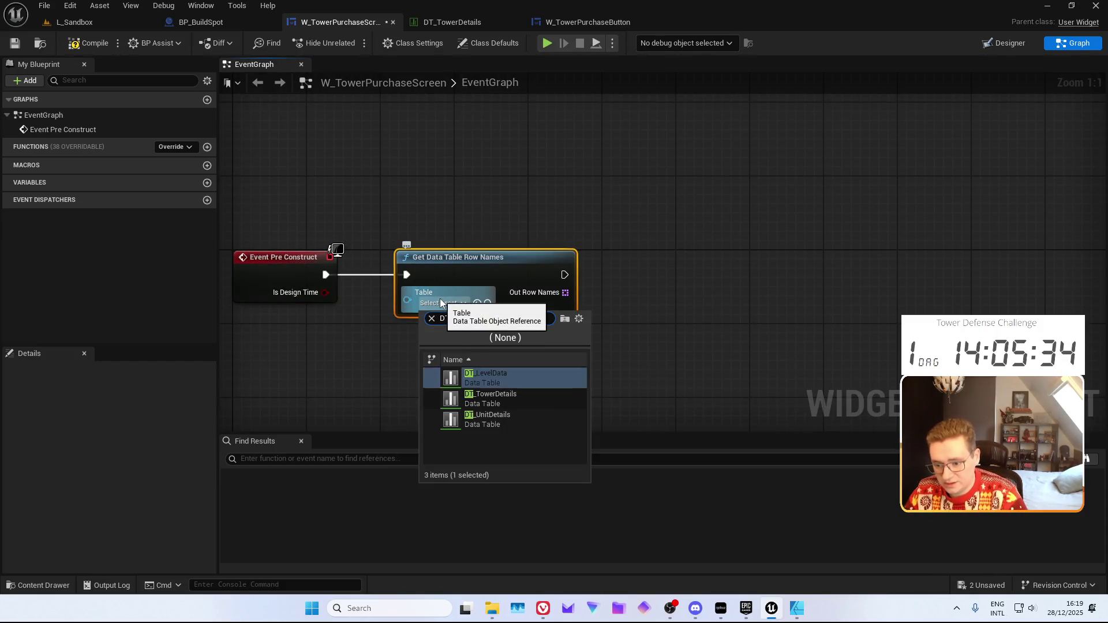
pyautogui.press('Down')
pyautogui.press('Down')
pyautogui.press('Return')
# Add a For Each Loop over the Out Row Names array
pyautogui.moveTo(637, 296); pyautogui.dragTo(525, 296)
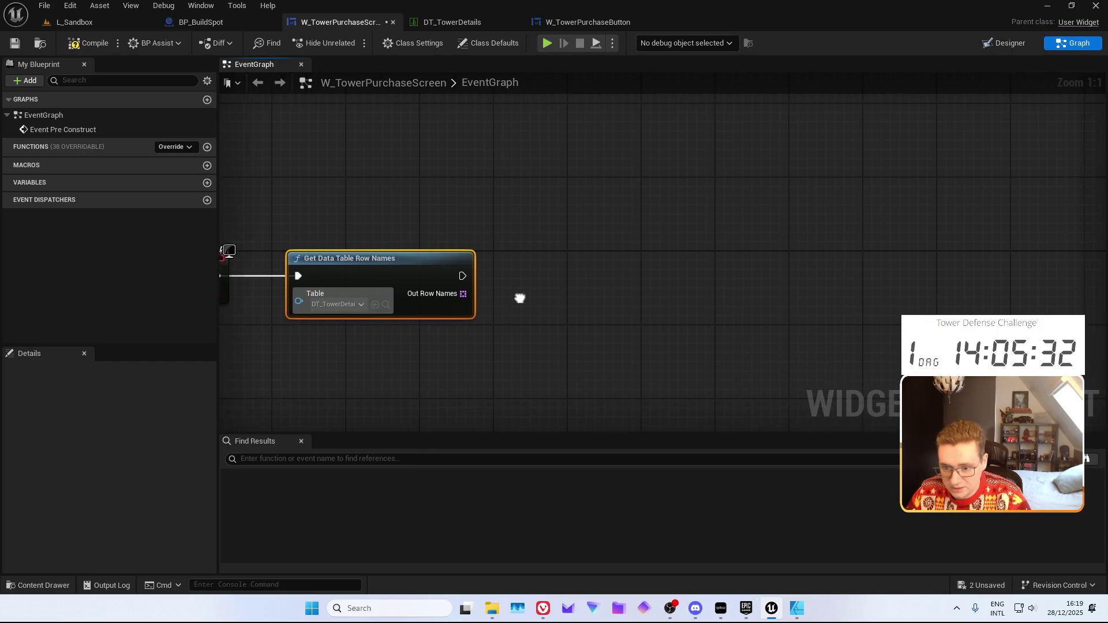
pyautogui.moveTo(456, 292)
pyautogui.mouseDown()
pyautogui.moveTo(508, 307)
pyautogui.moveTo(299, 291)
pyautogui.moveTo(578, 263)
pyautogui.moveTo(483, 234)
pyautogui.mouseUp()
pyautogui.write('for each')
pyautogui.press('Return')
pyautogui.click(513, 323)
# Add a Create Widget node off Loop Body and a Get Owning Player node
pyautogui.moveTo(406, 217); pyautogui.dragTo(477, 218)
pyautogui.write('c')
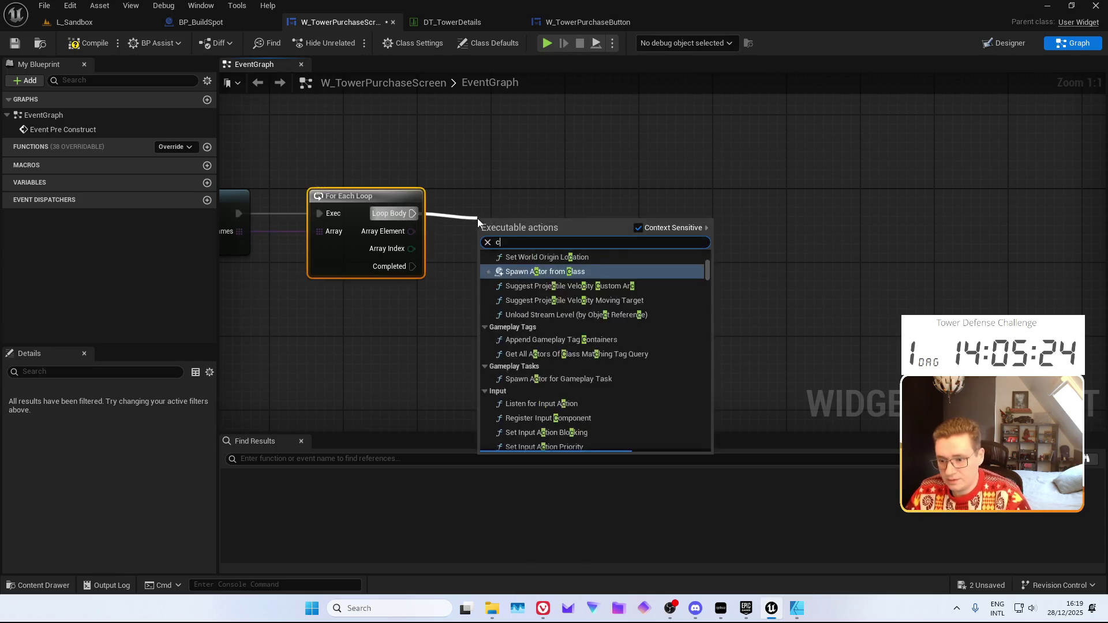
pyautogui.write('reate widget')
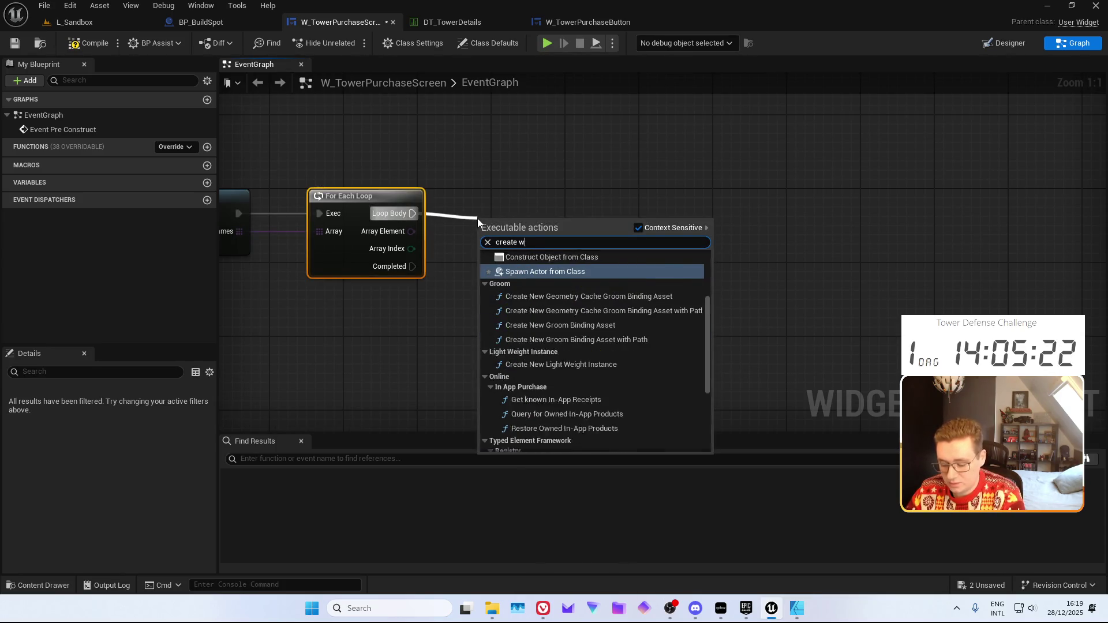
pyautogui.press('Return')
pyautogui.moveTo(505, 287); pyautogui.dragTo(453, 262)
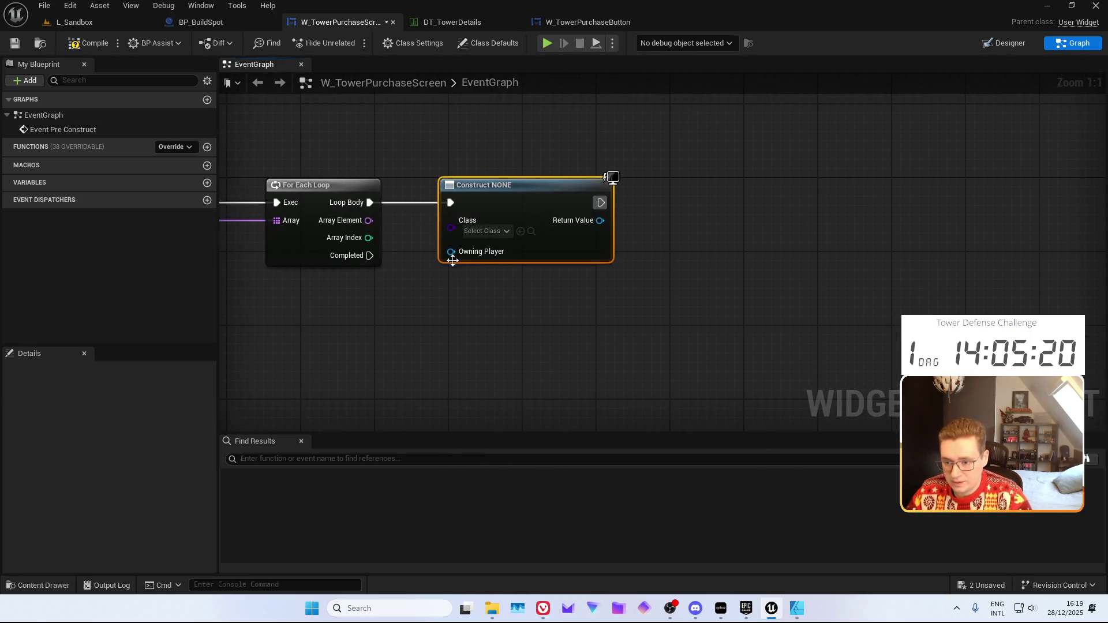
pyautogui.rightClick(445, 313)
pyautogui.write('get owning')
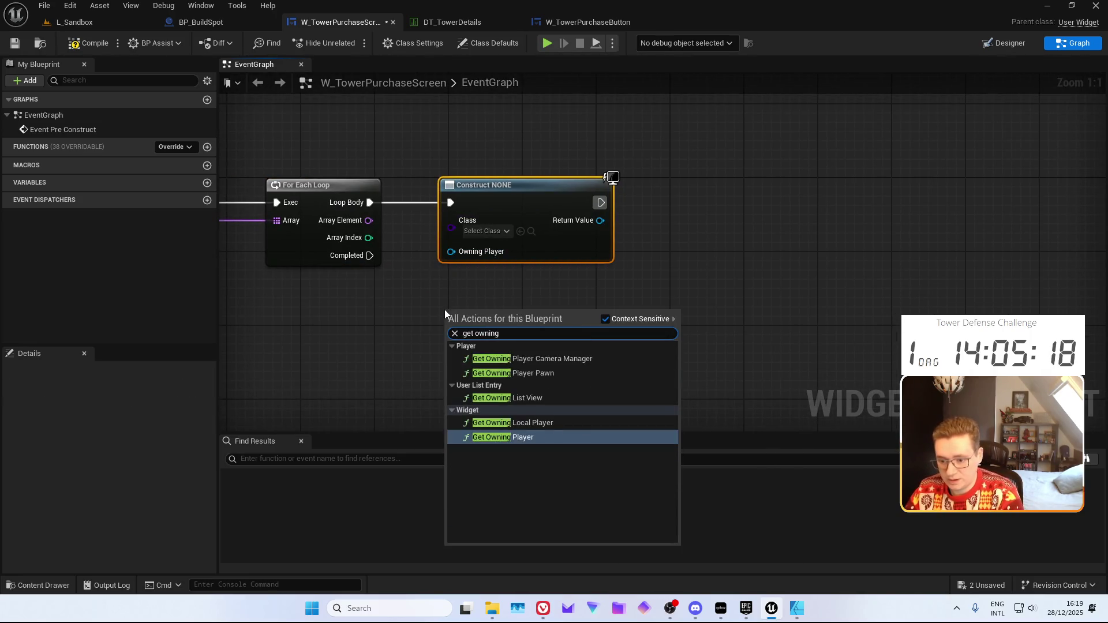
pyautogui.press('Return')
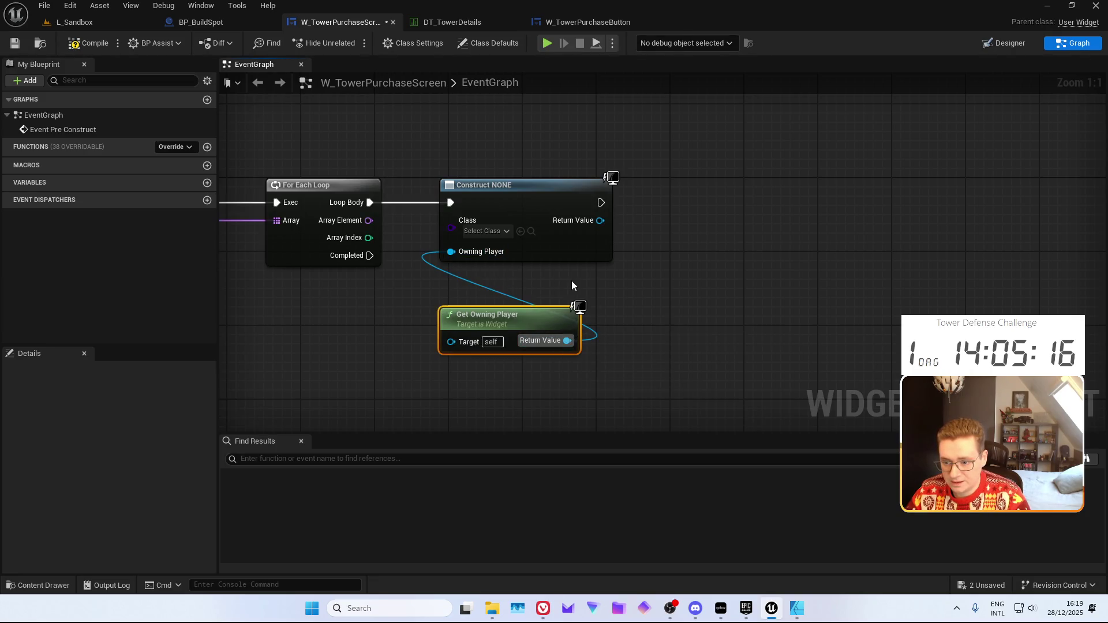
# Set the Create Widget class to W_TowerPurchaseButton and save the blueprint
pyautogui.click(466, 245)
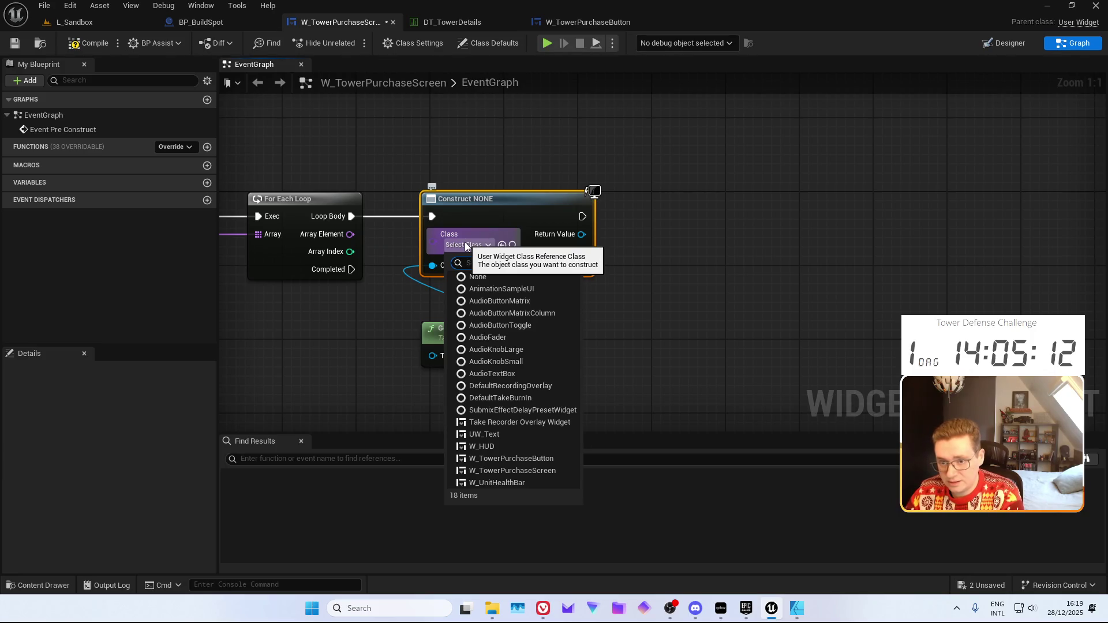
pyautogui.write('W_')
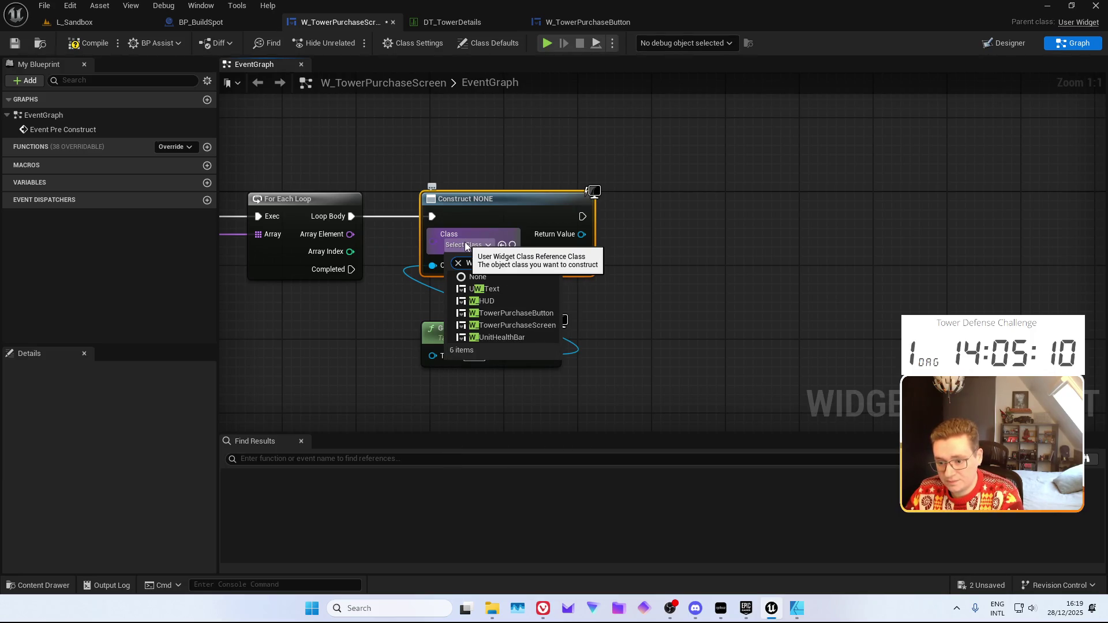
pyautogui.write('To')
pyautogui.press('Down')
pyautogui.press('Down')
pyautogui.press('Return')
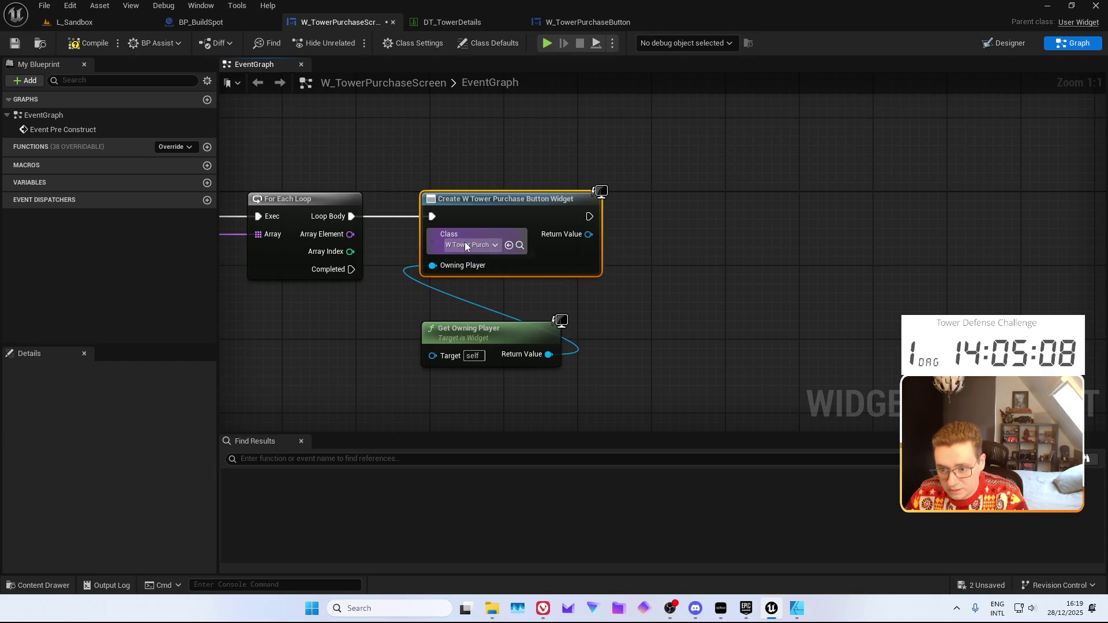
pyautogui.moveTo(465, 168)
pyautogui.mouseDown()
pyautogui.moveTo(445, 237)
pyautogui.moveTo(417, 234)
pyautogui.moveTo(438, 265)
pyautogui.moveTo(469, 263)
pyautogui.mouseUp()
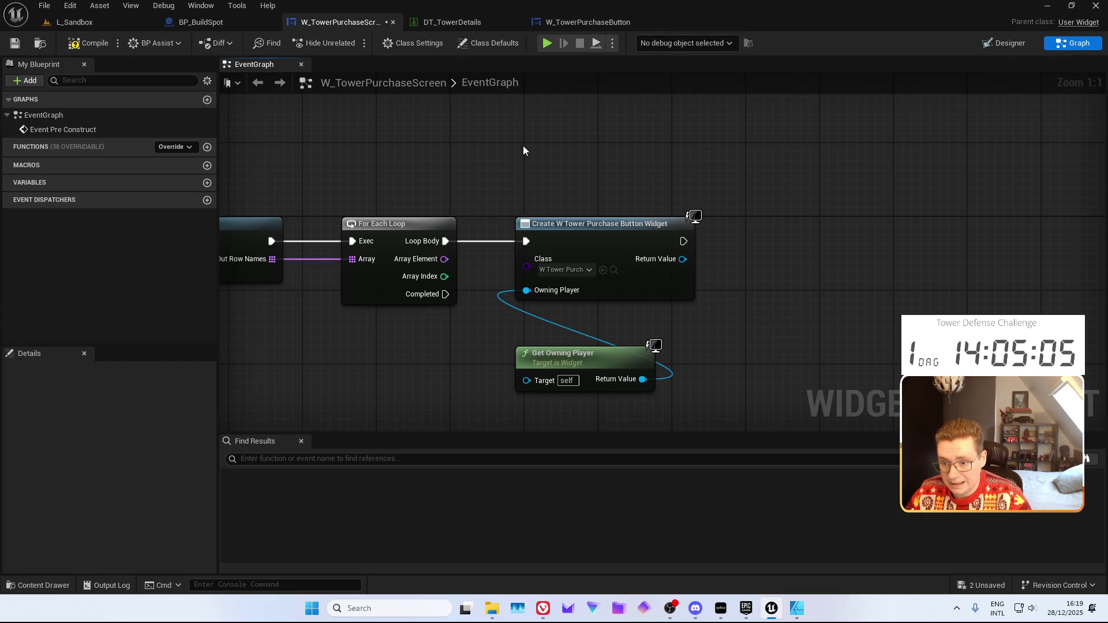
pyautogui.moveTo(527, 154)
pyautogui.mouseDown()
pyautogui.moveTo(898, 158)
pyautogui.moveTo(705, 166)
pyautogui.moveTo(623, 153)
pyautogui.mouseUp()
pyautogui.click(16, 44)
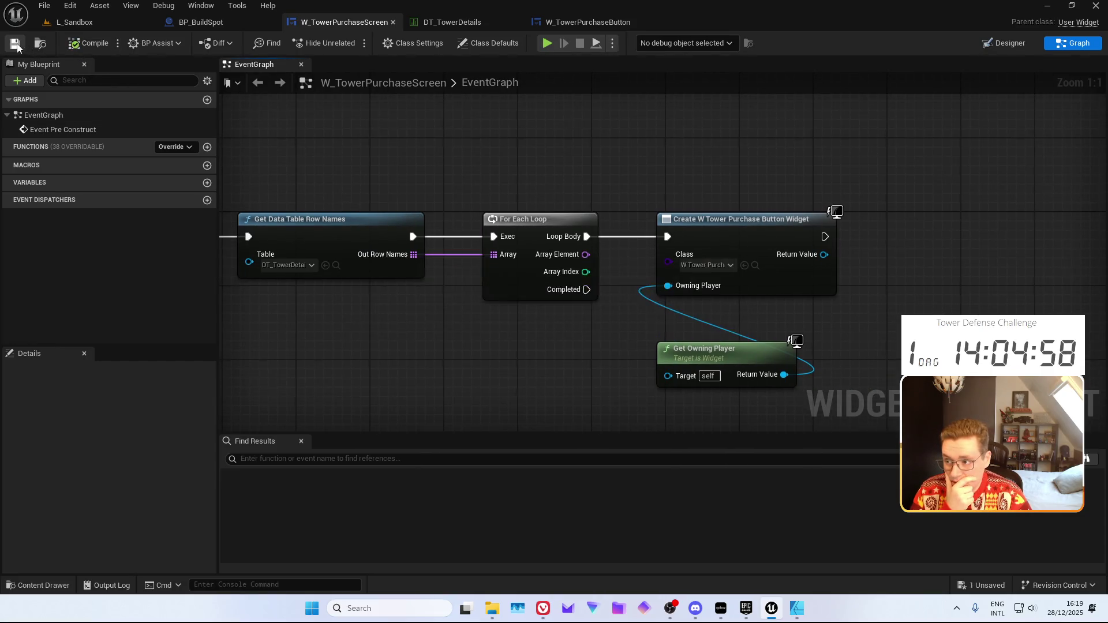
pyautogui.click(1008, 44)
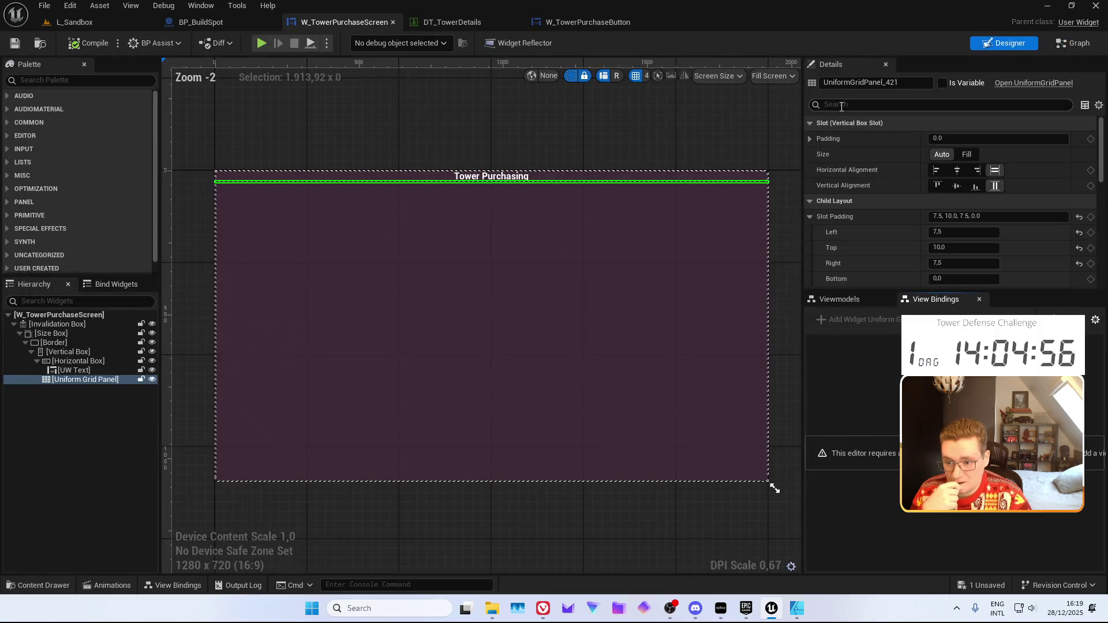
# Tick Is Variable on the Uniform Grid Panel and rename it UGP_TowerSelection
pyautogui.click(1071, 43)
pyautogui.moveTo(652, 149)
pyautogui.mouseDown()
pyautogui.moveTo(482, 153)
pyautogui.moveTo(647, 199)
pyautogui.mouseUp()
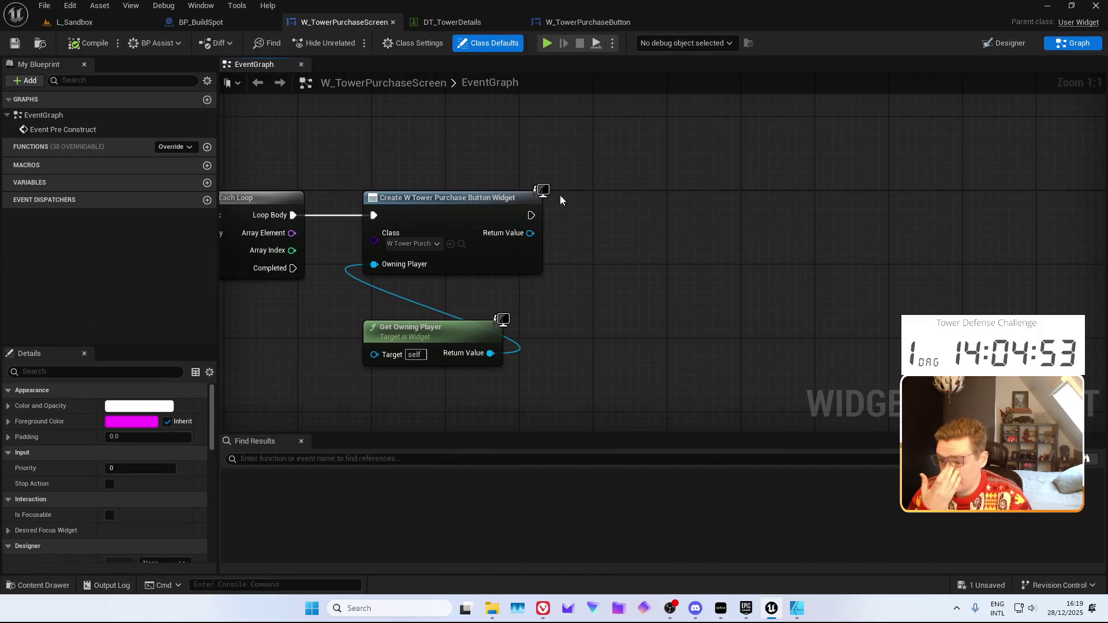
pyautogui.click(1004, 43)
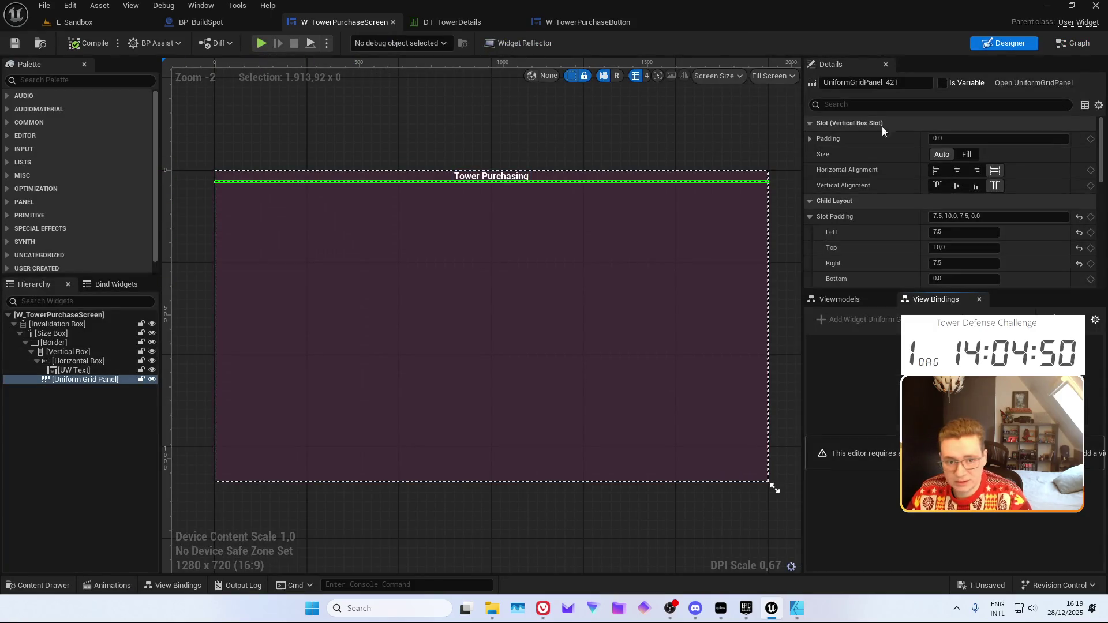
pyautogui.click(942, 83)
pyautogui.click(866, 83)
pyautogui.write('UG')
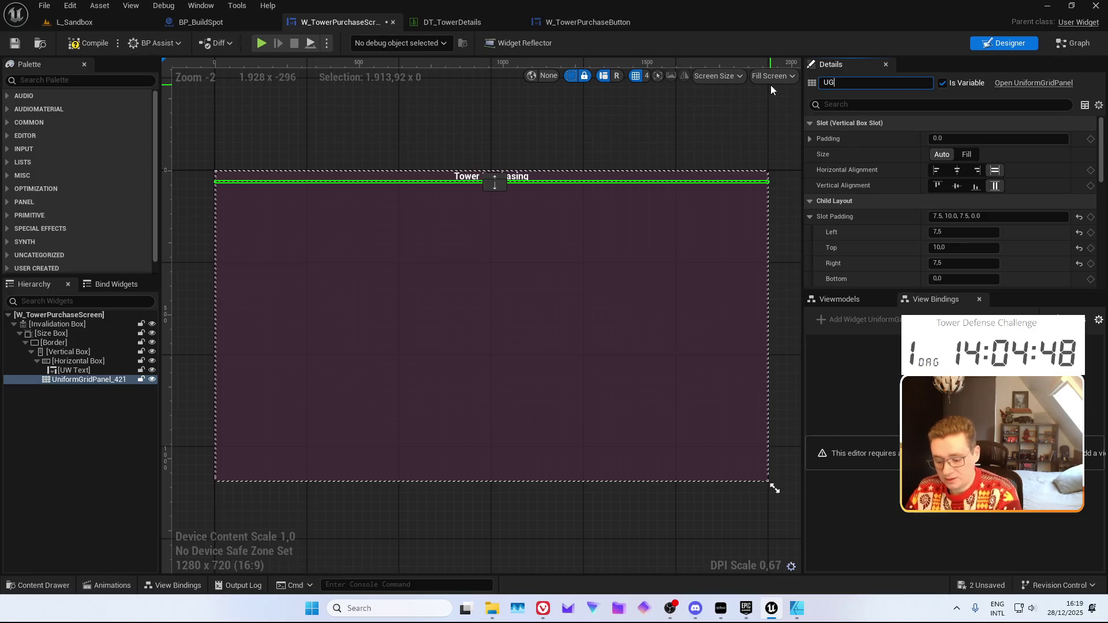
pyautogui.write('P_To')
pyautogui.press('BackSpace')
pyautogui.press('BackSpace')
pyautogui.write('TowerSelection')
pyautogui.press('Return')
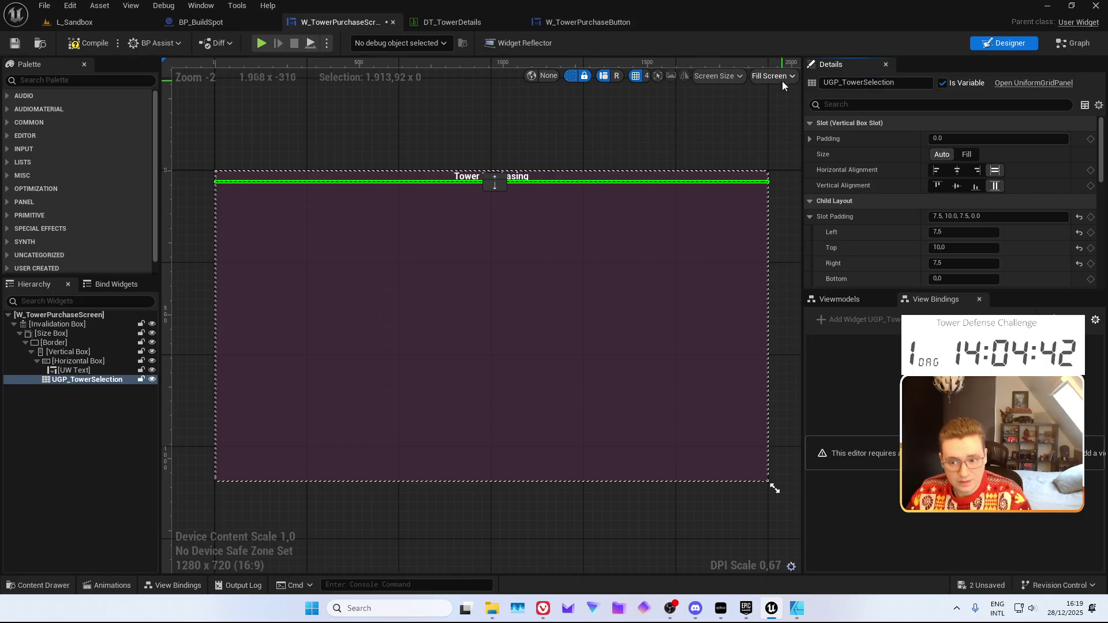
pyautogui.click(1072, 43)
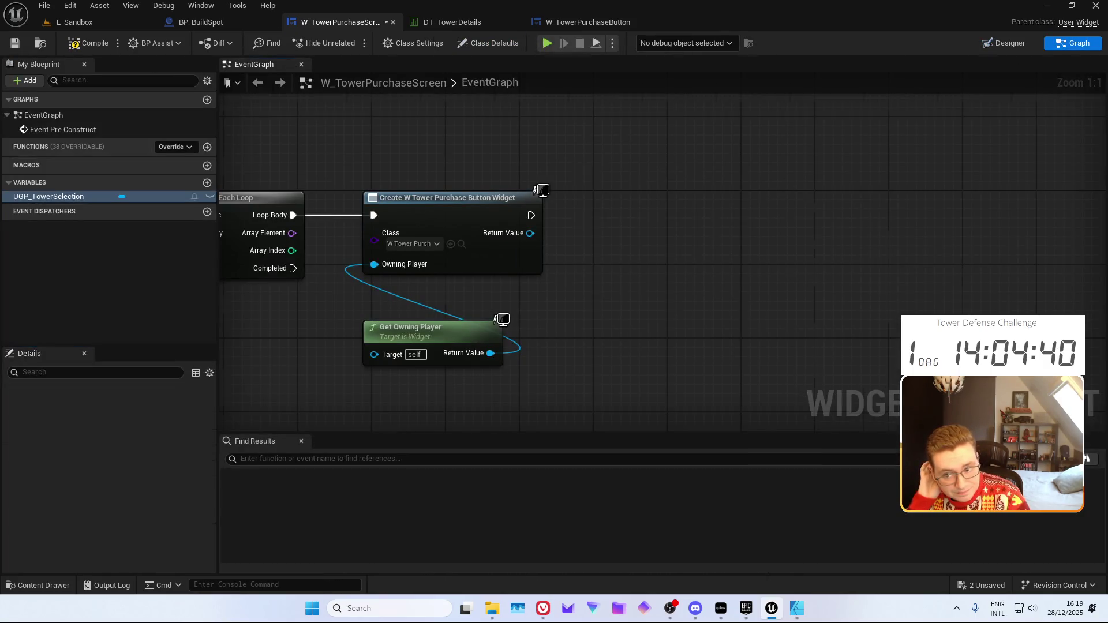
# Add a UGP_TowerSelection getter with Add Child to Uniform Grid, fed by Create Widget's execution
pyautogui.moveTo(57, 197)
pyautogui.mouseDown()
pyautogui.moveTo(384, 289)
pyautogui.moveTo(508, 339)
pyautogui.mouseUp()
pyautogui.moveTo(576, 340); pyautogui.dragTo(599, 269)
pyautogui.write('add child')
pyautogui.press('Down')
pyautogui.press('Return')
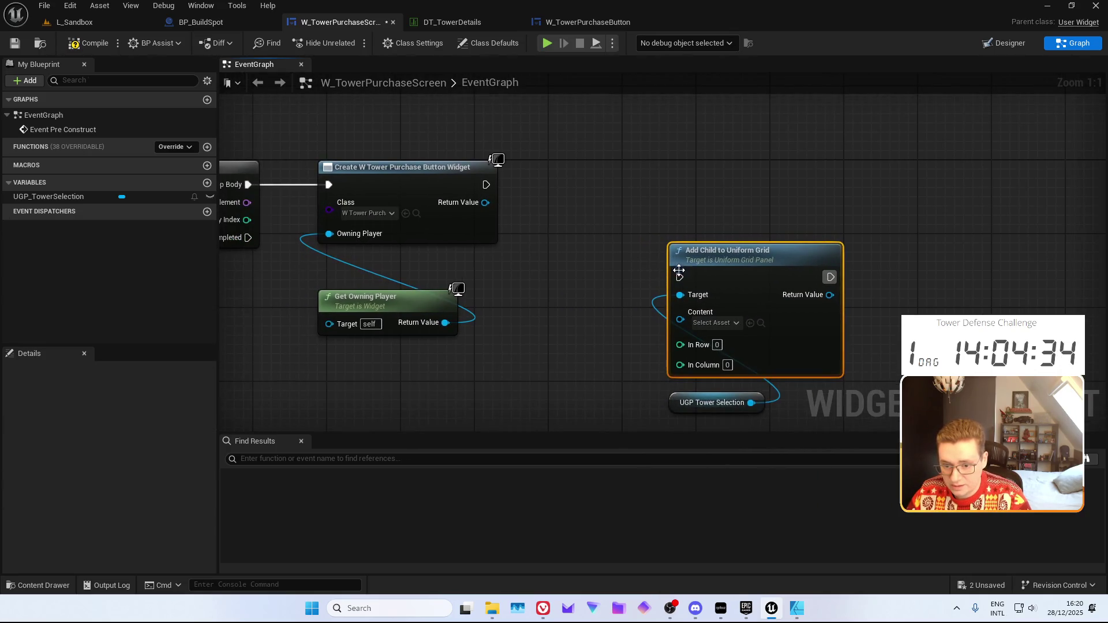
pyautogui.moveTo(486, 185)
pyautogui.mouseDown()
pyautogui.moveTo(667, 254)
pyautogui.moveTo(675, 278)
pyautogui.mouseUp()
pyautogui.press('Escape')
# Wire the created widget to Content and Array Index to In Column, then save
pyautogui.moveTo(456, 163); pyautogui.dragTo(573, 192)
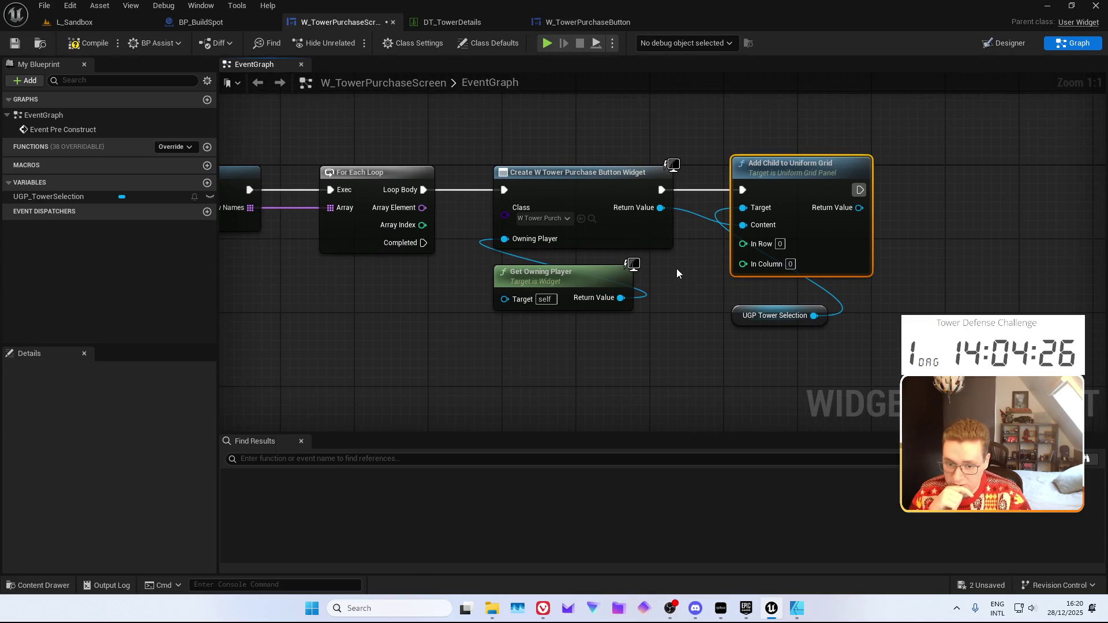
pyautogui.moveTo(423, 225)
pyautogui.mouseDown()
pyautogui.moveTo(704, 279)
pyautogui.moveTo(743, 263)
pyautogui.mouseUp()
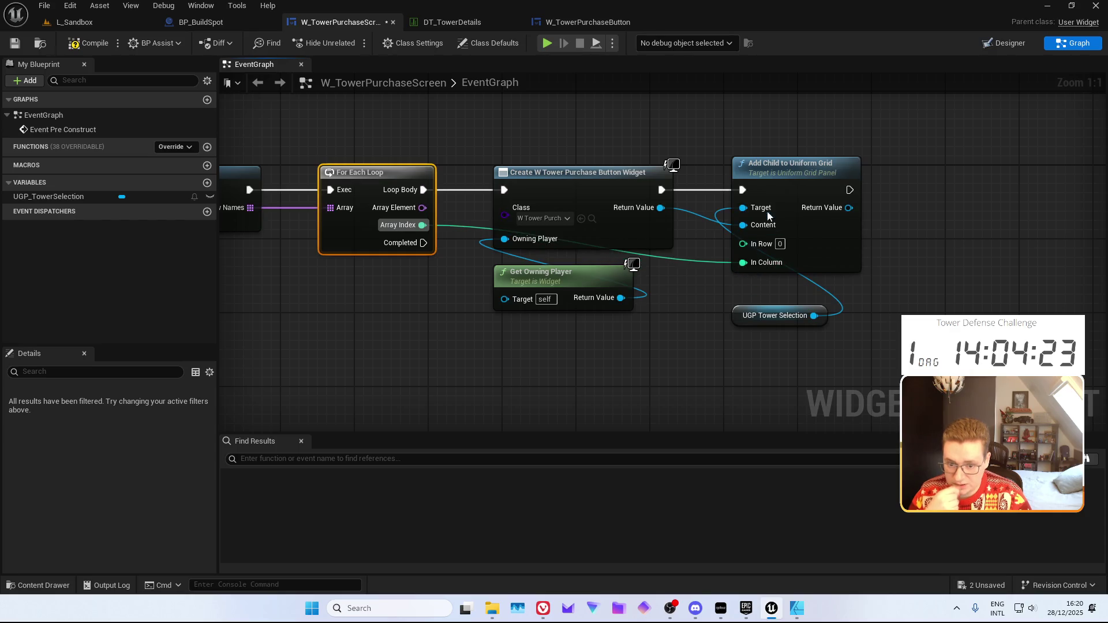
pyautogui.click(572, 187)
pyautogui.press('f')
pyautogui.click(14, 46)
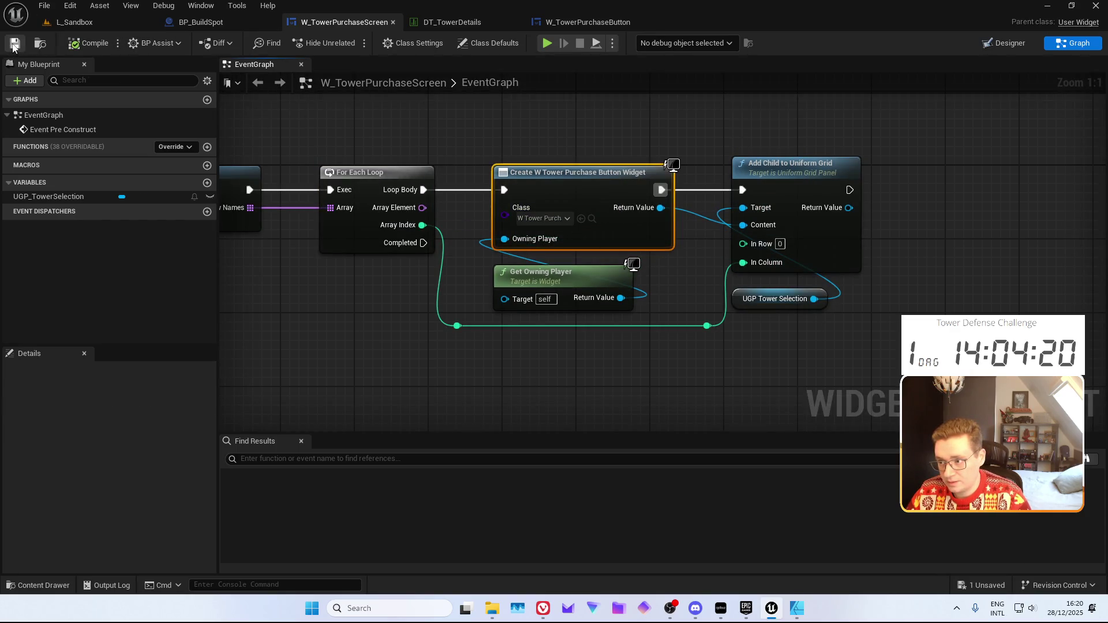
pyautogui.hotkey('shift', 'F4')
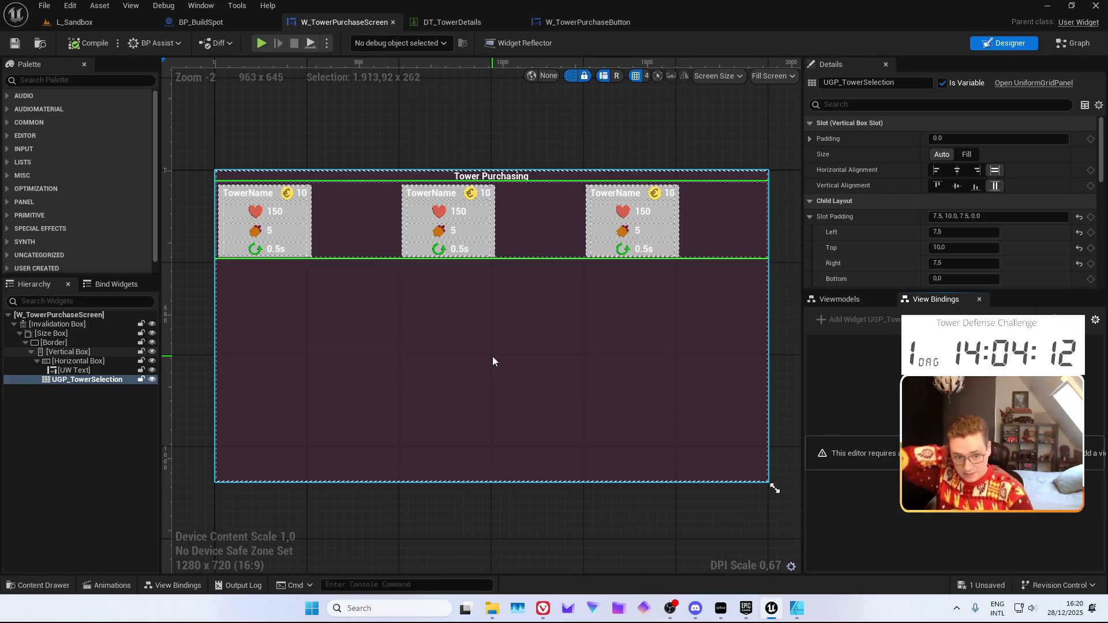
# Set the tower grid's Horizontal Alignment to Center, save, and switch to W_TowerPurchaseButton
pyautogui.click(956, 170)
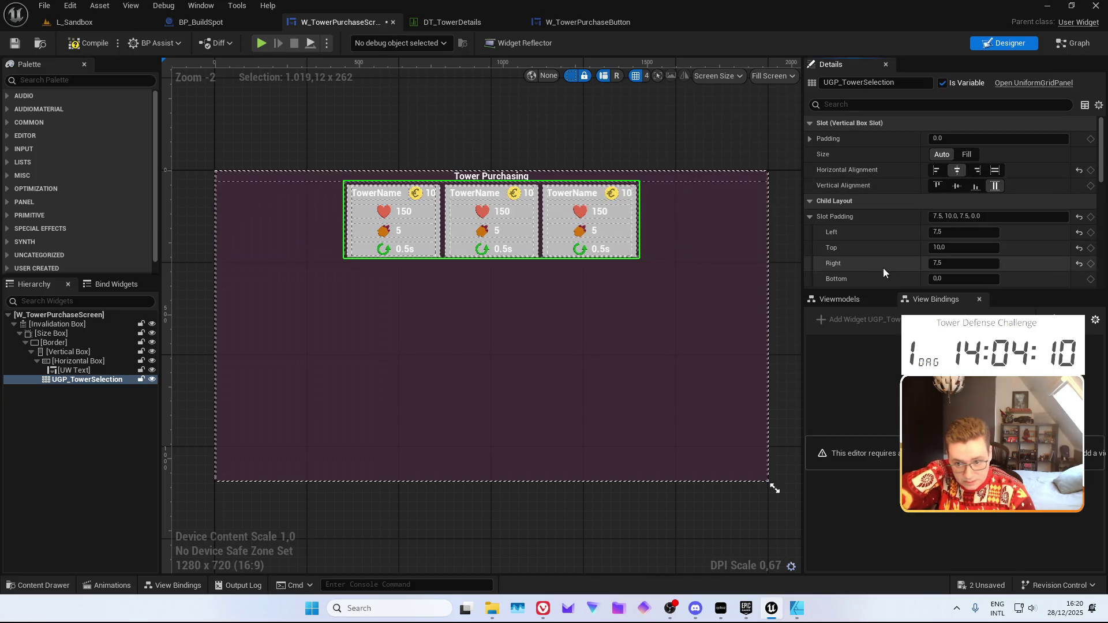
pyautogui.scroll(4, 476, 158)
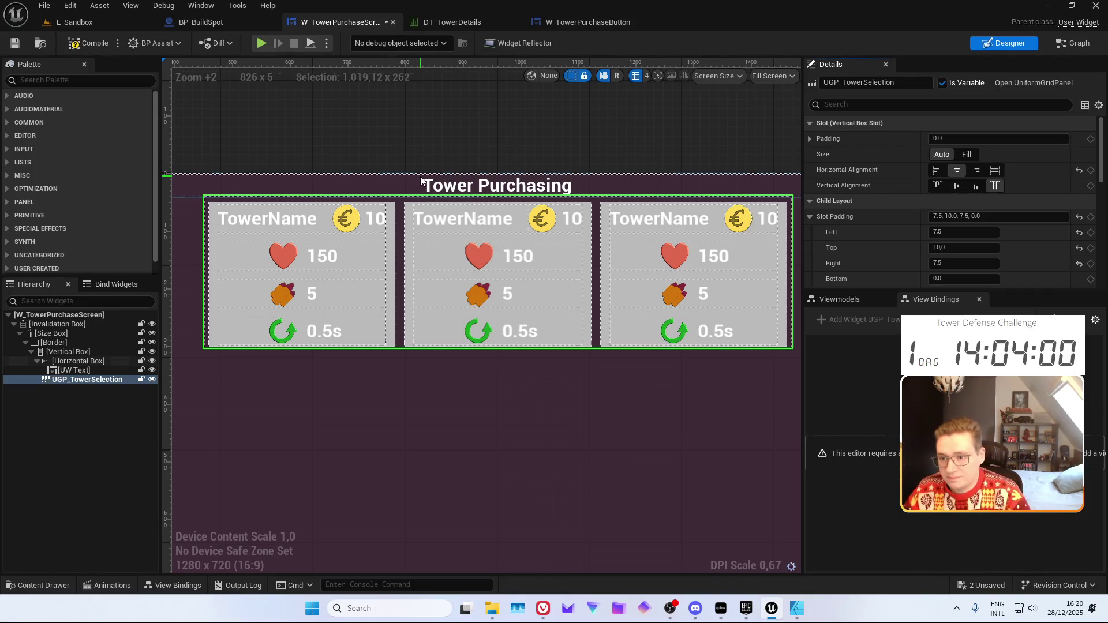
pyautogui.click(17, 45)
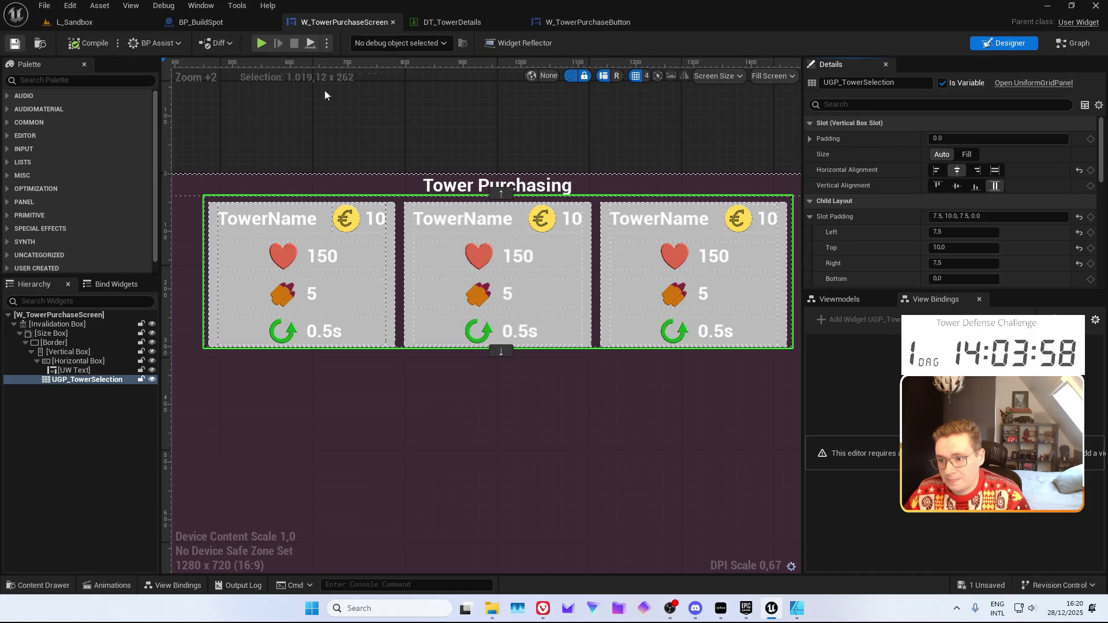
pyautogui.click(586, 23)
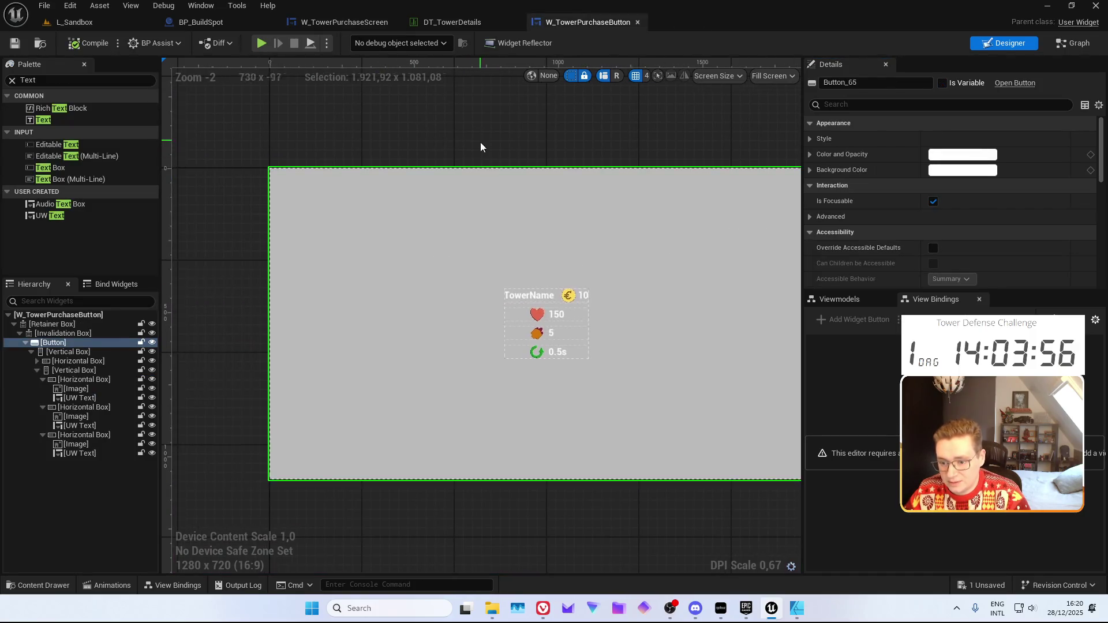
# Check the TowerName, TXT_TowerCost and health value texts in the Hierarchy
pyautogui.scroll(3, 480, 140)
pyautogui.click(356, 197)
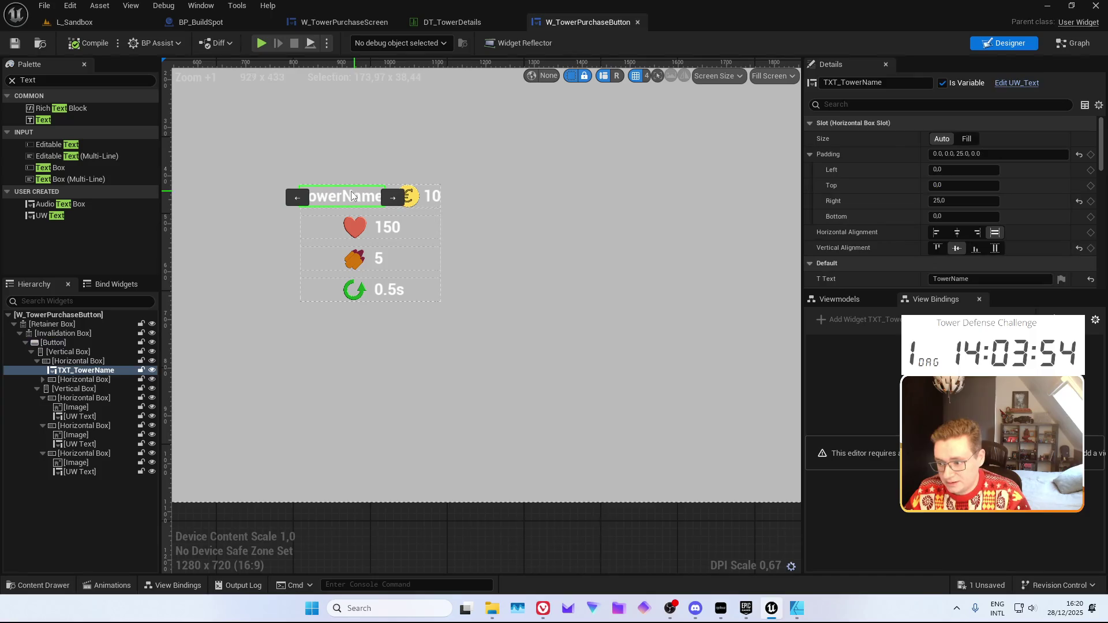
pyautogui.click(119, 417)
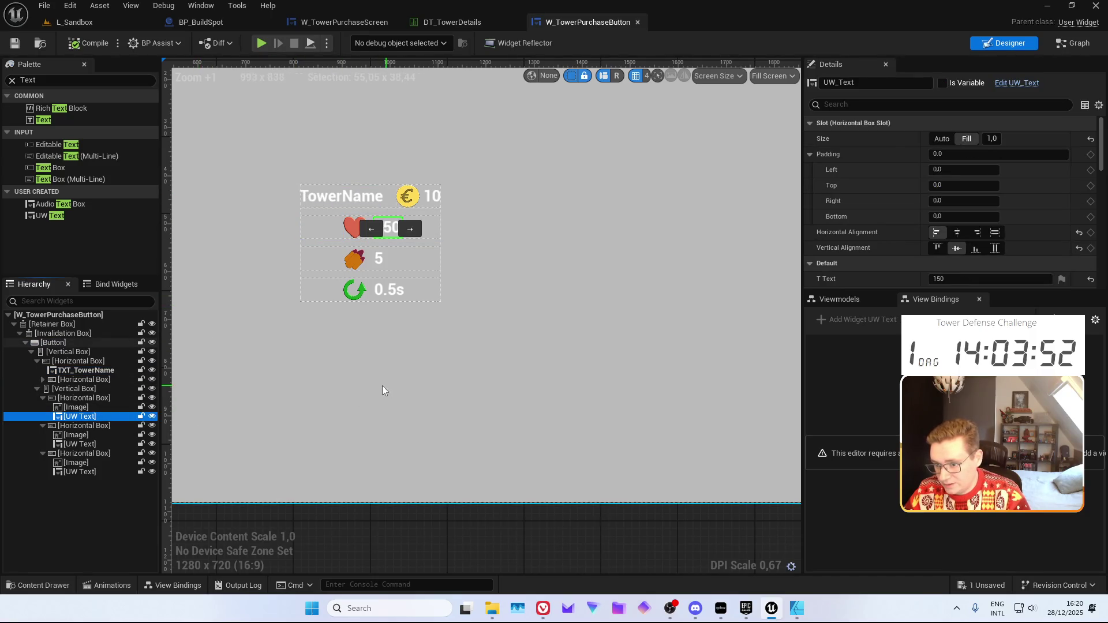
pyautogui.click(43, 379)
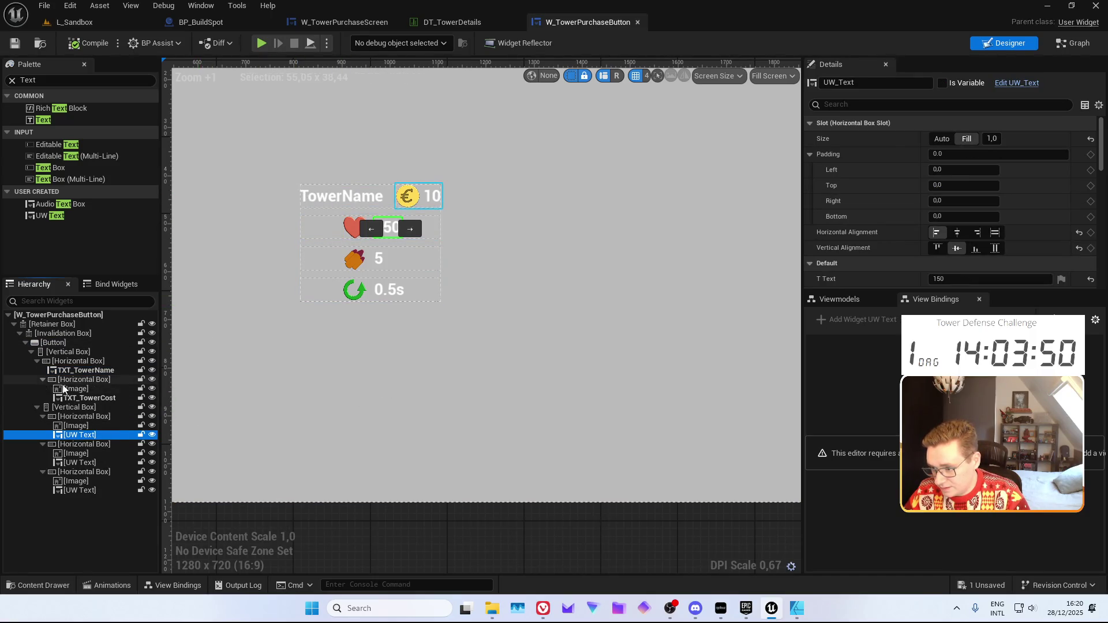
pyautogui.click(86, 398)
pyautogui.click(80, 435)
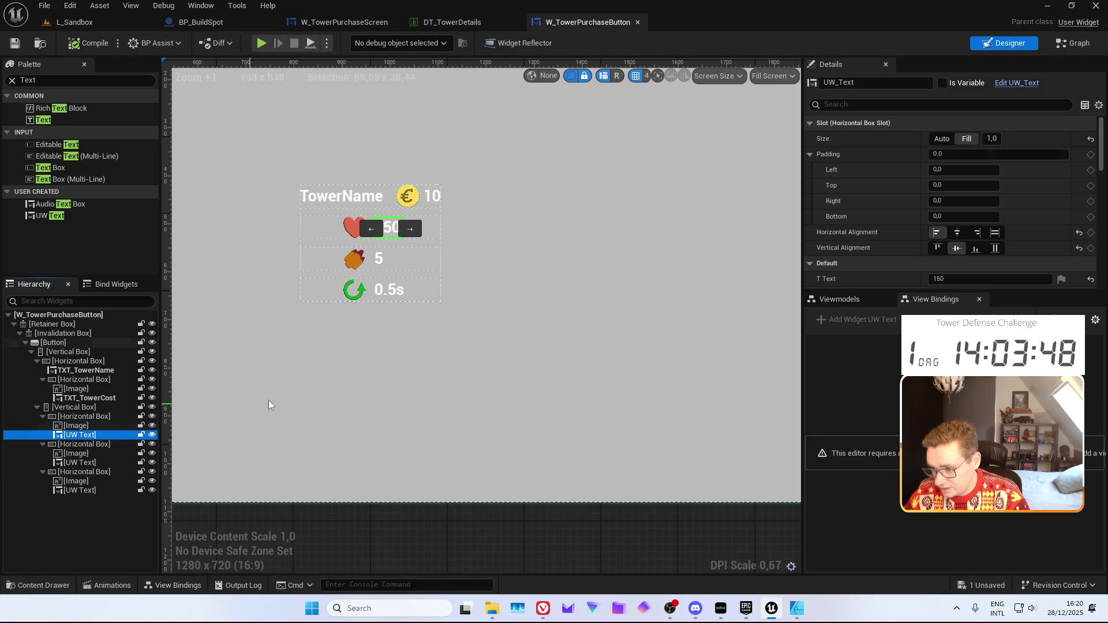
# Make the health value text a variable named TXT_TowerHealth
pyautogui.click(955, 85)
pyautogui.click(874, 83)
pyautogui.write('TXT_')
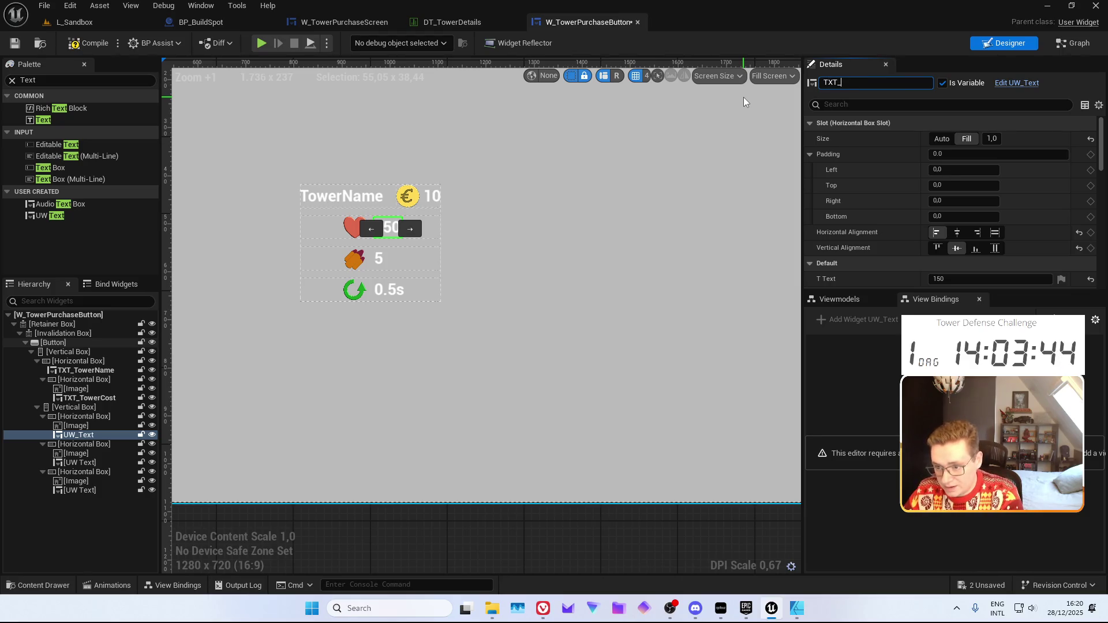
pyautogui.write('TowerHealth')
pyautogui.press('Return')
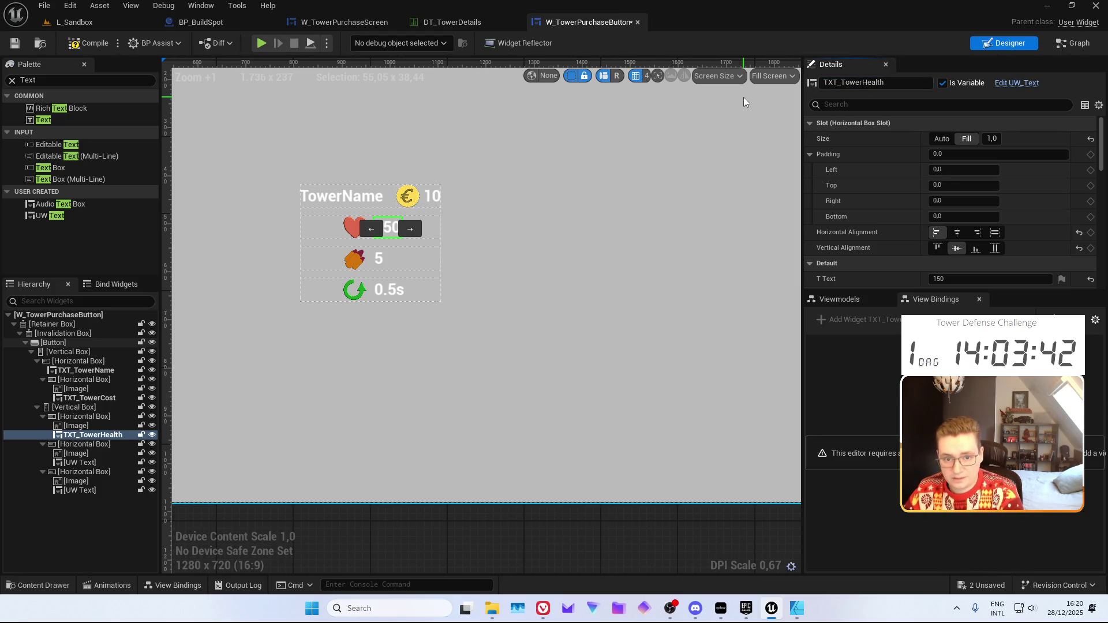
# Make the damage value text a variable named TXT_TowerDamage
pyautogui.click(80, 462)
pyautogui.click(944, 83)
pyautogui.click(874, 82)
pyautogui.write('TXT_TowerDamage')
pyautogui.press('Return')
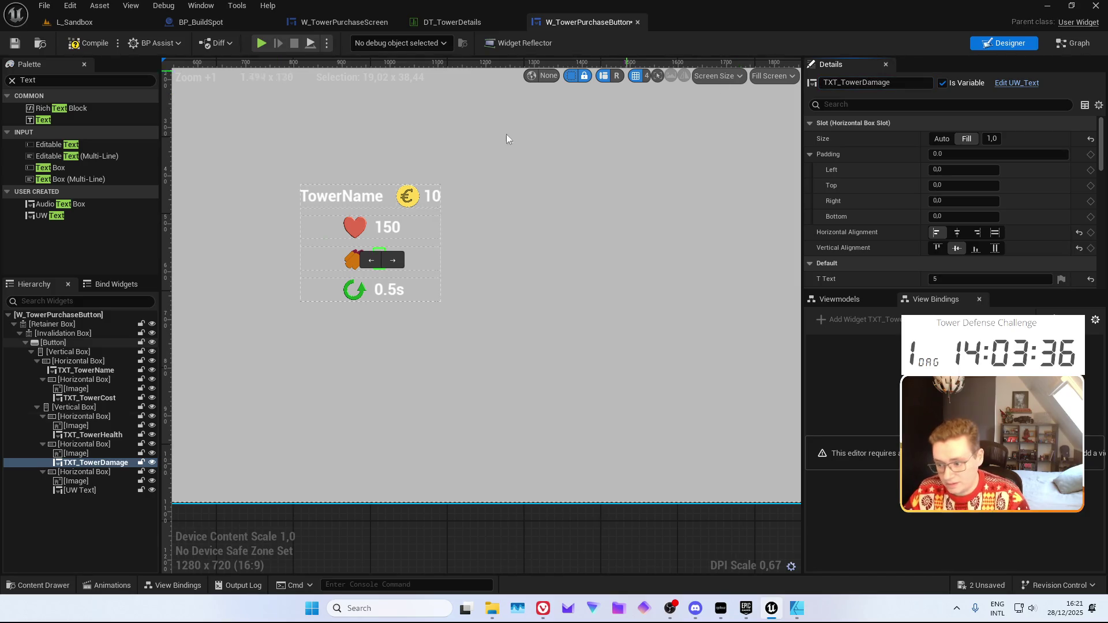
# Make the speed value text a variable named TXT_TowerSpeed and save the widget
pyautogui.click(80, 490)
pyautogui.click(943, 83)
pyautogui.click(914, 85)
pyautogui.write('TXT_TowerSpeed')
pyautogui.press('Return')
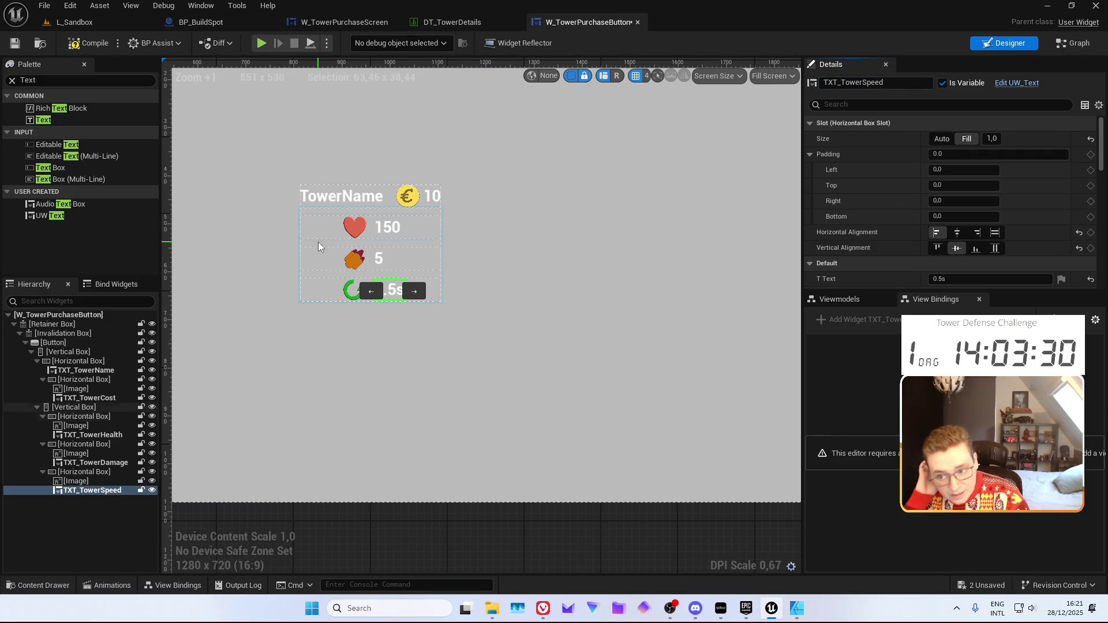
pyautogui.click(14, 44)
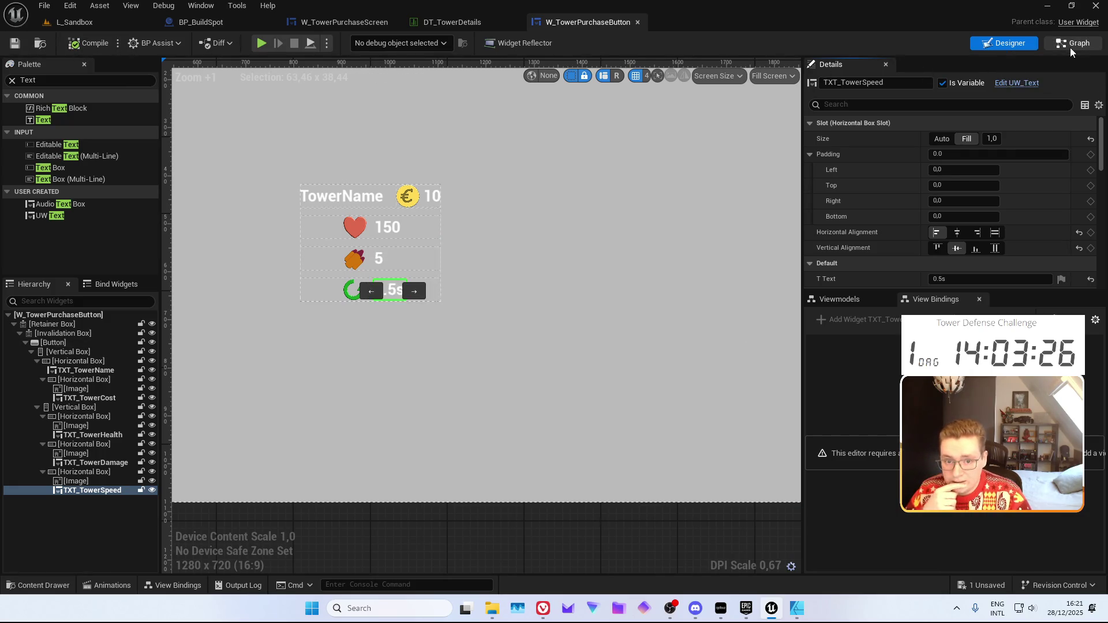
pyautogui.doubleClick(459, 283)
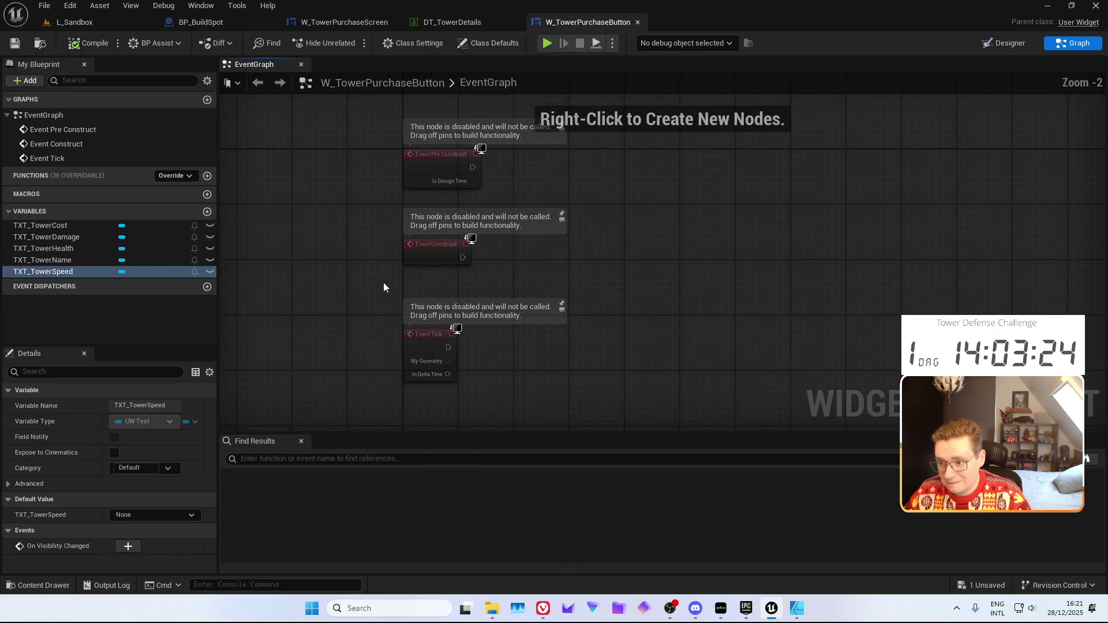
# Replace Event Construct and Tick with a Pre Construct-driven Set Element Text on TXT_TowerCost
pyautogui.moveTo(318, 234); pyautogui.dragTo(496, 390)
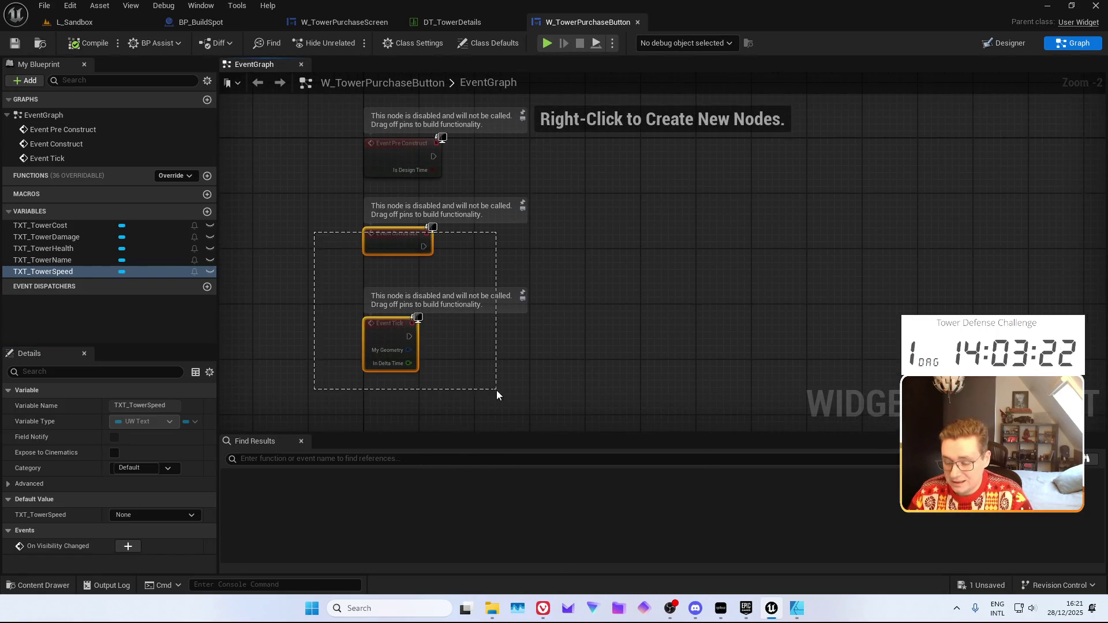
pyautogui.press('Delete')
pyautogui.scroll(1, 362, 299)
pyautogui.moveTo(41, 197)
pyautogui.mouseDown()
pyautogui.moveTo(323, 377)
pyautogui.moveTo(428, 328)
pyautogui.mouseUp()
pyautogui.write('set')
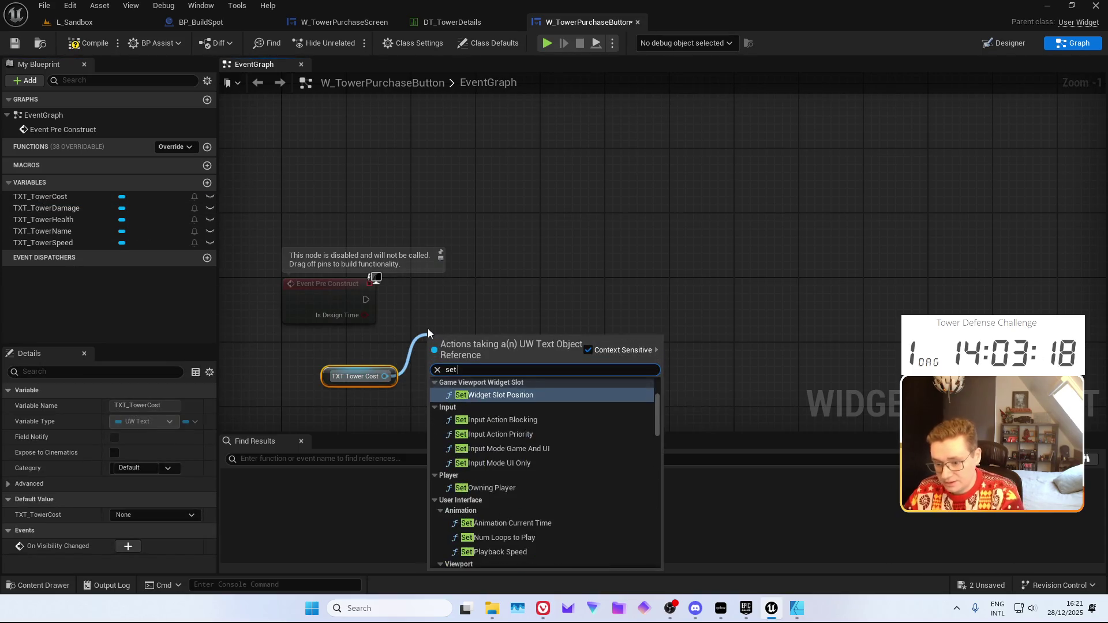
pyautogui.press('BackSpace')
pyautogui.press('BackSpace')
pyautogui.press('BackSpace')
pyautogui.write('F set')
pyautogui.press('Return')
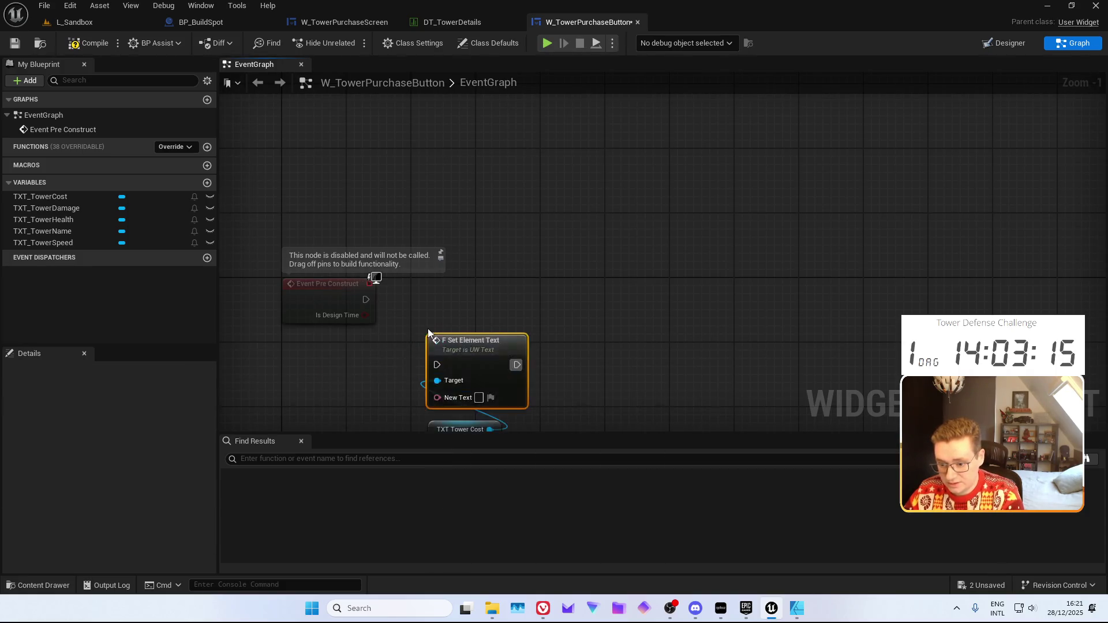
pyautogui.moveTo(461, 302); pyautogui.dragTo(390, 237)
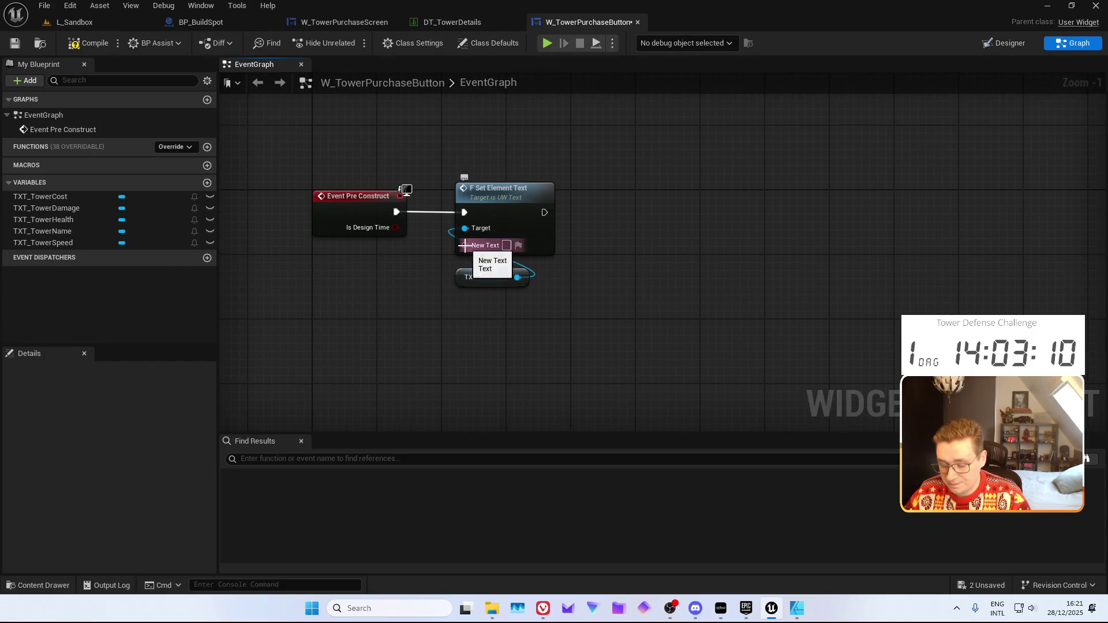
# Promote New Text to T_TowerCost, make it Instance Editable and Expose on Spawn, and compile
pyautogui.rightClick(466, 247)
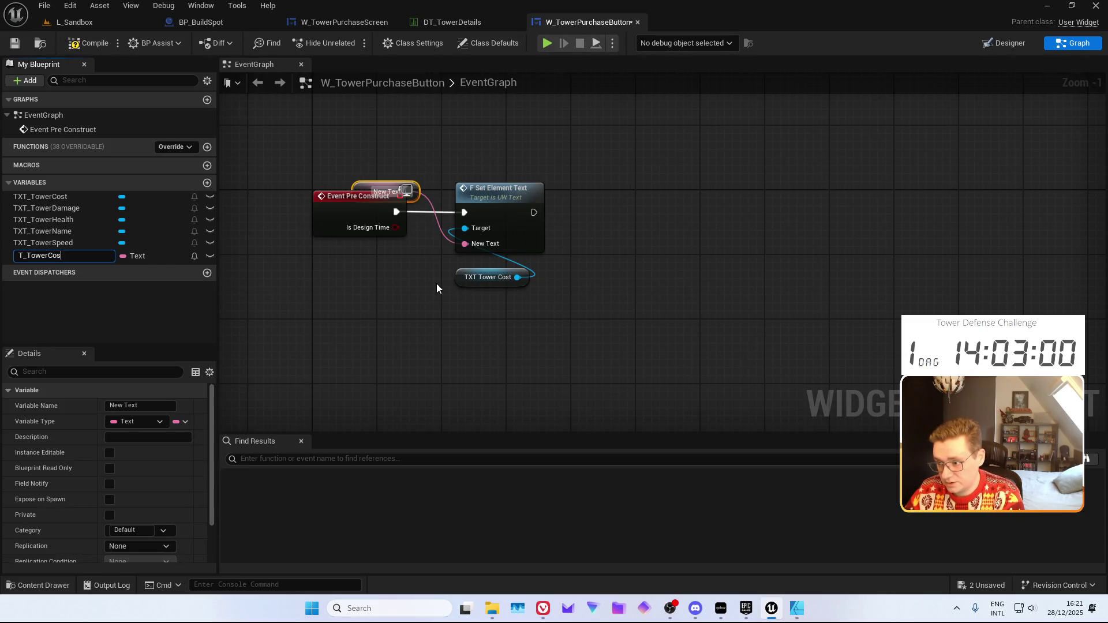
pyautogui.write('st')
pyautogui.press('Return')
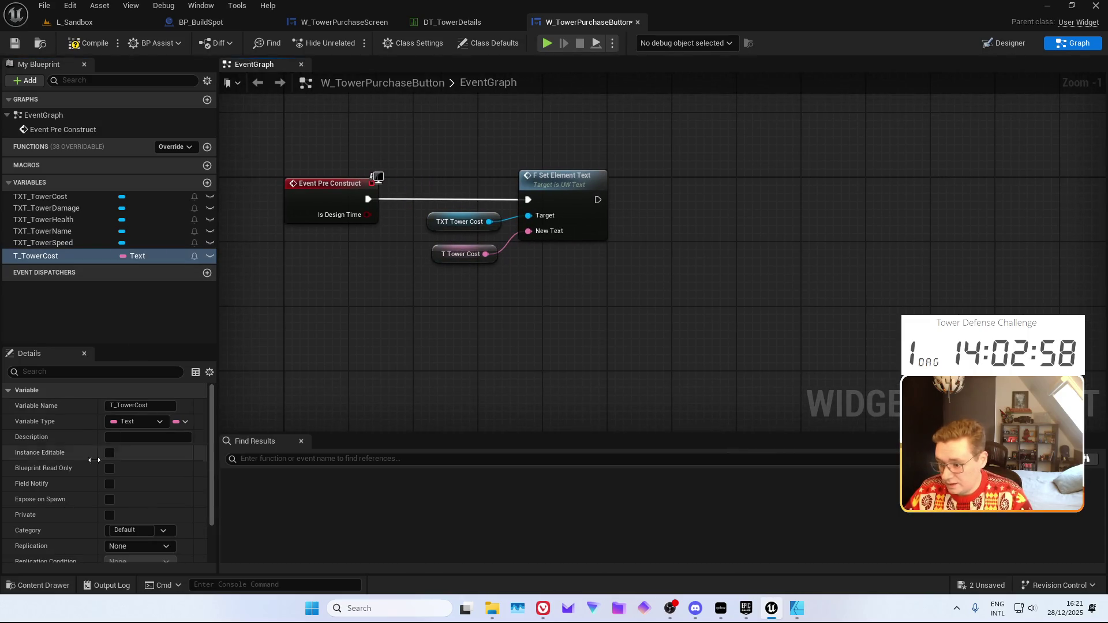
pyautogui.click(111, 454)
pyautogui.click(109, 497)
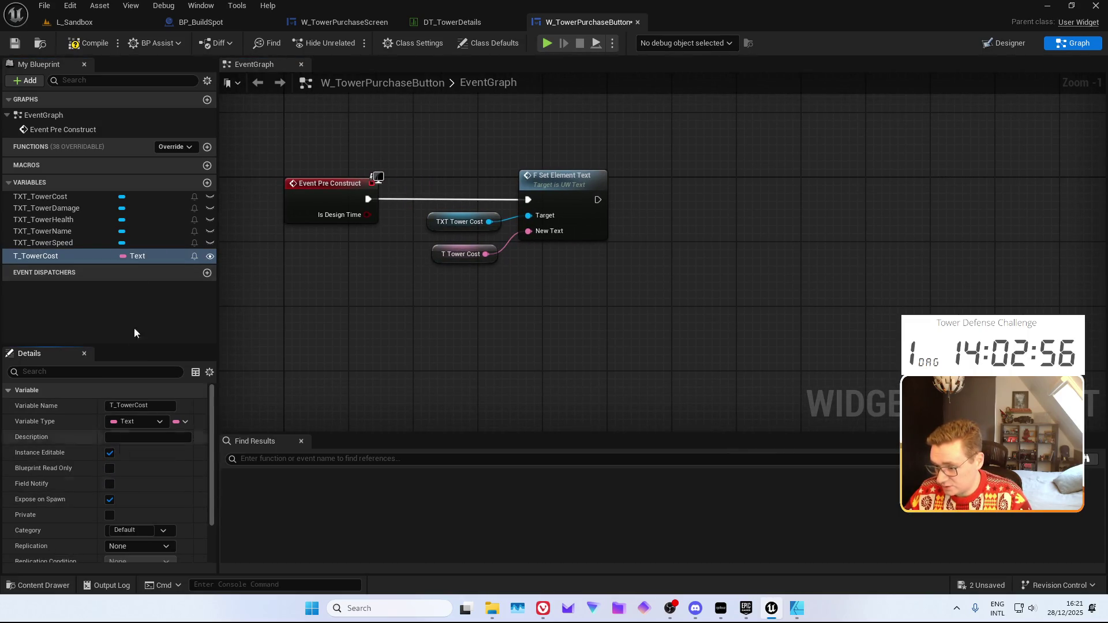
pyautogui.click(14, 44)
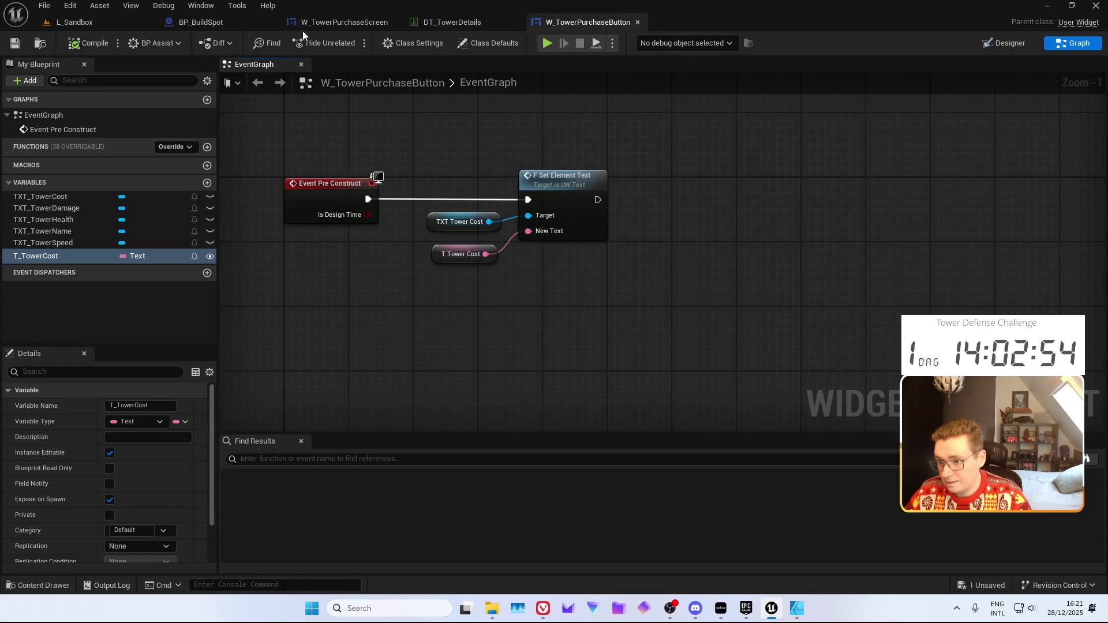
pyautogui.click(346, 23)
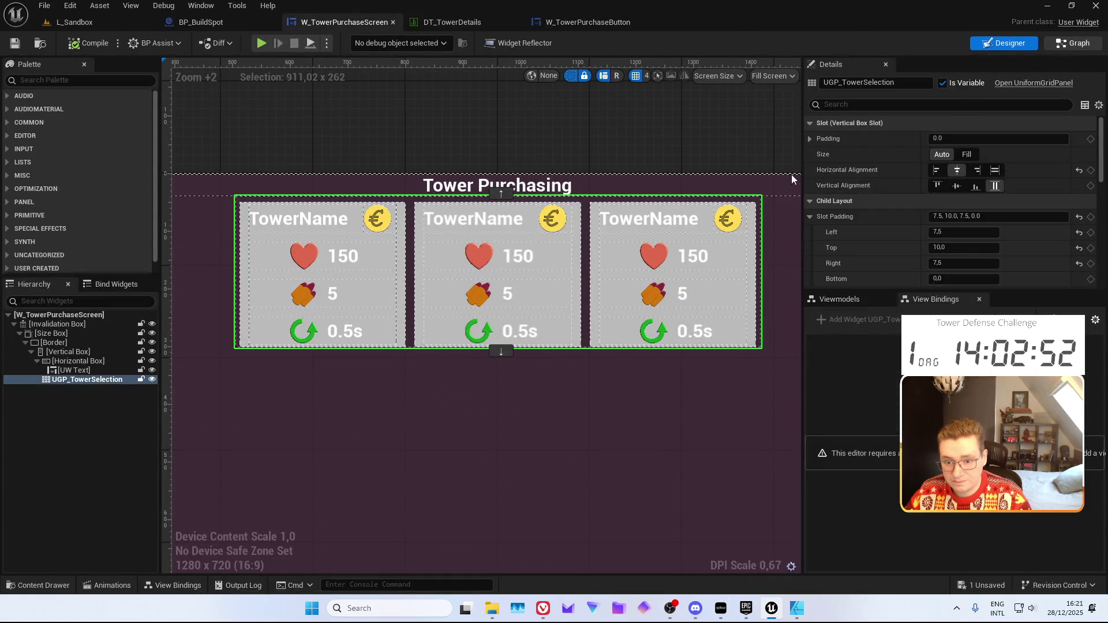
# Refresh the Create Widget node in the purchase screen graph to expose T Tower Cost
pyautogui.hotkey('shift', 'F4')
pyautogui.moveTo(762, 350); pyautogui.dragTo(979, 349)
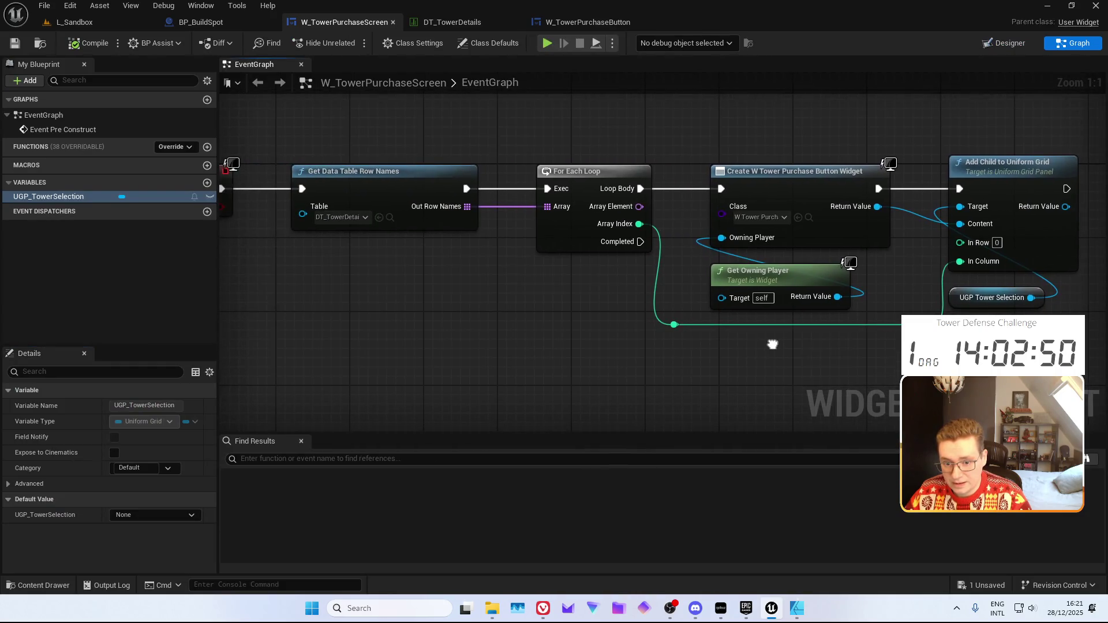
pyautogui.rightClick(759, 171)
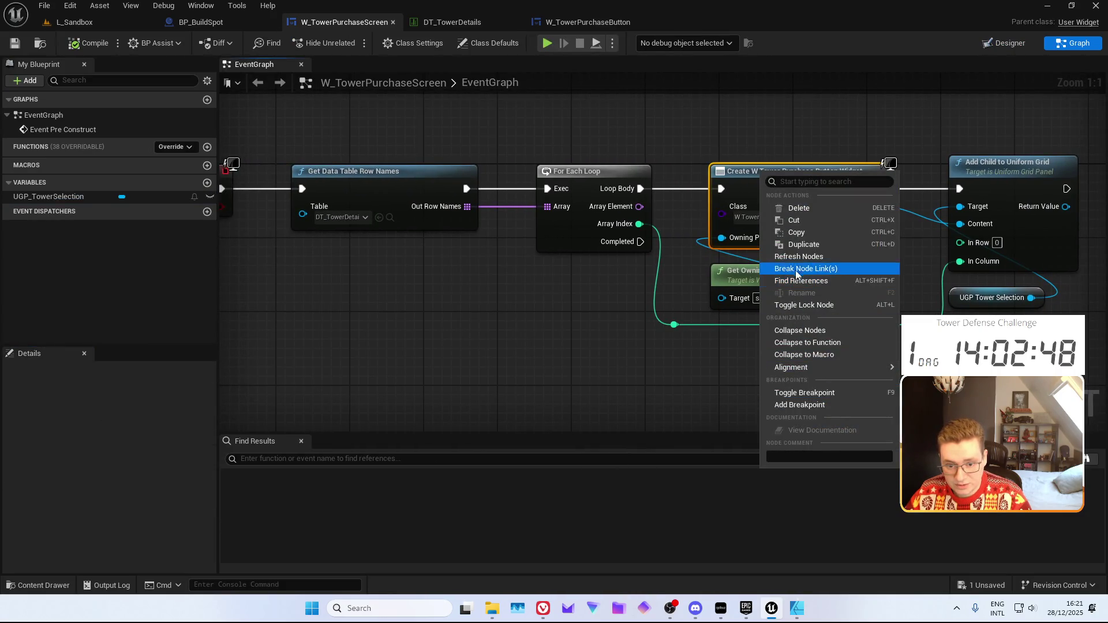
pyautogui.click(798, 256)
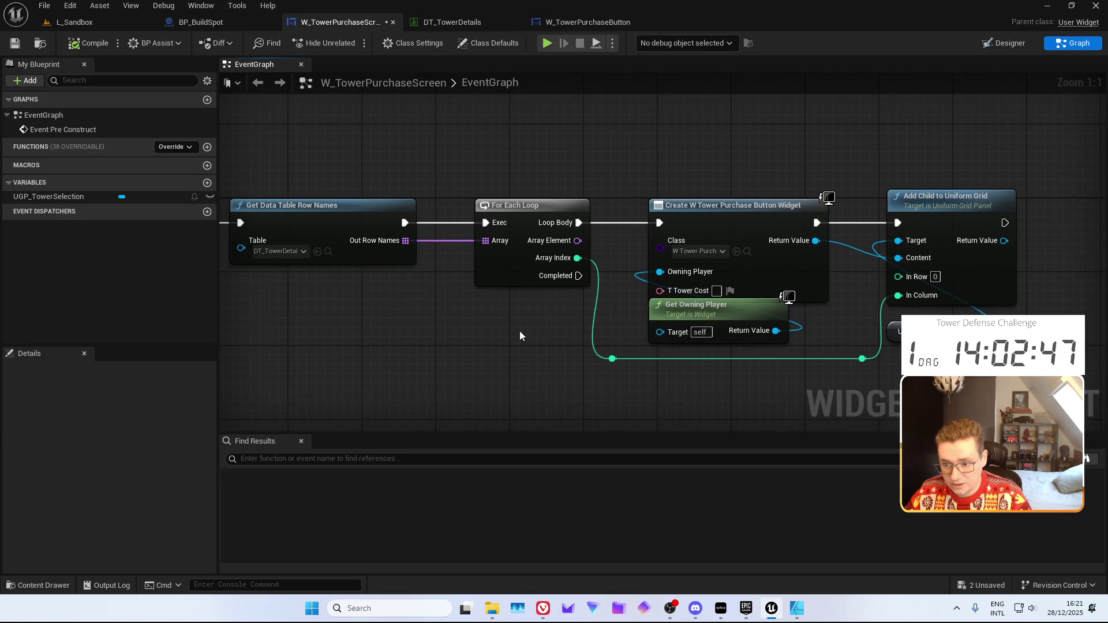
# Add a Get Data Table Row on DT_TowerDetails using the loop's Array Element as Row Name
pyautogui.rightClick(420, 181)
pyautogui.write('get data table ro')
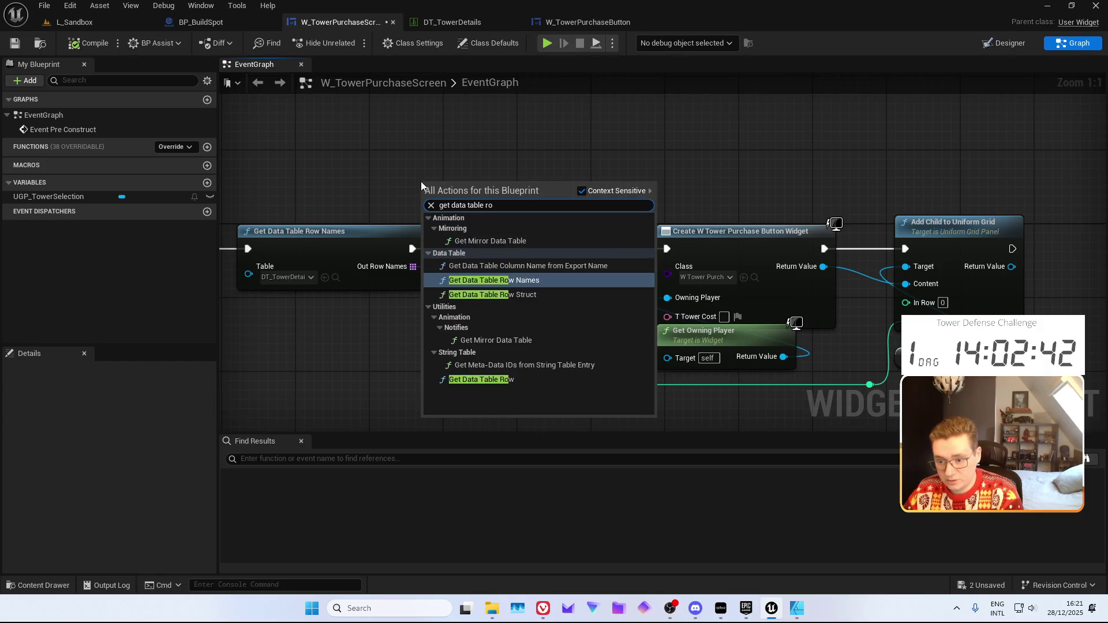
pyautogui.press('Down')
pyautogui.press('Down')
pyautogui.press('Down')
pyautogui.press('Return')
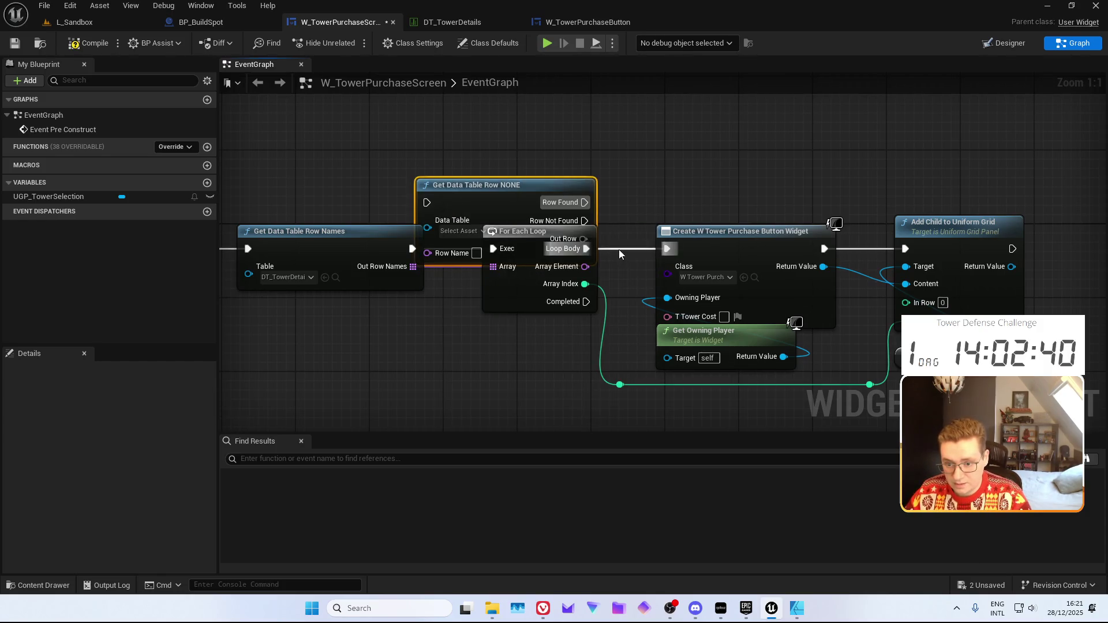
pyautogui.press('q')
pyautogui.moveTo(585, 266); pyautogui.dragTo(667, 297)
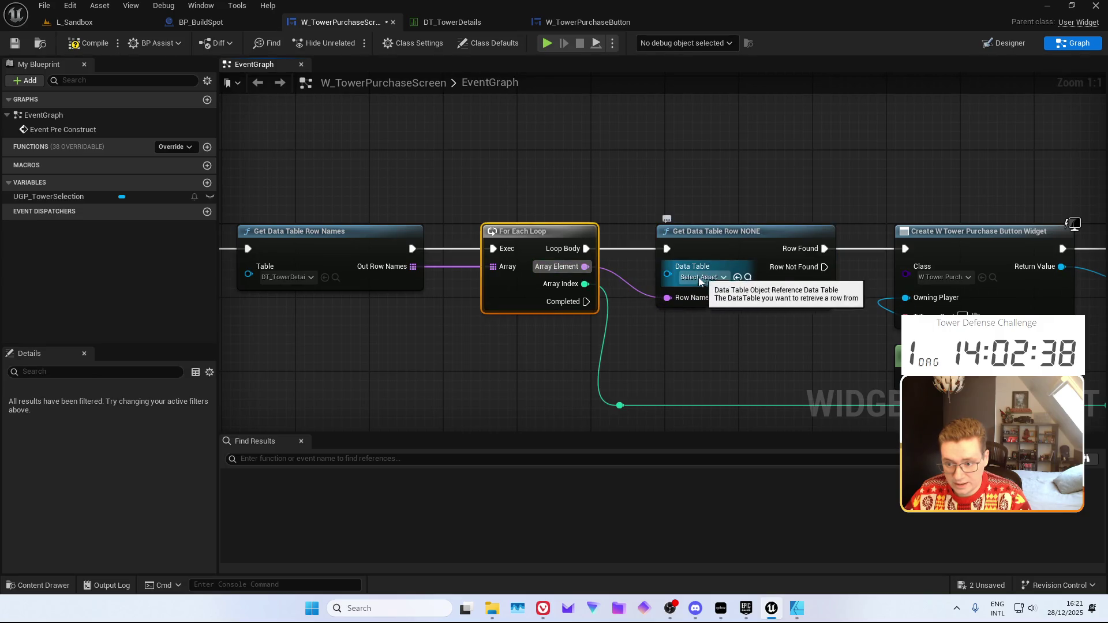
pyautogui.click(699, 278)
pyautogui.write('tow')
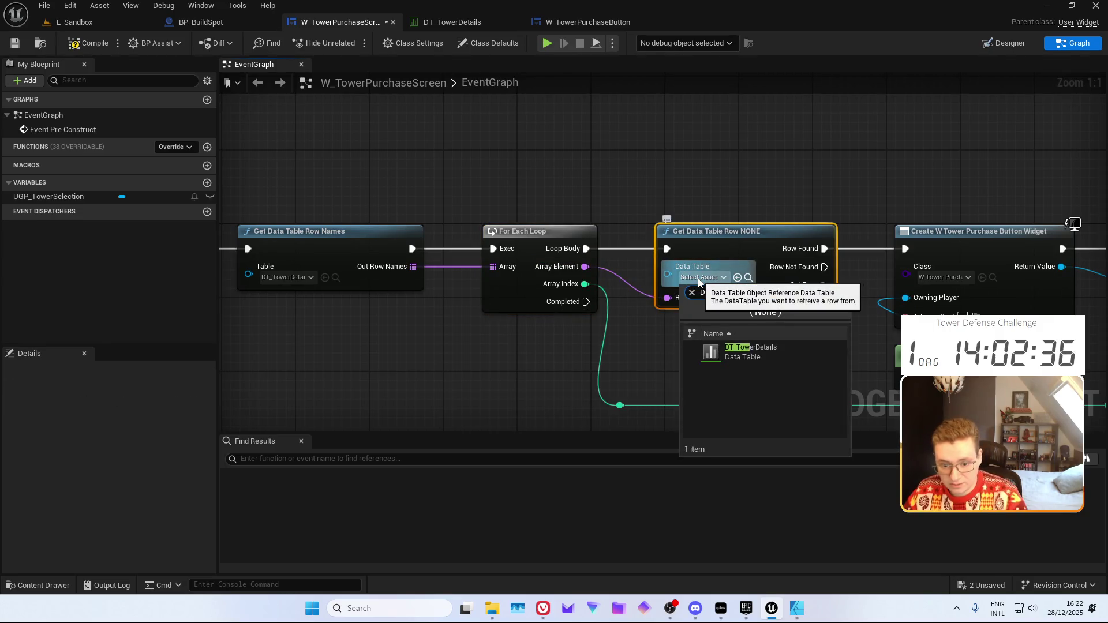
pyautogui.click(752, 355)
# Break the row into S Tower Details, feed Initial Cost to T Tower Cost, and compile
pyautogui.moveTo(640, 251); pyautogui.dragTo(657, 279)
pyautogui.write('break')
pyautogui.press('Return')
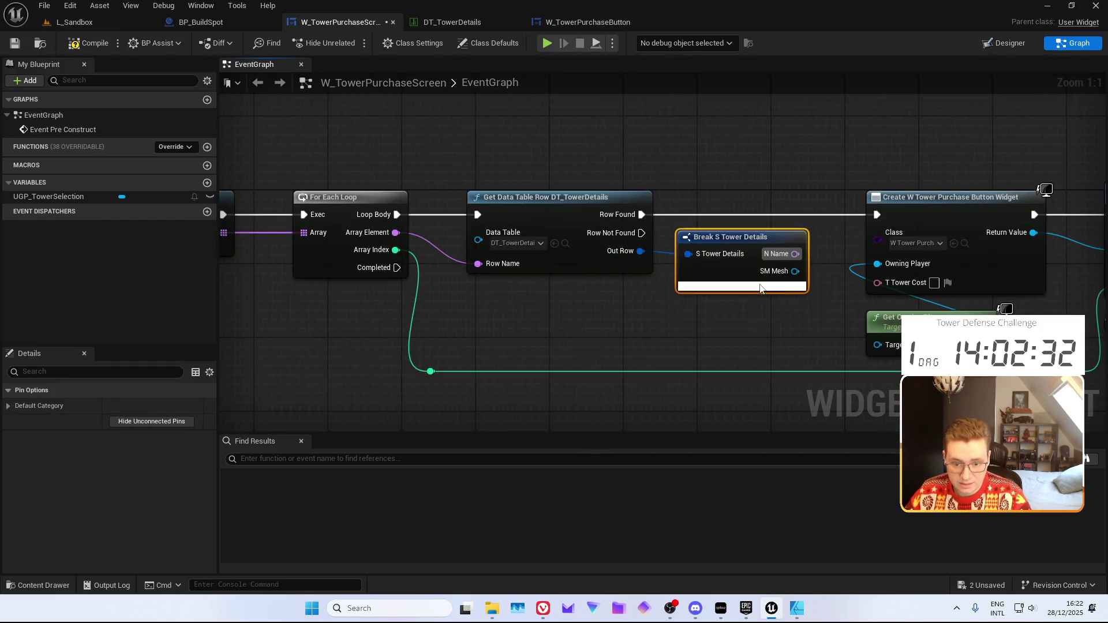
pyautogui.click(742, 286)
pyautogui.moveTo(846, 270)
pyautogui.mouseDown()
pyautogui.moveTo(719, 266)
pyautogui.moveTo(764, 285)
pyautogui.moveTo(752, 280)
pyautogui.mouseUp()
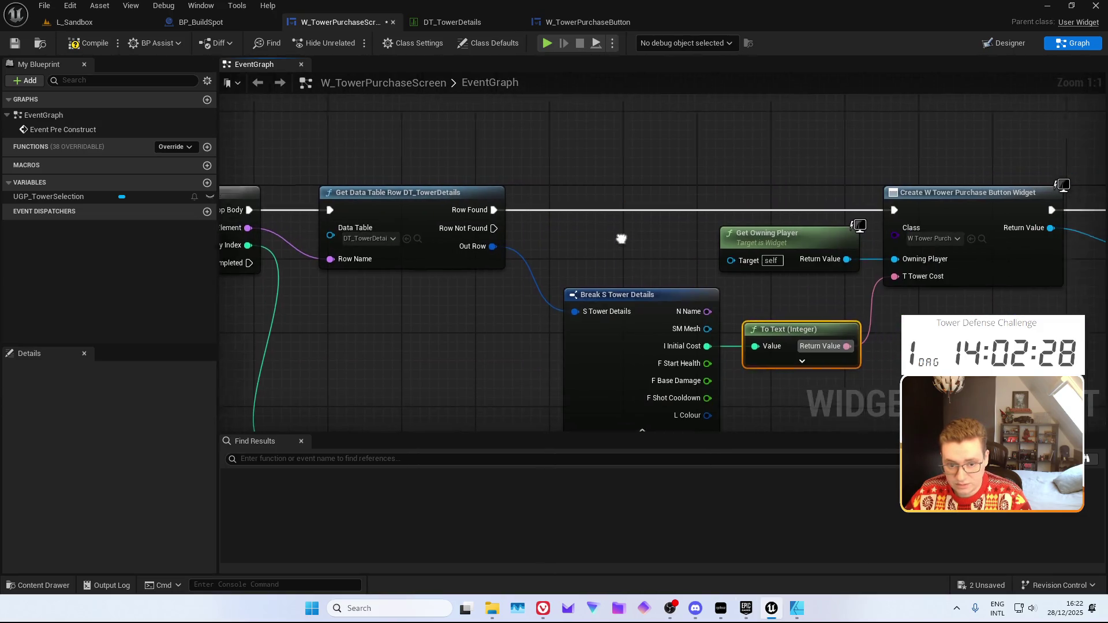
pyautogui.moveTo(632, 240); pyautogui.dragTo(426, 217)
pyautogui.click(88, 43)
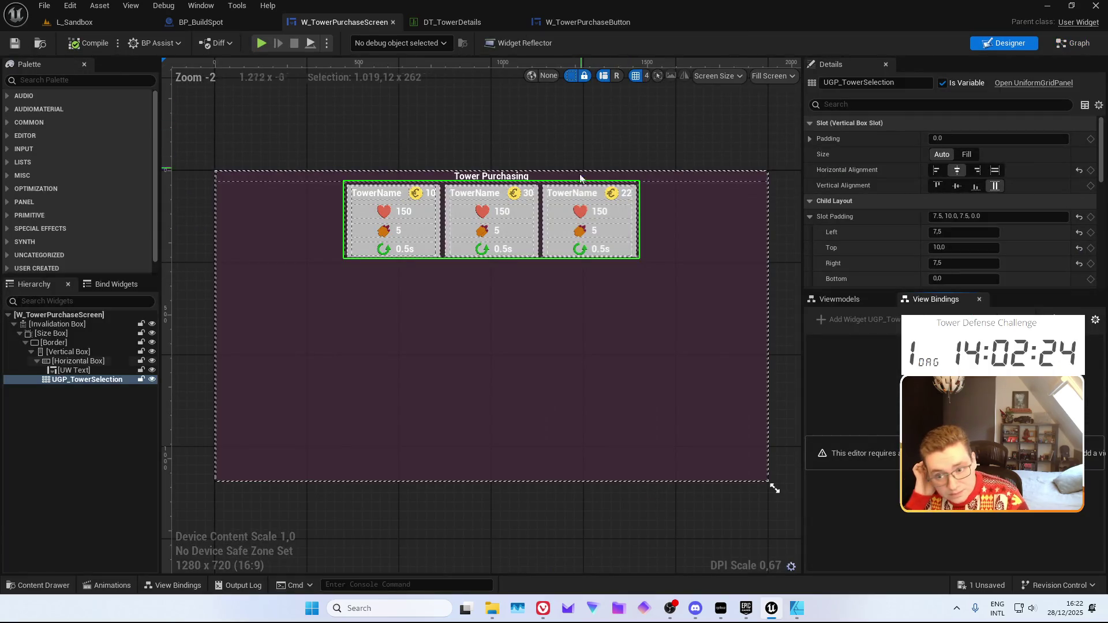
pyautogui.scroll(4, 603, 176)
pyautogui.scroll(-4, 603, 176)
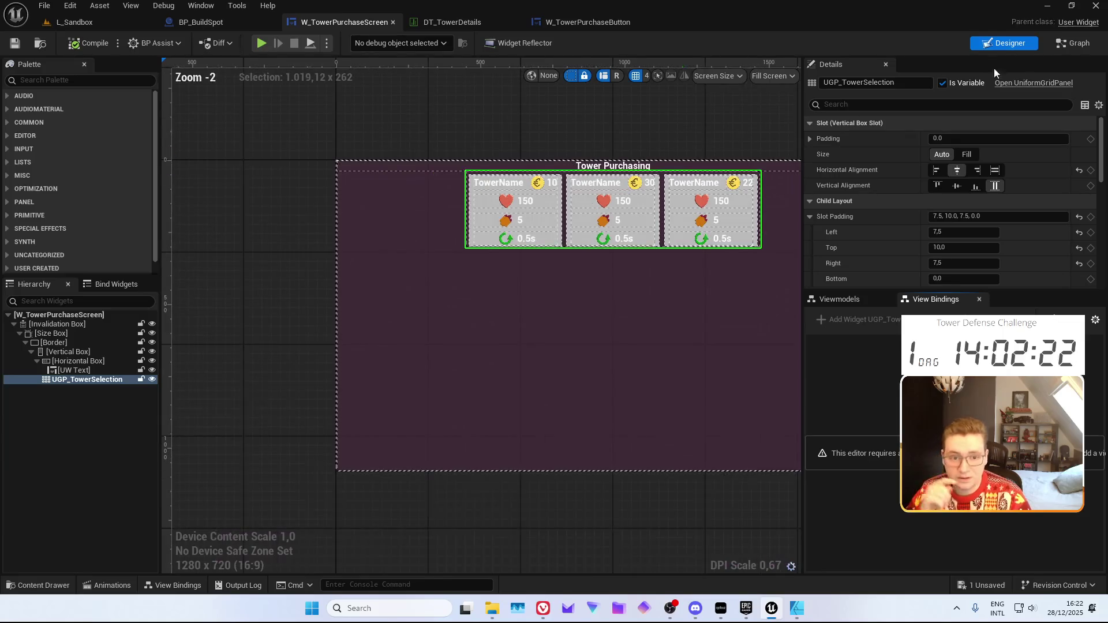
pyautogui.click(1073, 43)
pyautogui.click(600, 26)
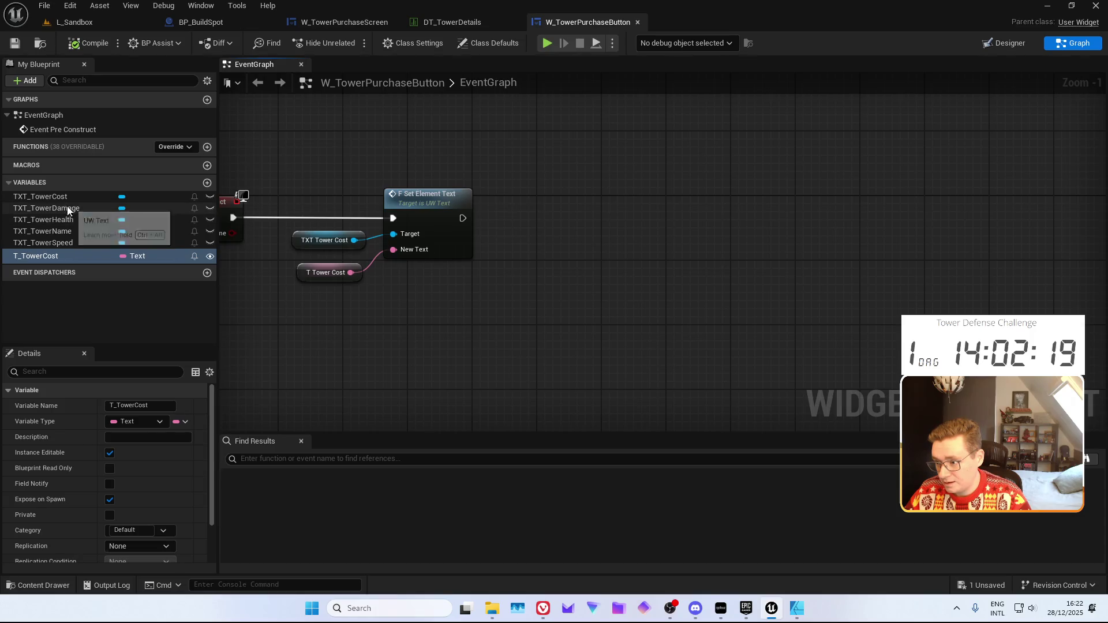
# Add a Set Element Text node for TXT_TowerName chained after the cost setter
pyautogui.moveTo(64, 233)
pyautogui.mouseDown()
pyautogui.moveTo(458, 288)
pyautogui.moveTo(546, 252)
pyautogui.mouseUp()
pyautogui.write('f set')
pyautogui.press('Return')
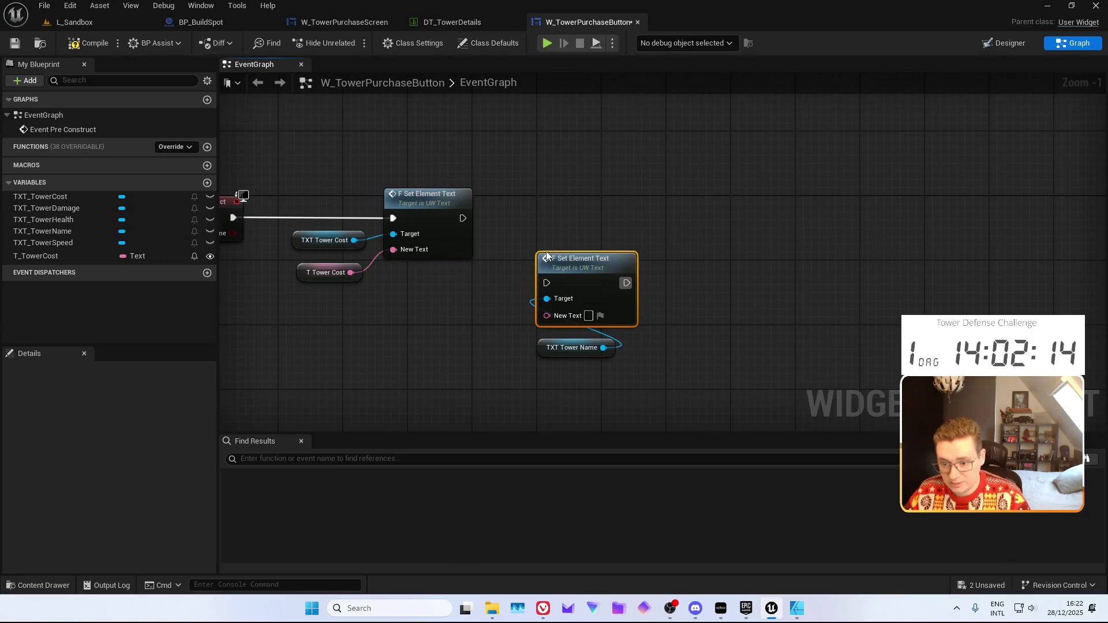
pyautogui.moveTo(546, 283); pyautogui.dragTo(463, 218)
pyautogui.moveTo(557, 314); pyautogui.dragTo(542, 250)
# Promote the name's New Text to T_TowerName, Instance Editable and Expose on Spawn
pyautogui.rightClick(542, 250)
pyautogui.click(600, 289)
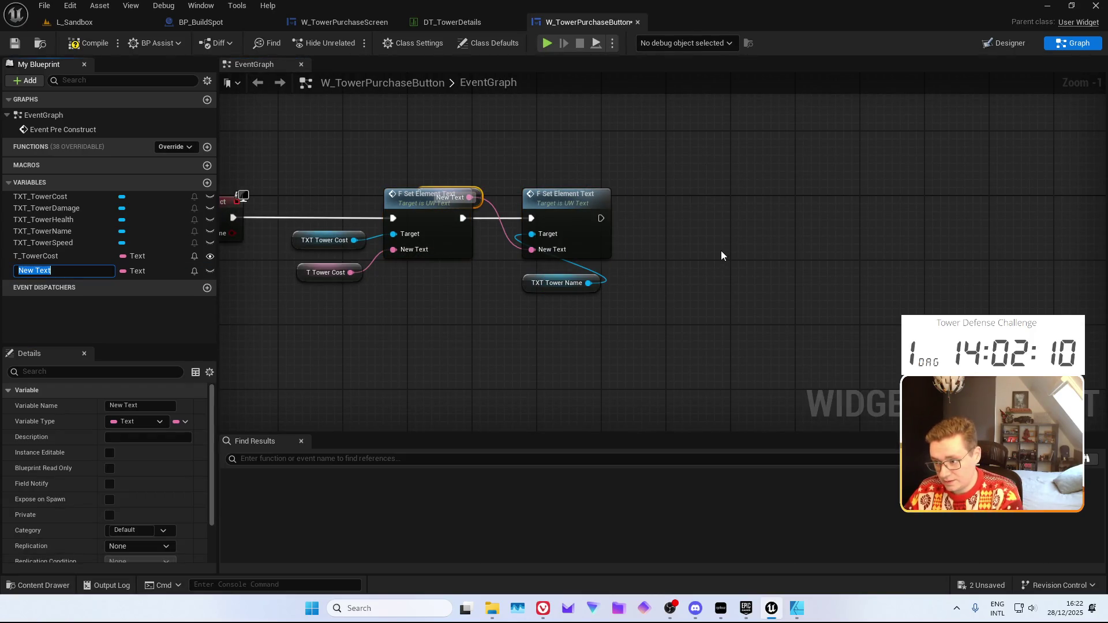
pyautogui.write('rName')
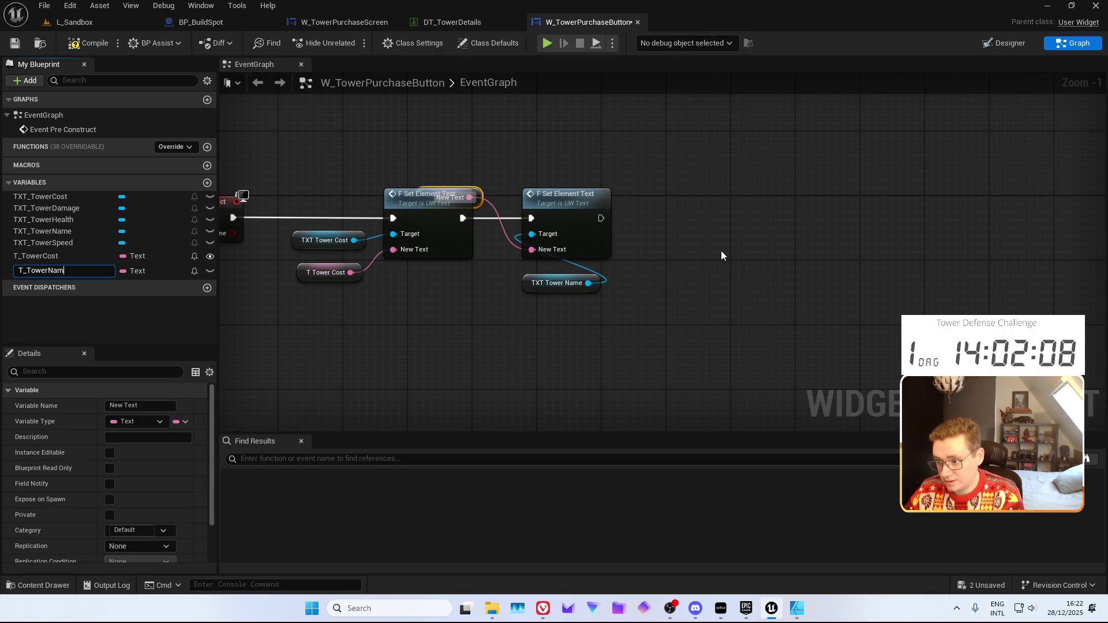
pyautogui.press('Return')
pyautogui.click(110, 453)
pyautogui.click(110, 500)
# Add Set Element Text nodes for TXT_TowerDamage and TXT_TowerSpeed
pyautogui.moveTo(46, 208)
pyautogui.mouseDown()
pyautogui.moveTo(161, 213)
pyautogui.moveTo(513, 280)
pyautogui.mouseUp()
pyautogui.moveTo(581, 288); pyautogui.dragTo(601, 216)
pyautogui.write('set element')
pyautogui.press('Return')
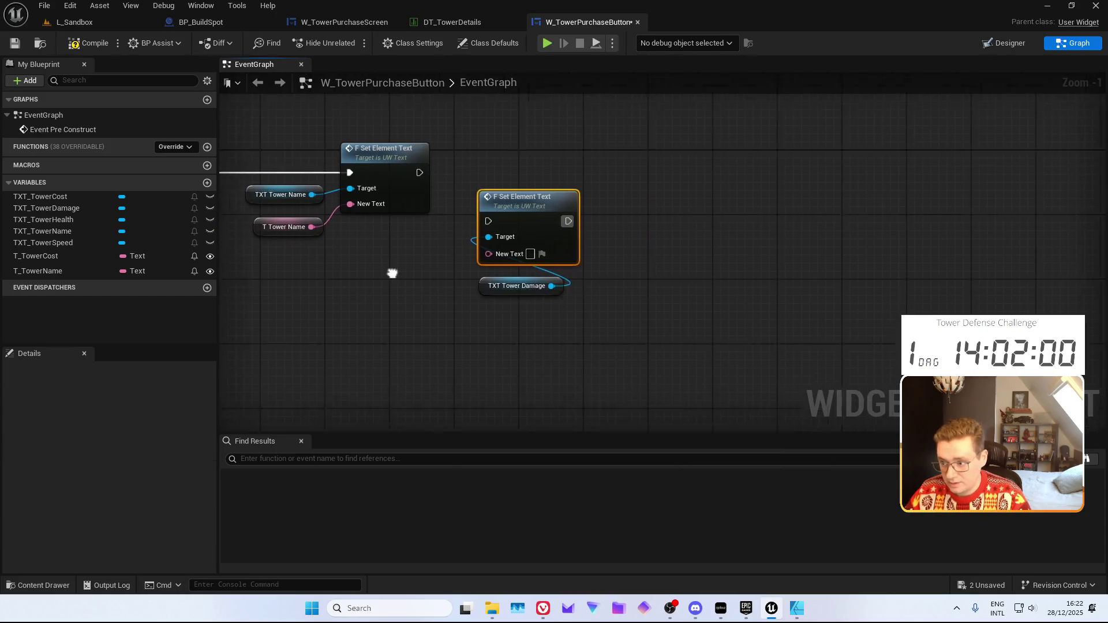
pyautogui.click(82, 241)
pyautogui.moveTo(66, 245)
pyautogui.mouseDown()
pyautogui.moveTo(577, 347)
pyautogui.moveTo(647, 349)
pyautogui.moveTo(645, 280)
pyautogui.mouseUp()
pyautogui.write('F')
pyautogui.press('Return')
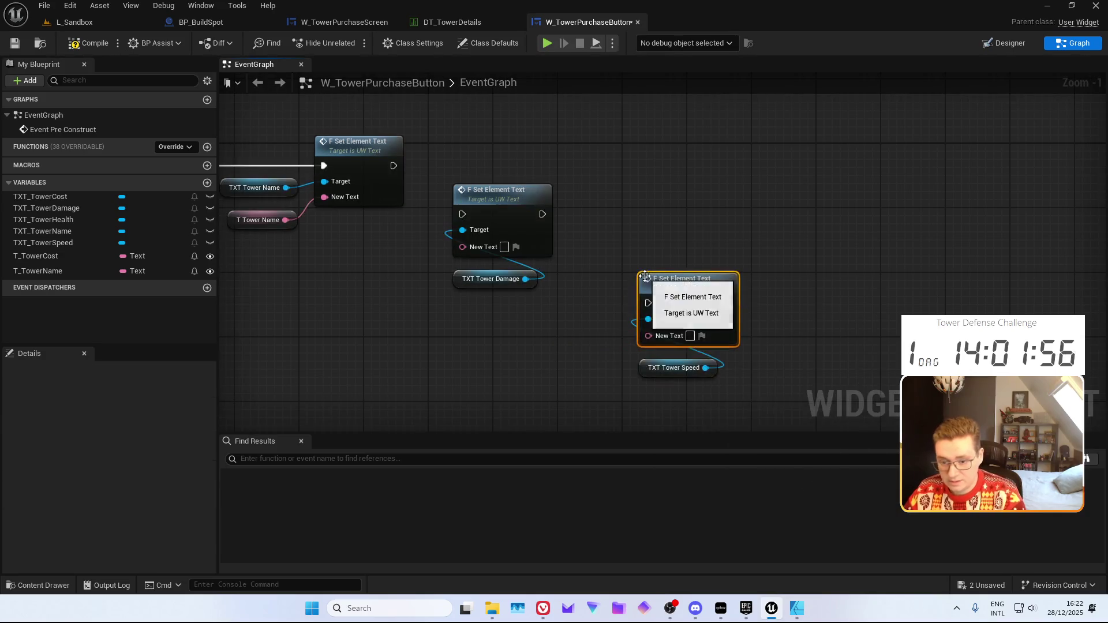
# Add a Set Element Text node for TXT_TowerHealth and chain name, damage, speed, health execution
pyautogui.moveTo(82, 220); pyautogui.dragTo(538, 390)
pyautogui.moveTo(542, 401); pyautogui.dragTo(534, 360)
pyautogui.write('tower')
pyautogui.press('BackSpace')
pyautogui.press('BackSpace')
pyautogui.press('BackSpace')
pyautogui.write('set element')
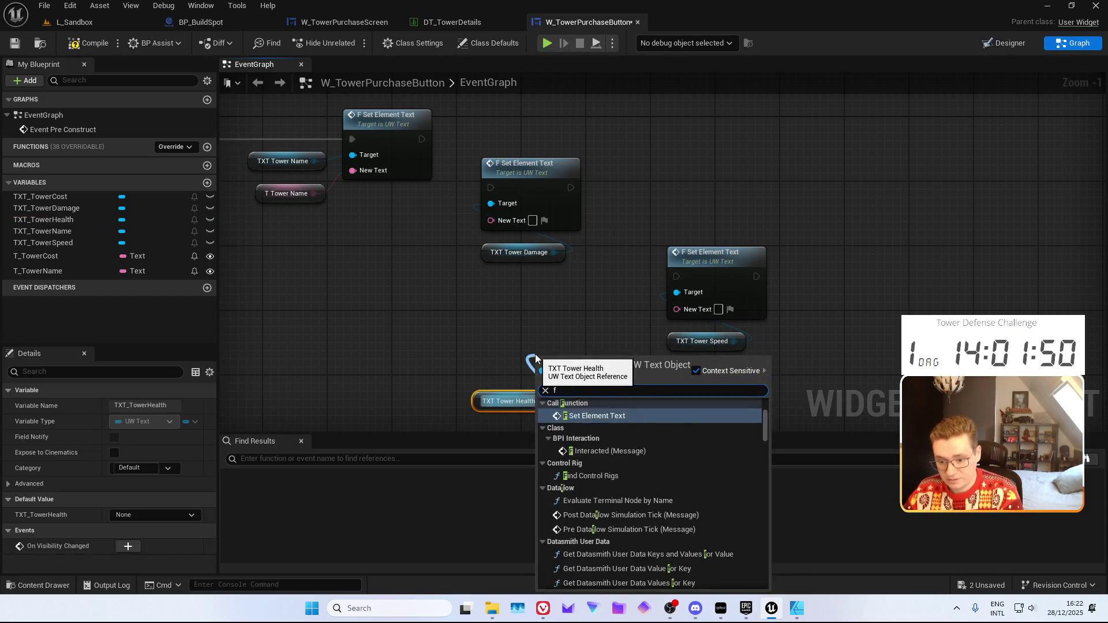
pyautogui.press('Return')
pyautogui.moveTo(408, 166); pyautogui.dragTo(479, 214)
pyautogui.moveTo(558, 214); pyautogui.dragTo(664, 303)
pyautogui.moveTo(744, 303)
pyautogui.mouseDown()
pyautogui.moveTo(566, 399)
pyautogui.moveTo(527, 408)
pyautogui.mouseUp()
# Auto-arrange the setters and promote the damage node's New Text to T_TowerDamage
pyautogui.press('f')
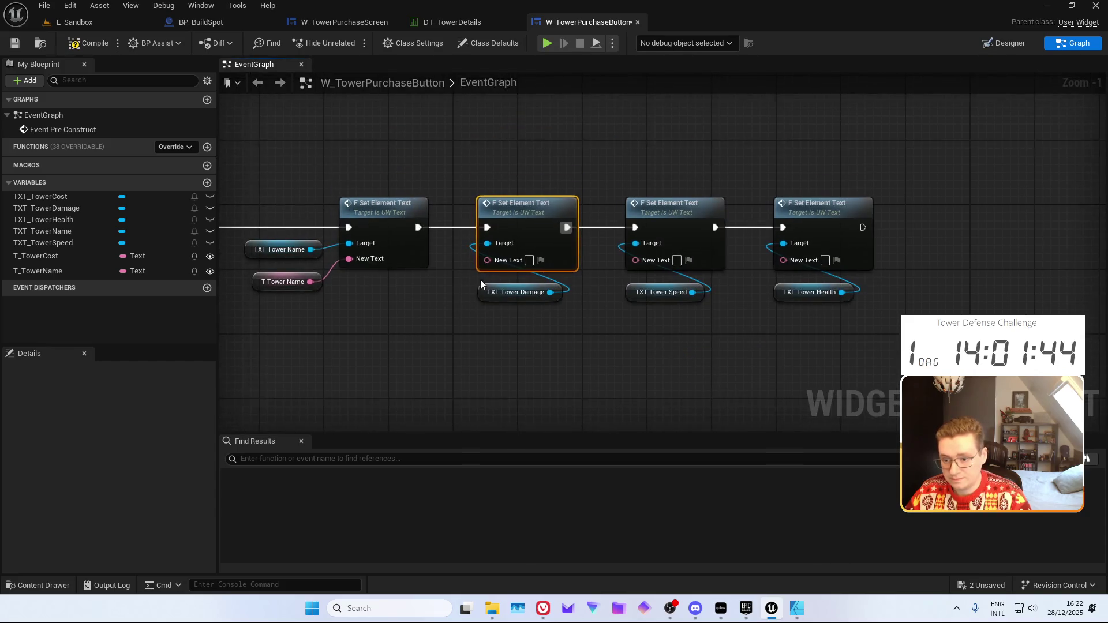
pyautogui.click(481, 271)
pyautogui.rightClick(487, 262)
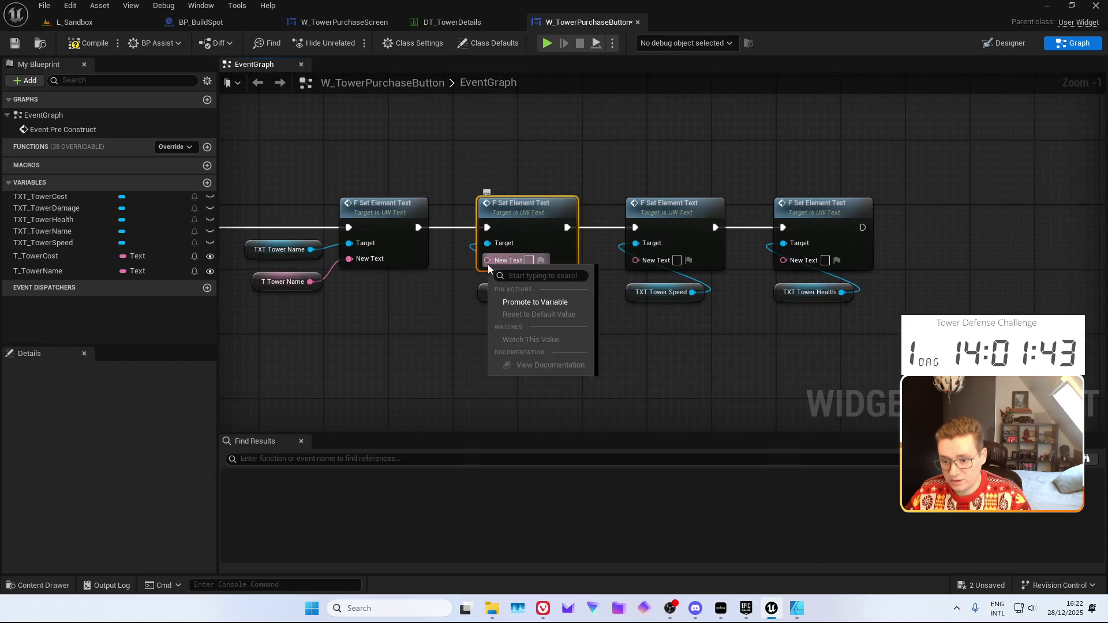
pyautogui.click(527, 302)
pyautogui.write('Damage')
pyautogui.press('Return')
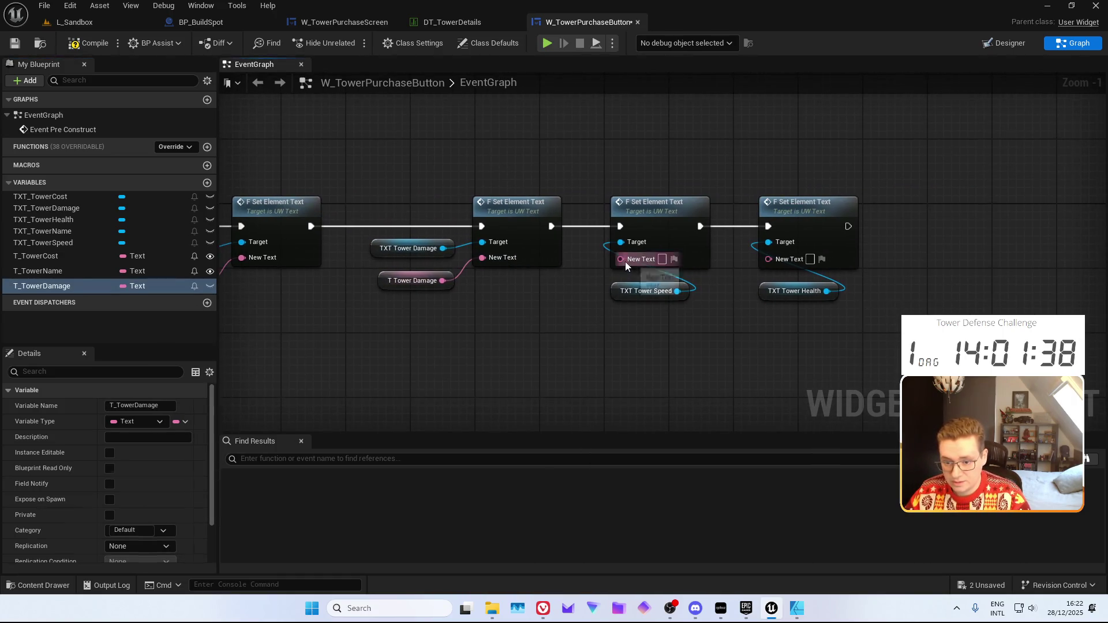
# Promote the speed and health New Text pins to T_TowerSpeed and T_TowerHealth
pyautogui.rightClick(625, 262)
pyautogui.click(659, 301)
pyautogui.write('T_Tower')
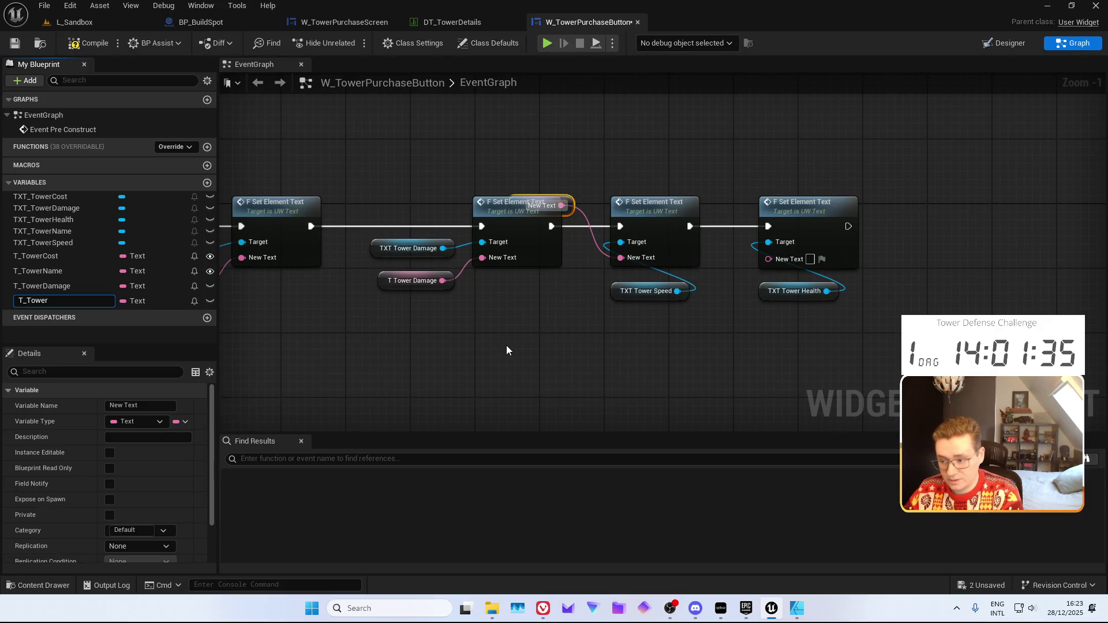
pyautogui.write('Speed')
pyautogui.press('Return')
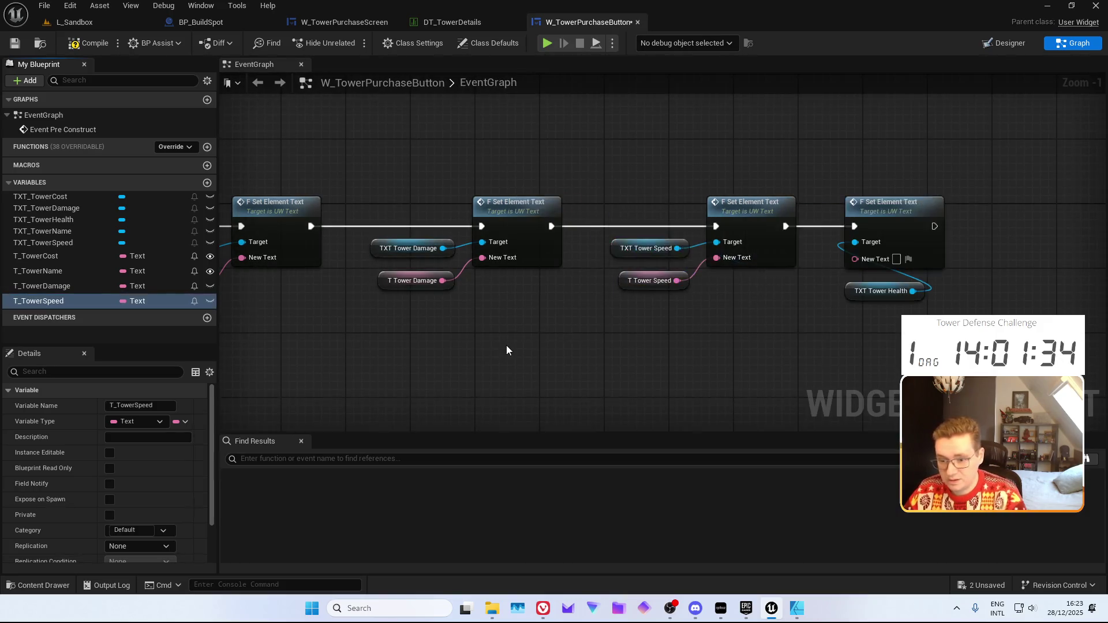
pyautogui.rightClick(759, 241)
pyautogui.click(784, 270)
pyautogui.write('T_')
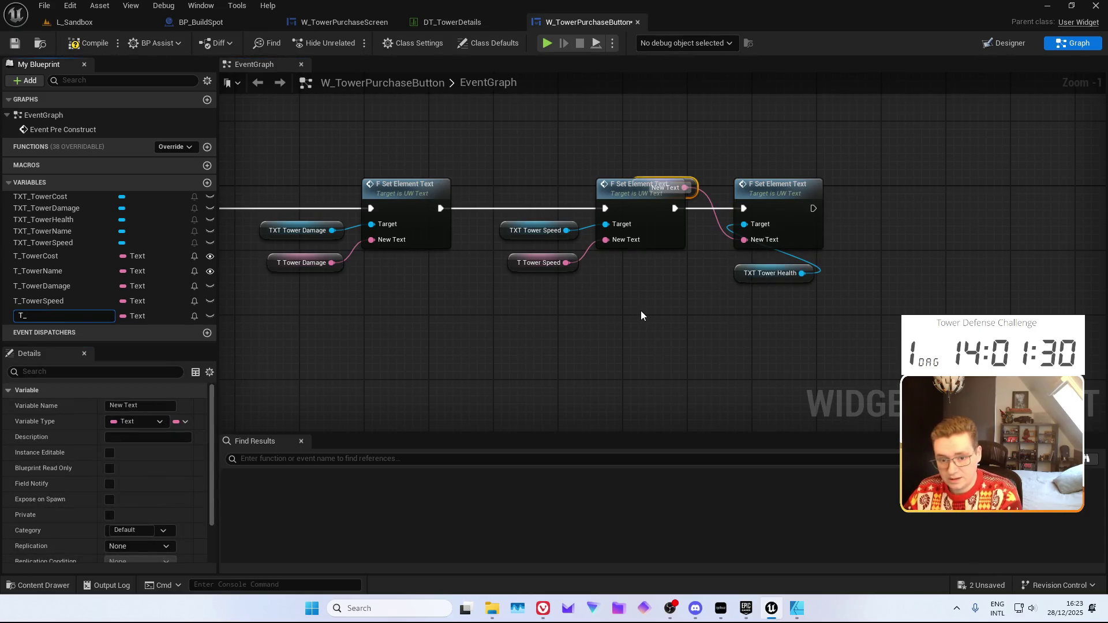
pyautogui.write('h')
pyautogui.press('Return')
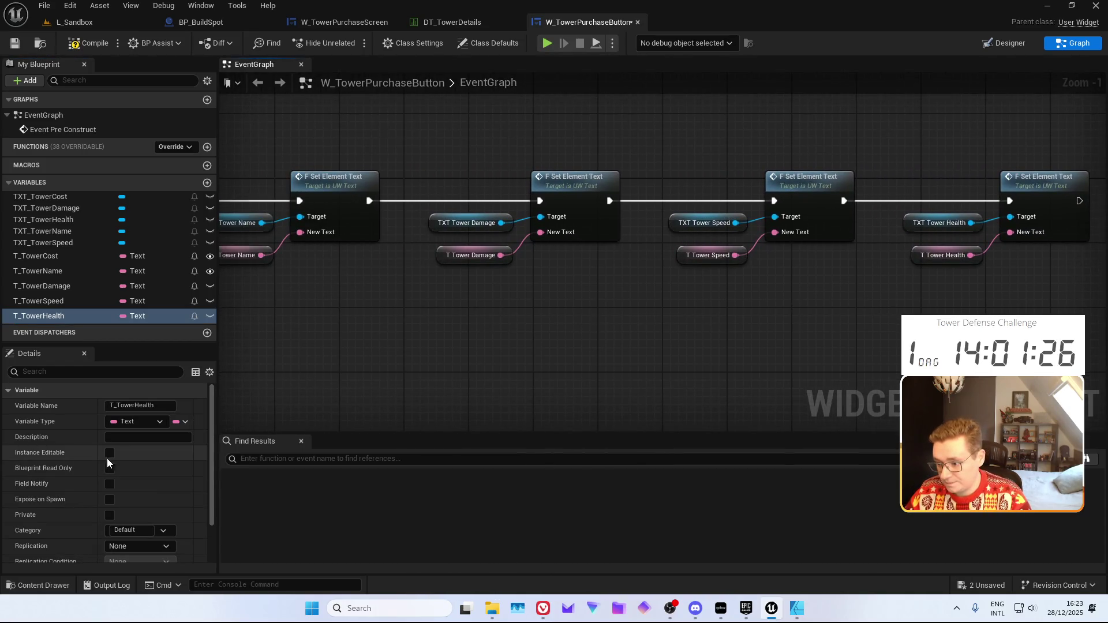
# Make T_TowerHealth, T_TowerSpeed and T_TowerDamage Instance Editable and Expose on Spawn, then save
pyautogui.click(109, 453)
pyautogui.click(112, 497)
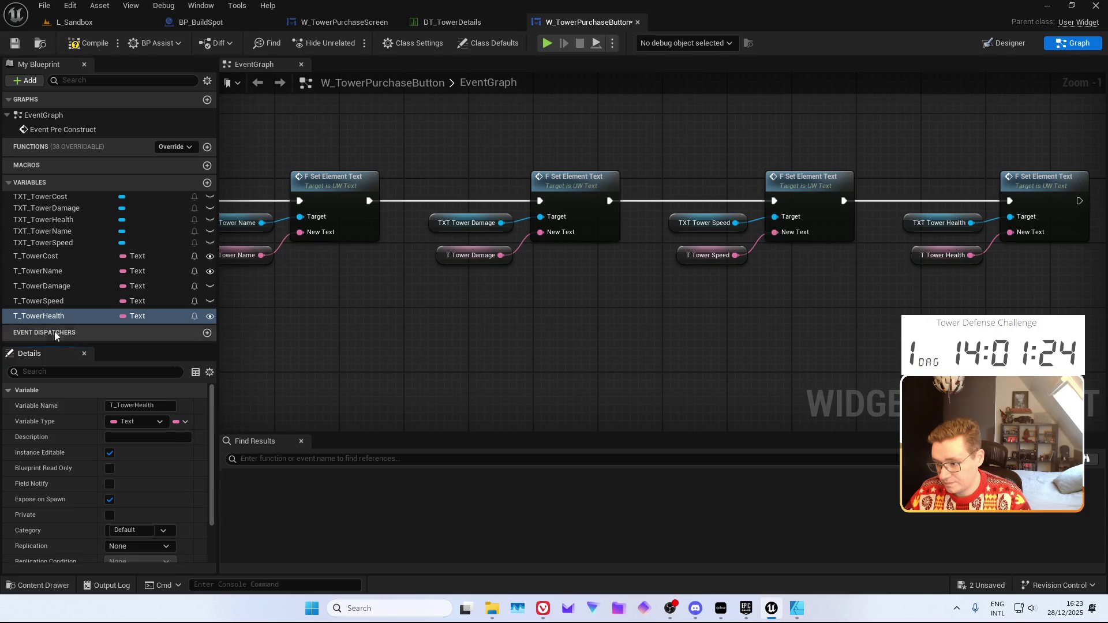
pyautogui.click(39, 301)
pyautogui.click(110, 453)
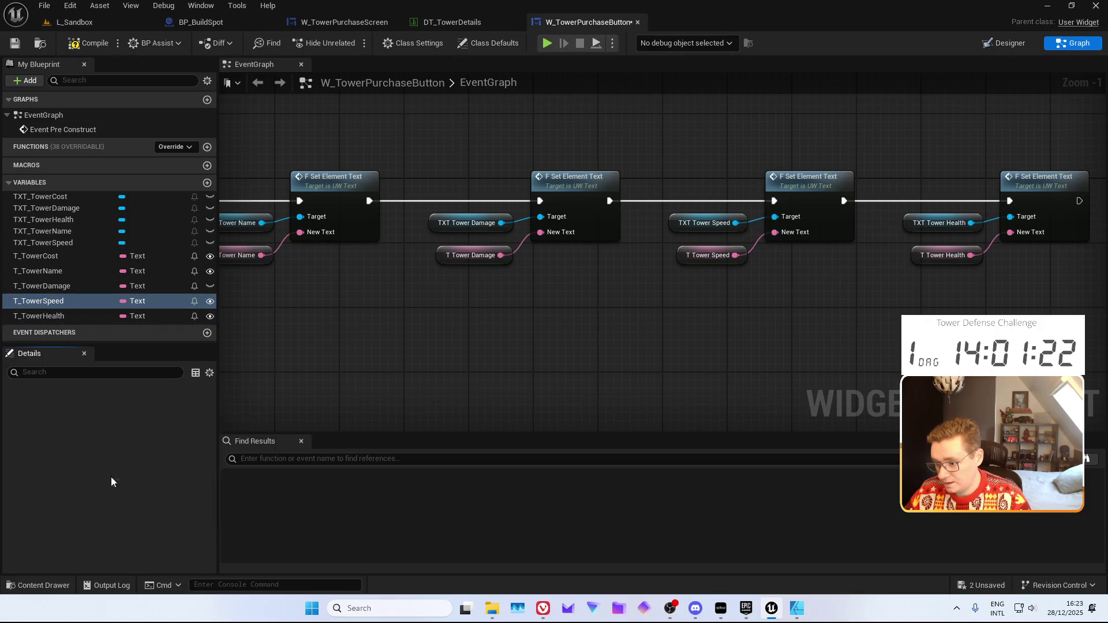
pyautogui.click(52, 286)
pyautogui.click(109, 453)
pyautogui.click(110, 499)
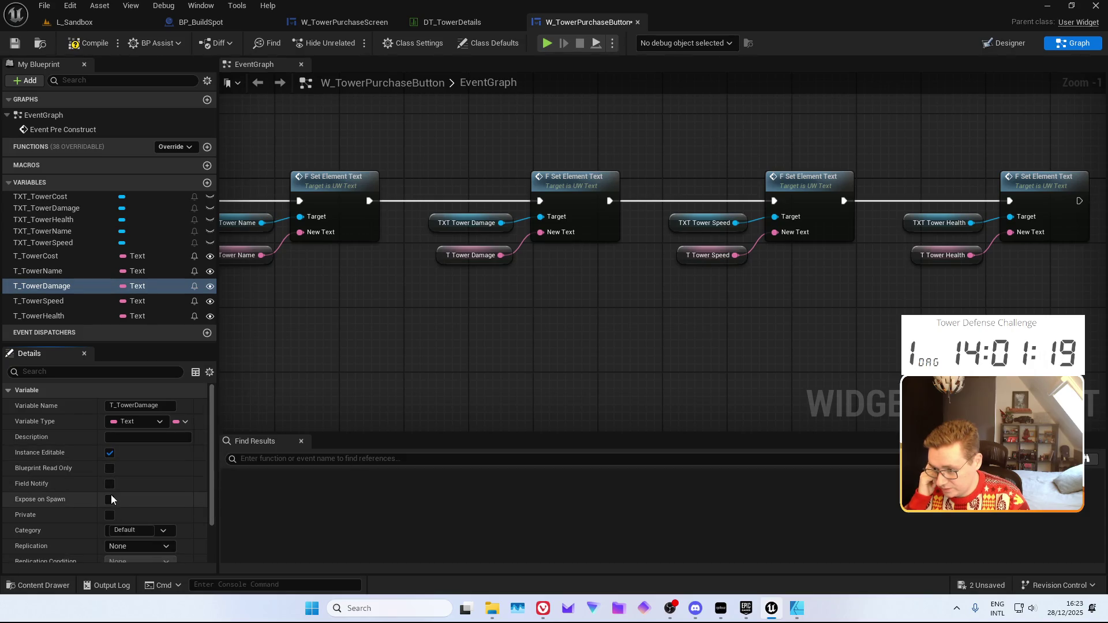
pyautogui.click(40, 271)
pyautogui.hotkey('ctrl', 's')
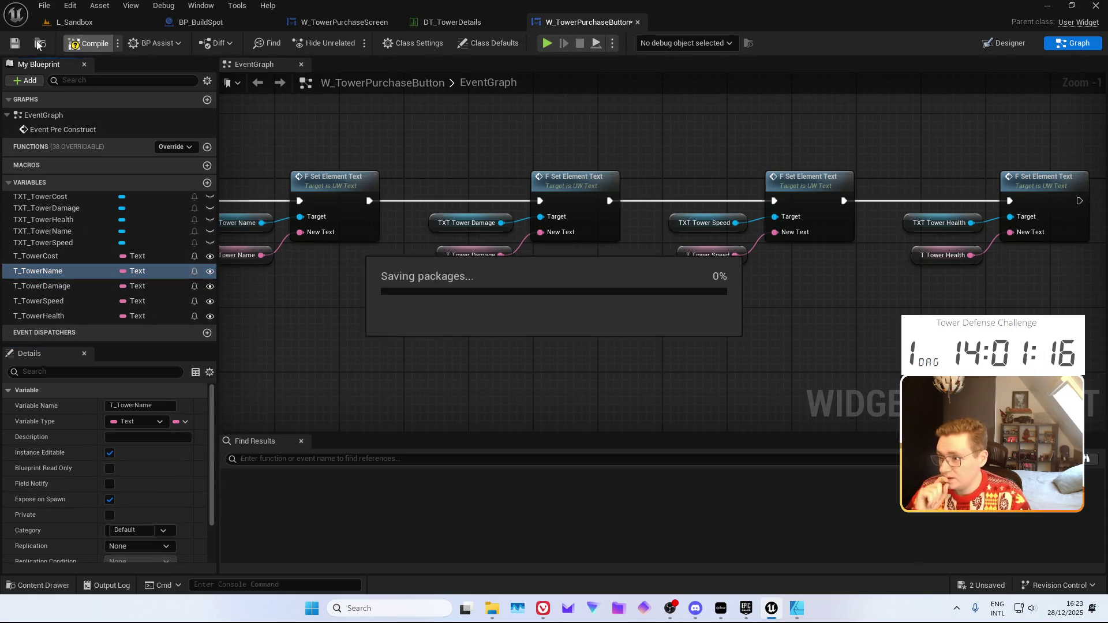
# Refresh the Create Widget node in W_TowerPurchaseScreen to show the new tower inputs
pyautogui.click(452, 24)
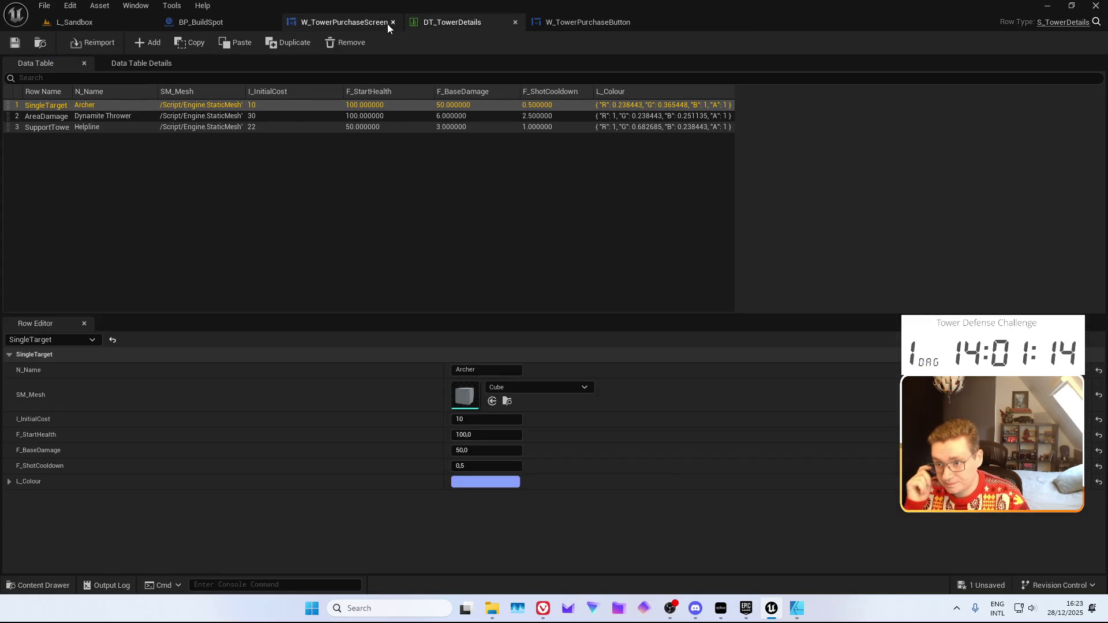
pyautogui.click(390, 26)
pyautogui.rightClick(814, 162)
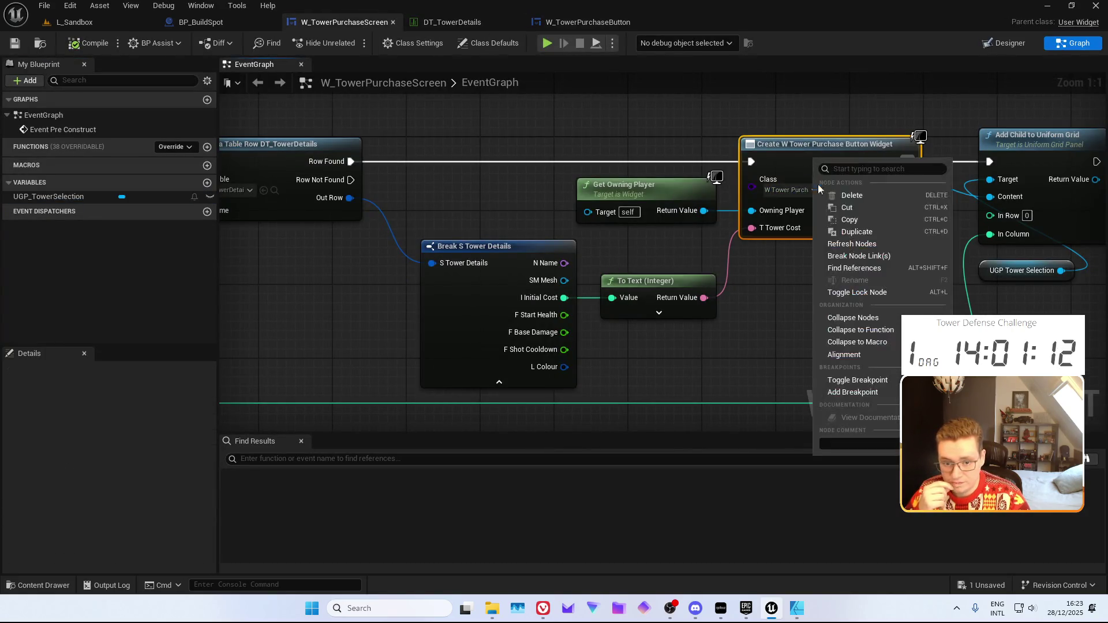
pyautogui.click(862, 250)
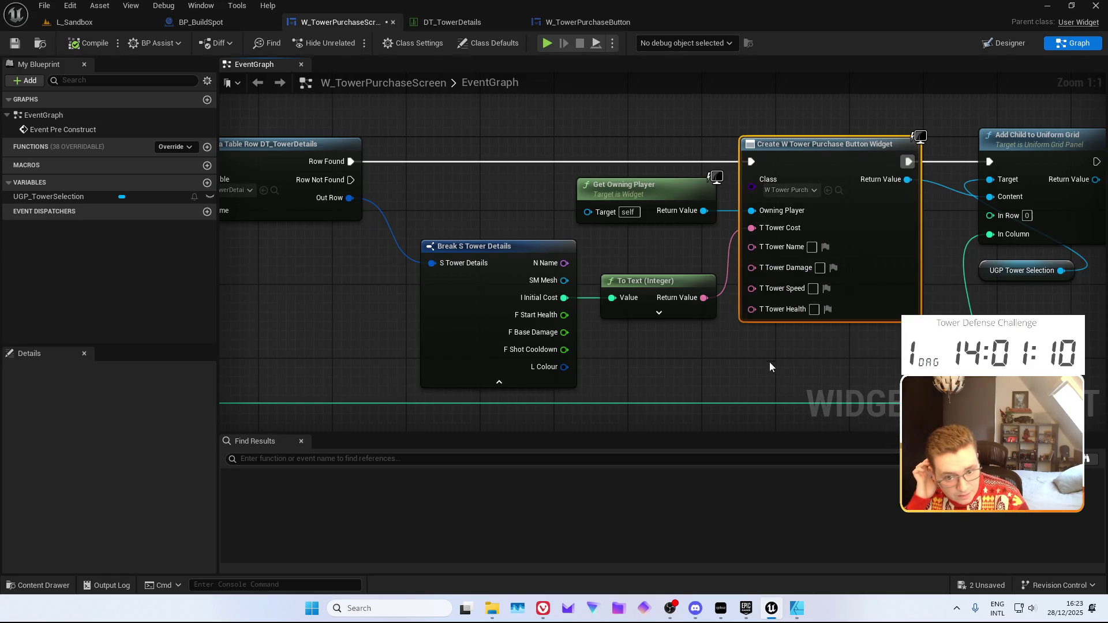
# Wire N Name, F Base Damage, F Shot Cooldown and F Start Health into the T pins, save
pyautogui.moveTo(434, 232)
pyautogui.mouseDown()
pyautogui.moveTo(559, 235)
pyautogui.moveTo(621, 216)
pyautogui.mouseUp()
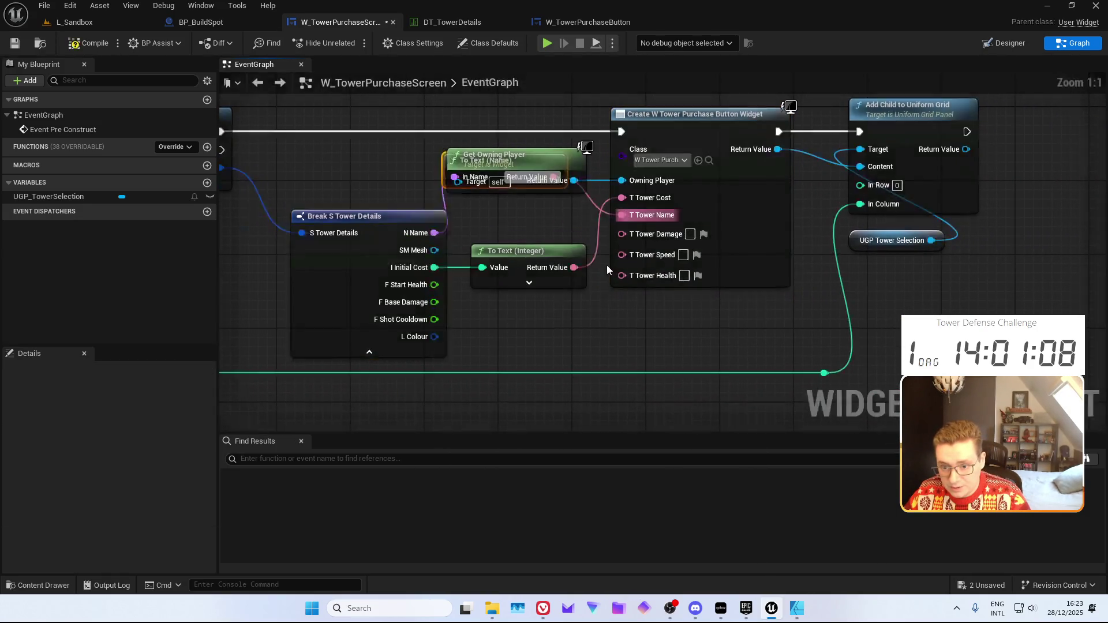
pyautogui.moveTo(412, 339); pyautogui.dragTo(607, 211)
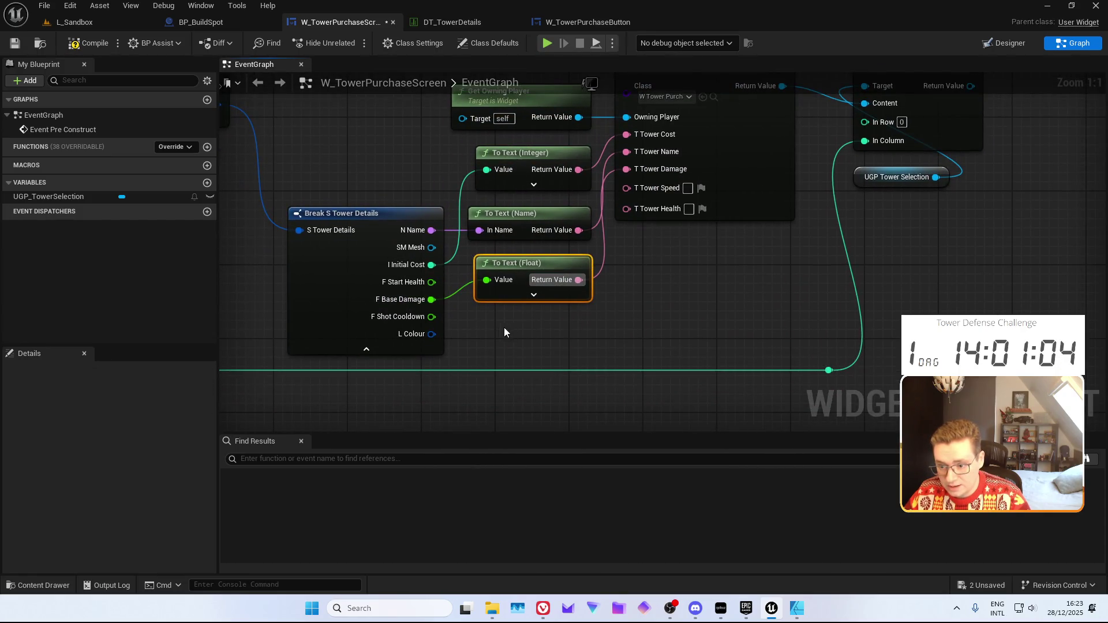
pyautogui.moveTo(431, 317); pyautogui.dragTo(626, 188)
pyautogui.moveTo(431, 281); pyautogui.dragTo(626, 205)
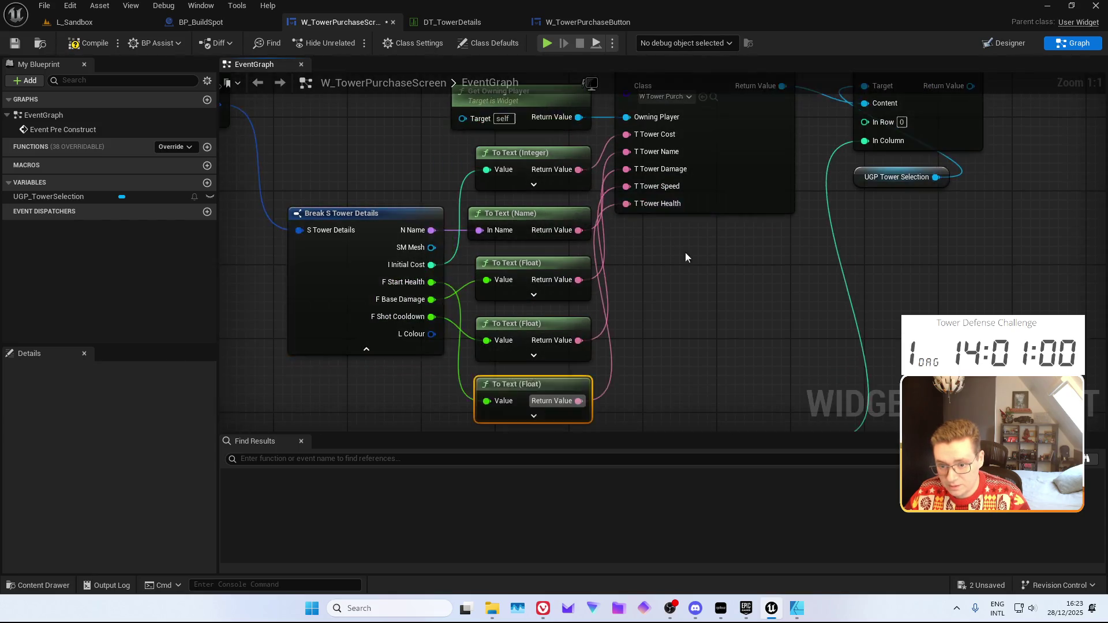
pyautogui.click(673, 296)
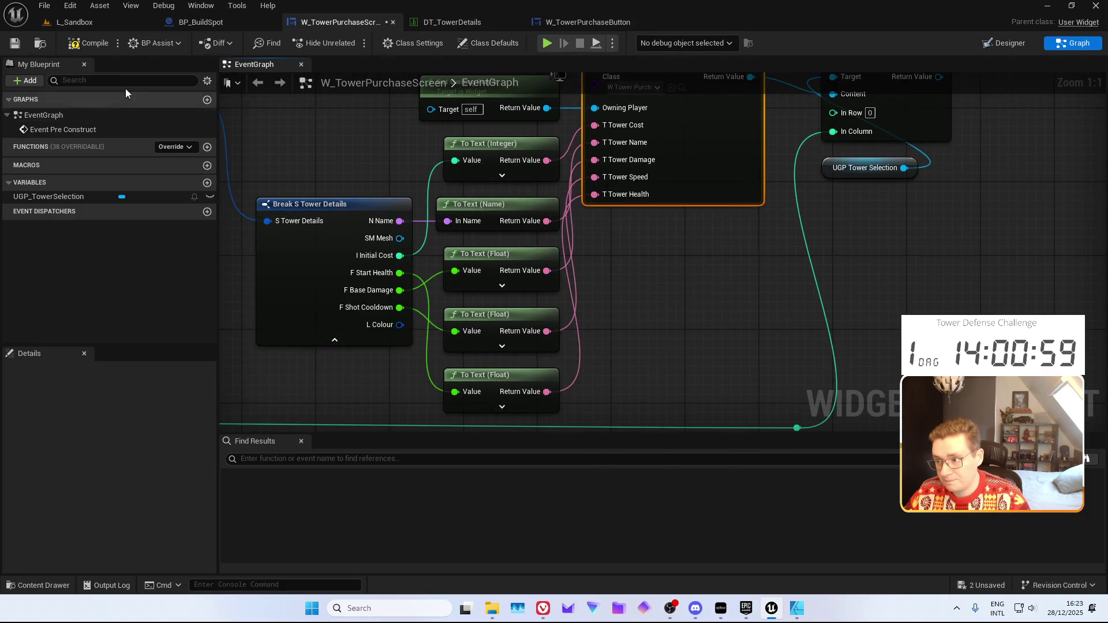
pyautogui.click(16, 45)
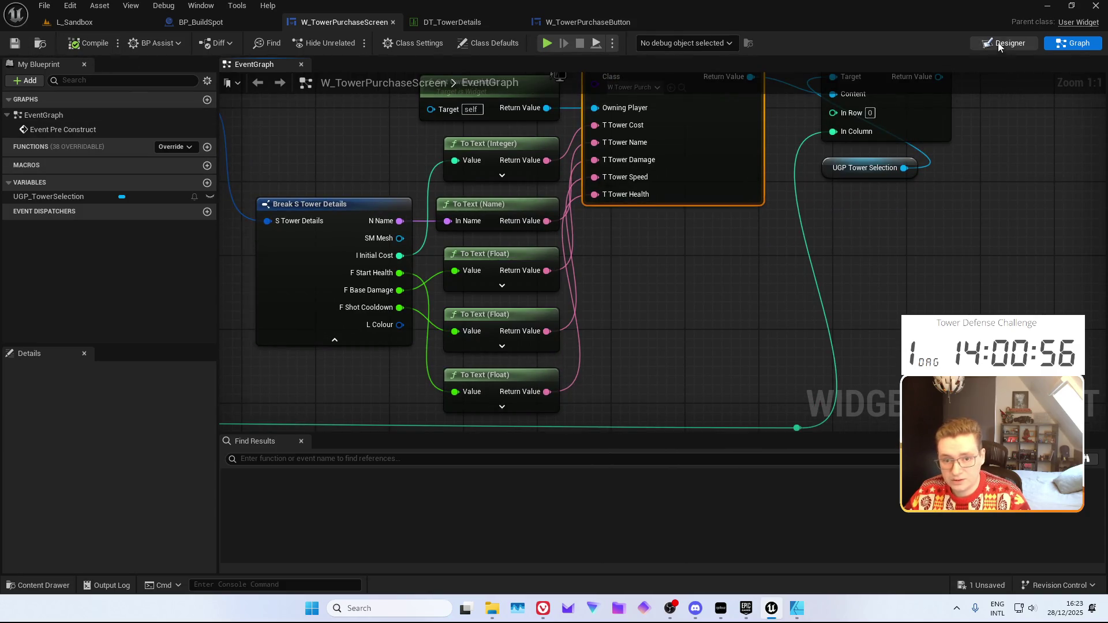
pyautogui.hotkey('ctrl', 'shift', 'd')
pyautogui.scroll(3, 428, 228)
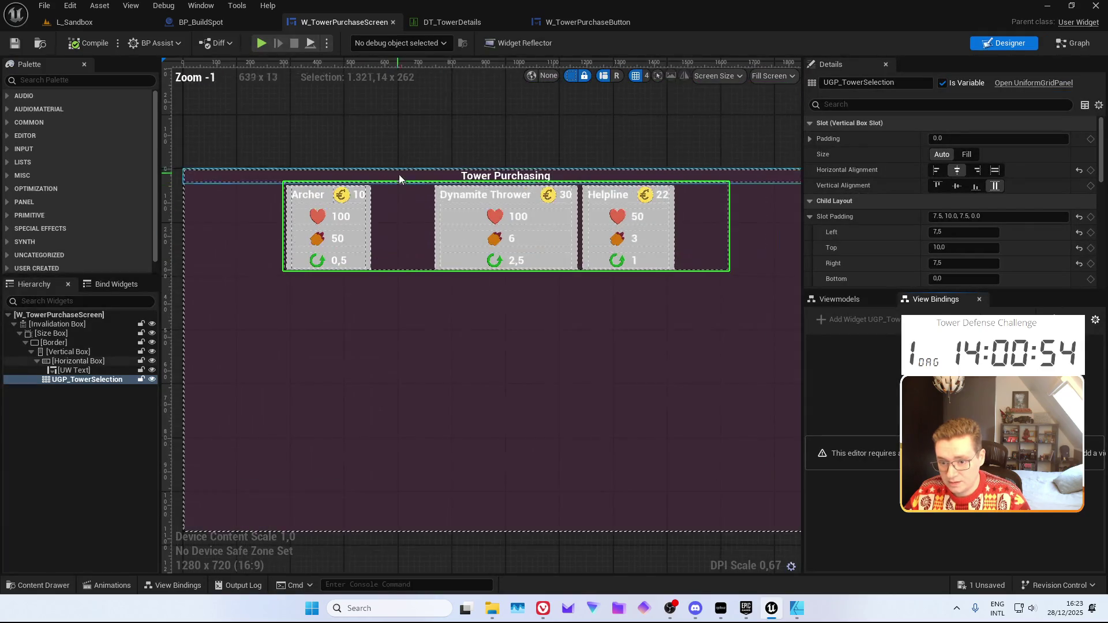
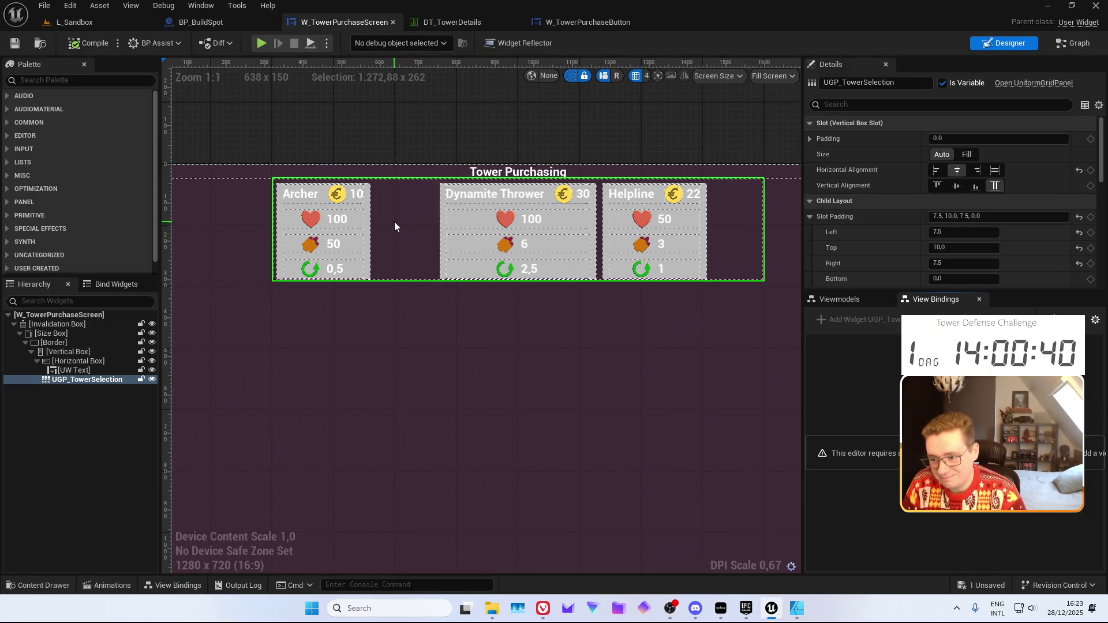
# Set the tower grid's Min Desired Slot Width and Height to 300
pyautogui.scroll(4, 381, 208)
pyautogui.scroll(-3, 382, 209)
pyautogui.moveTo(408, 279)
pyautogui.mouseDown()
pyautogui.moveTo(359, 295)
pyautogui.moveTo(424, 294)
pyautogui.moveTo(395, 291)
pyautogui.mouseUp()
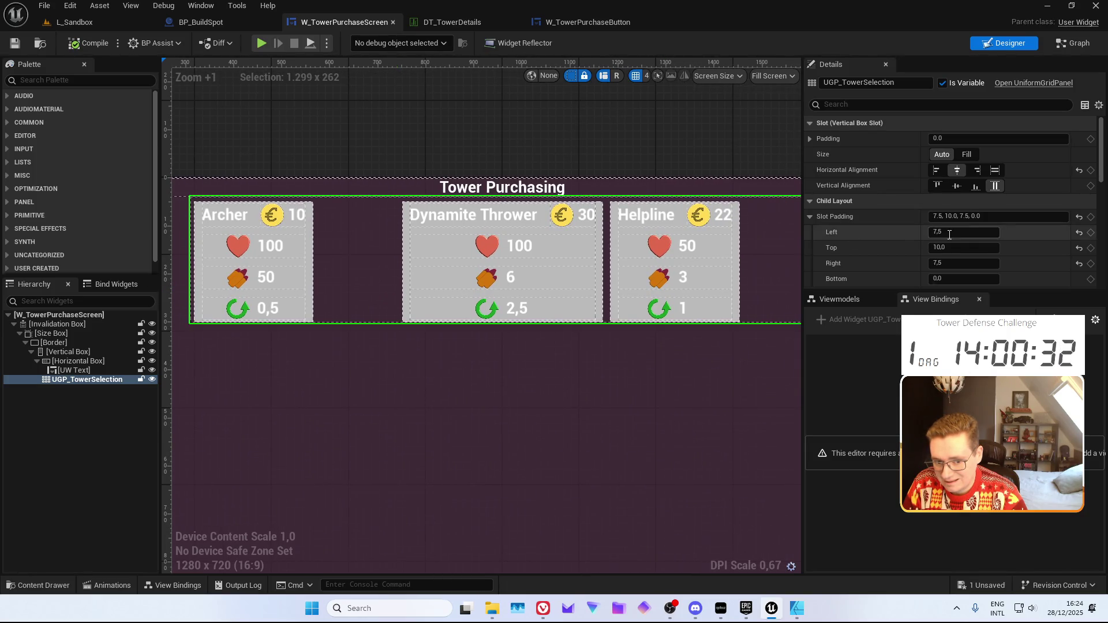
pyautogui.scroll(-2, 947, 237)
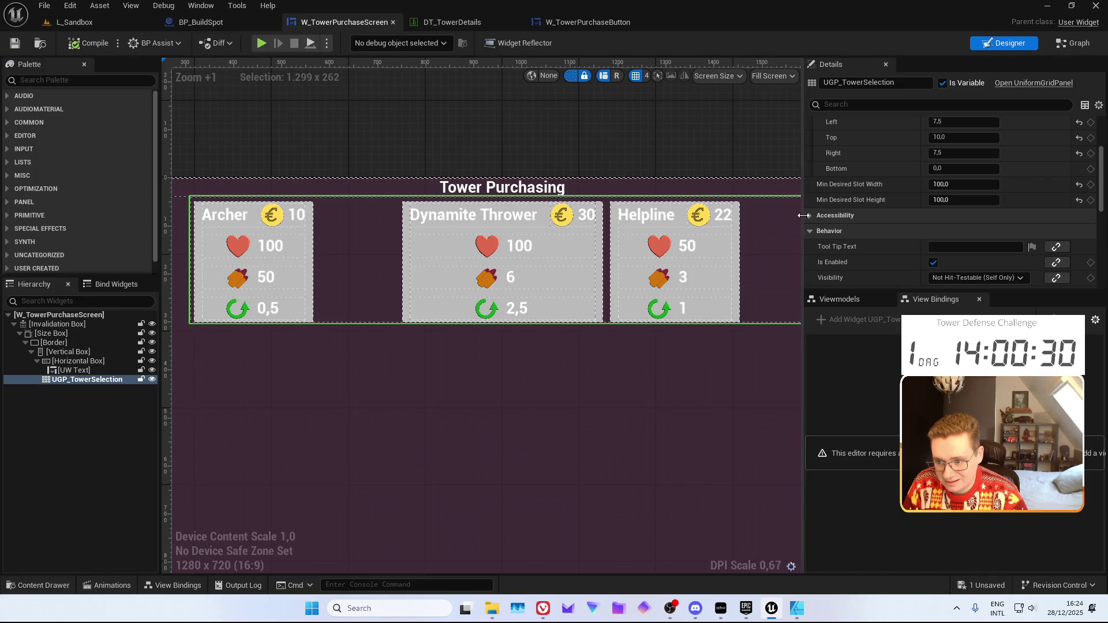
pyautogui.click(963, 200)
pyautogui.write('1')
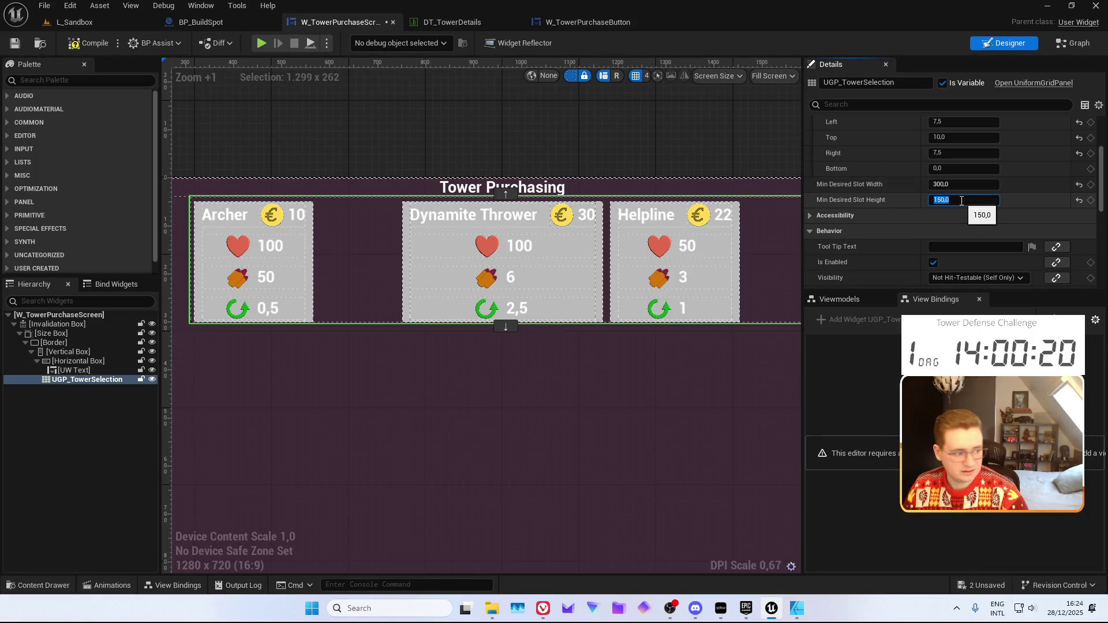
pyautogui.write('0')
pyautogui.press('Return')
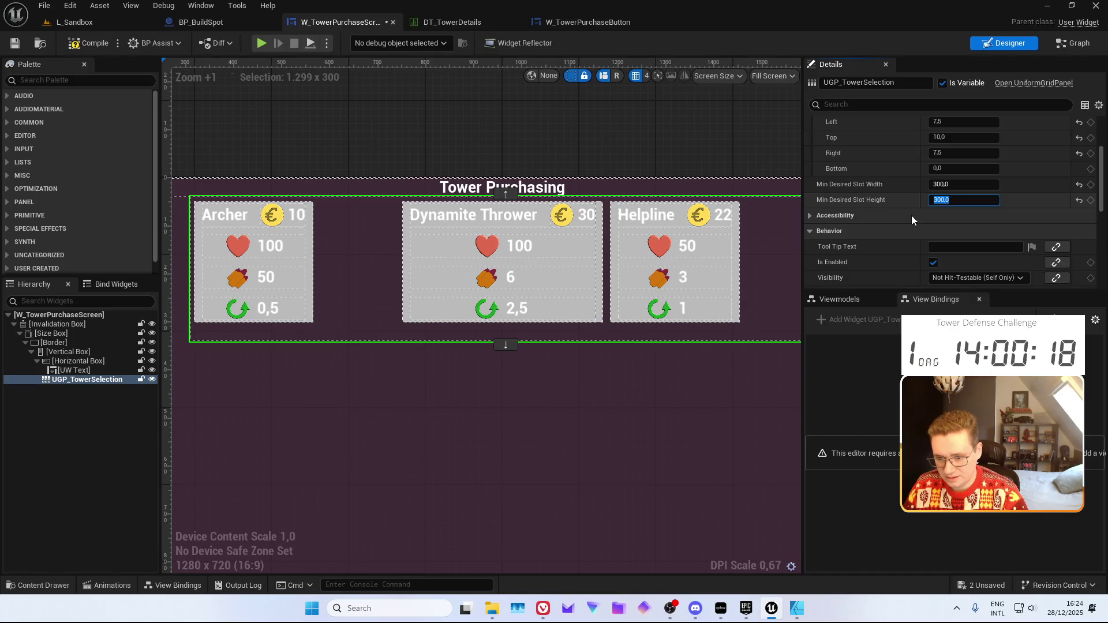
# Save the tower purchase screen widget and view the taller grid
pyautogui.hotkey('ctrl', 's')
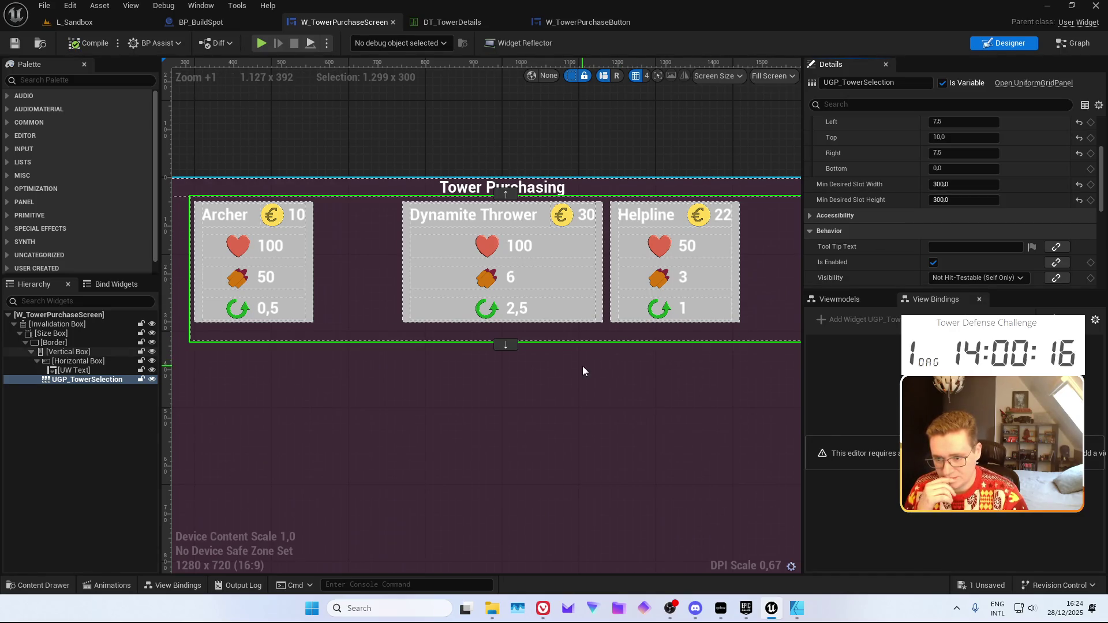
pyautogui.moveTo(544, 347)
pyautogui.mouseDown()
pyautogui.moveTo(489, 378)
pyautogui.moveTo(504, 394)
pyautogui.mouseUp()
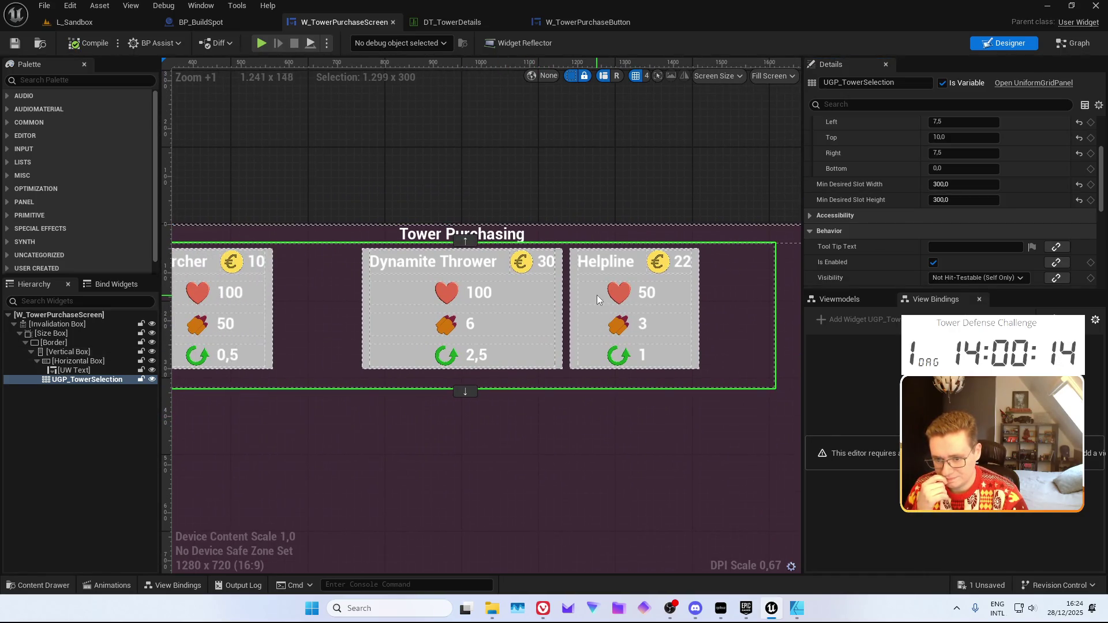
pyautogui.scroll(3, 878, 205)
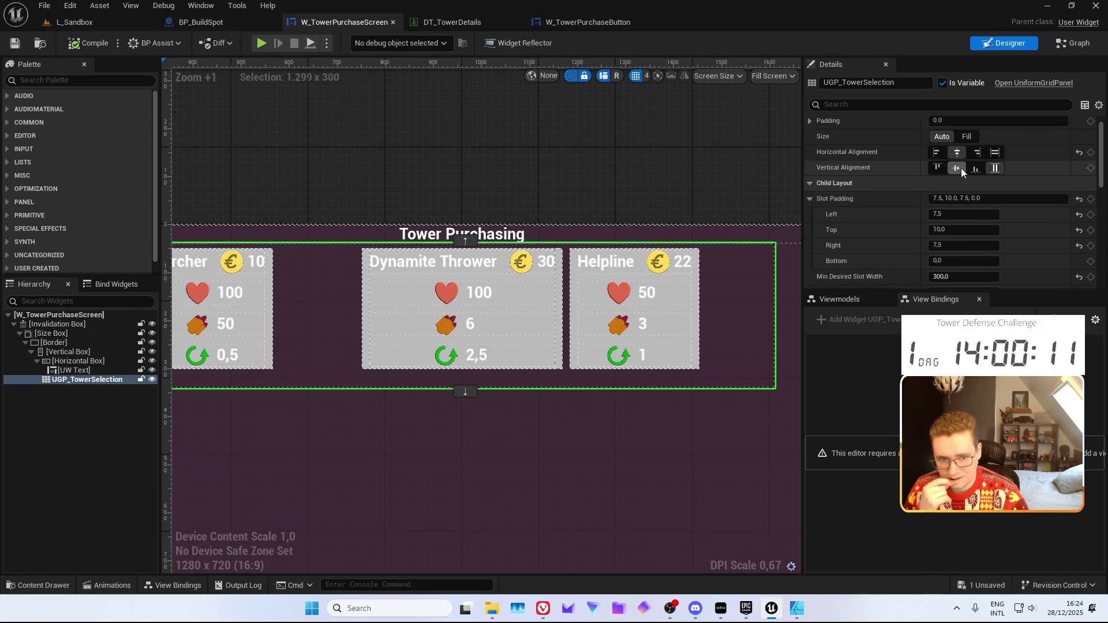
# Try right and fill alignment, settle on centred tower cards, and compile the widget
pyautogui.click(977, 153)
pyautogui.click(955, 155)
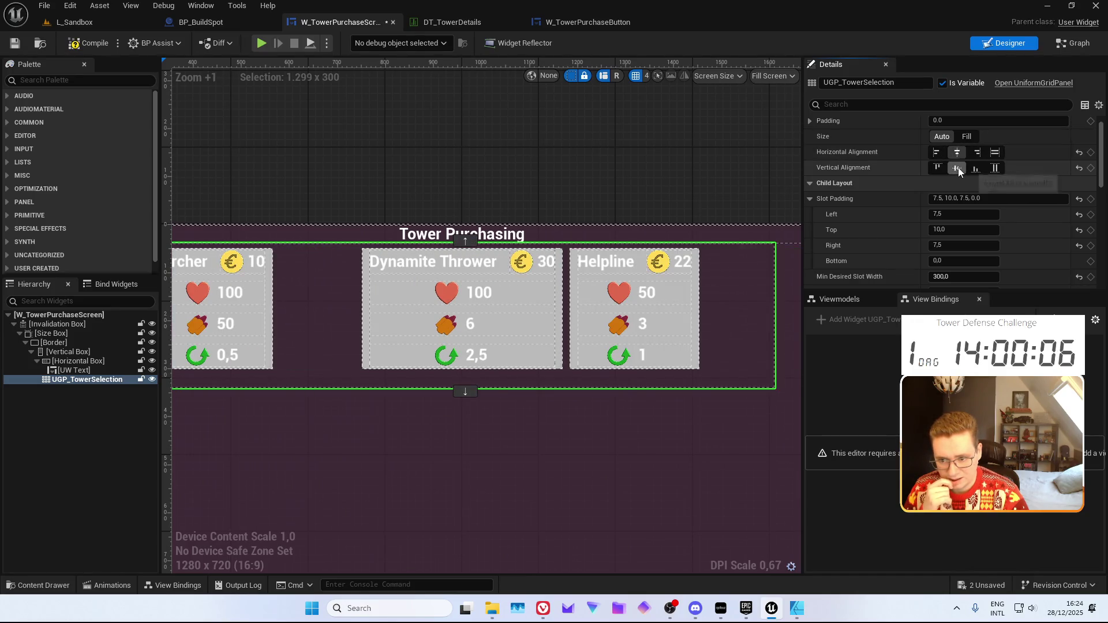
pyautogui.click(997, 153)
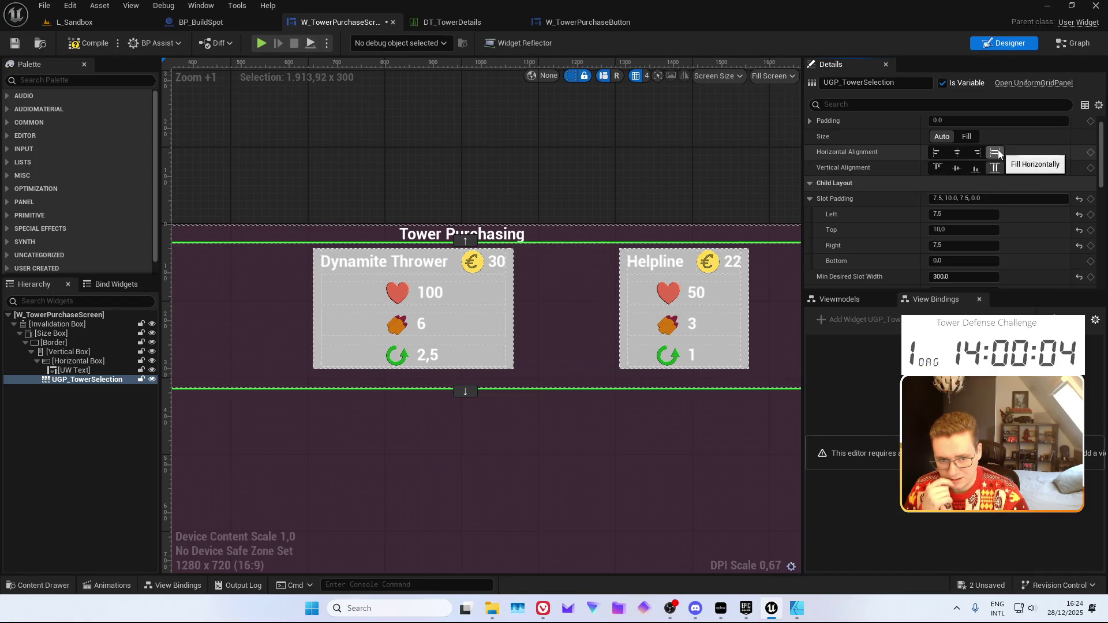
pyautogui.scroll(-5, 549, 285)
pyautogui.scroll(4, 549, 285)
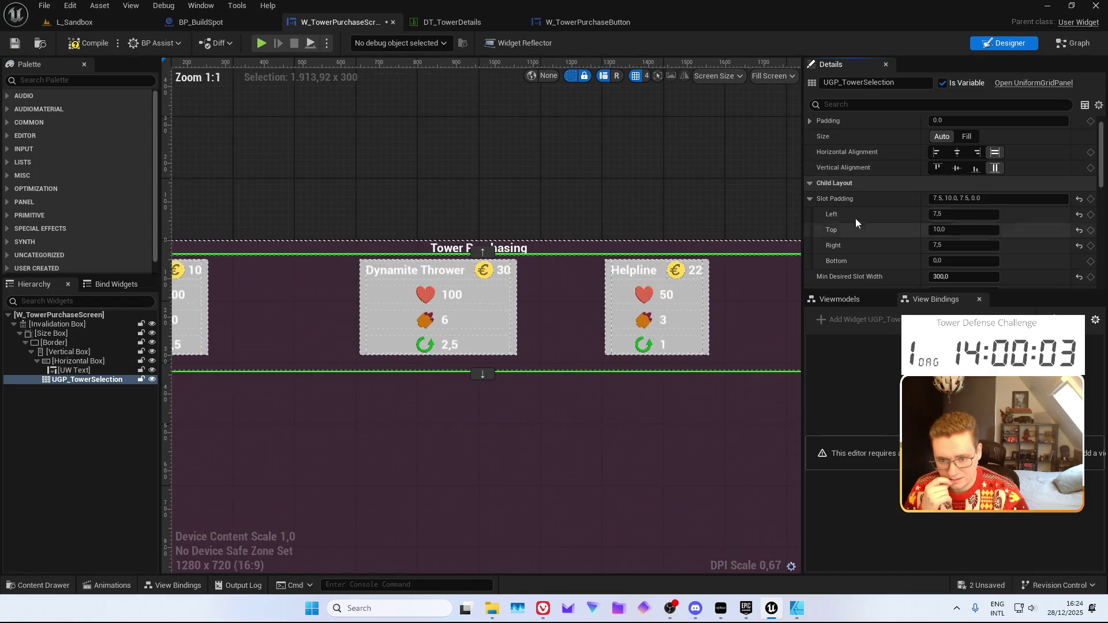
pyautogui.click(958, 153)
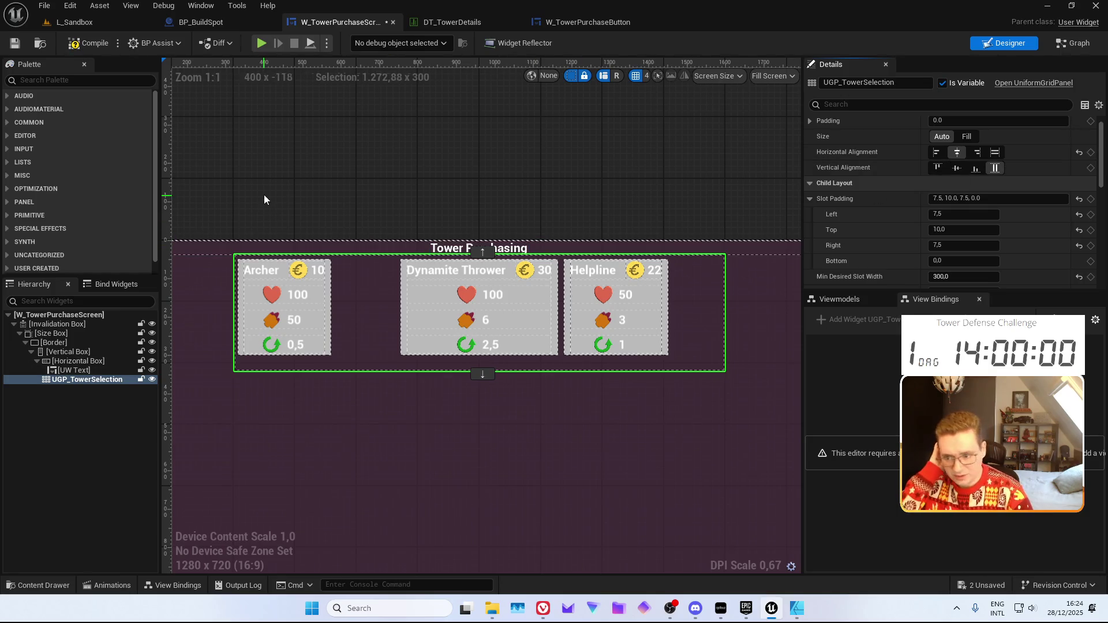
pyautogui.click(87, 43)
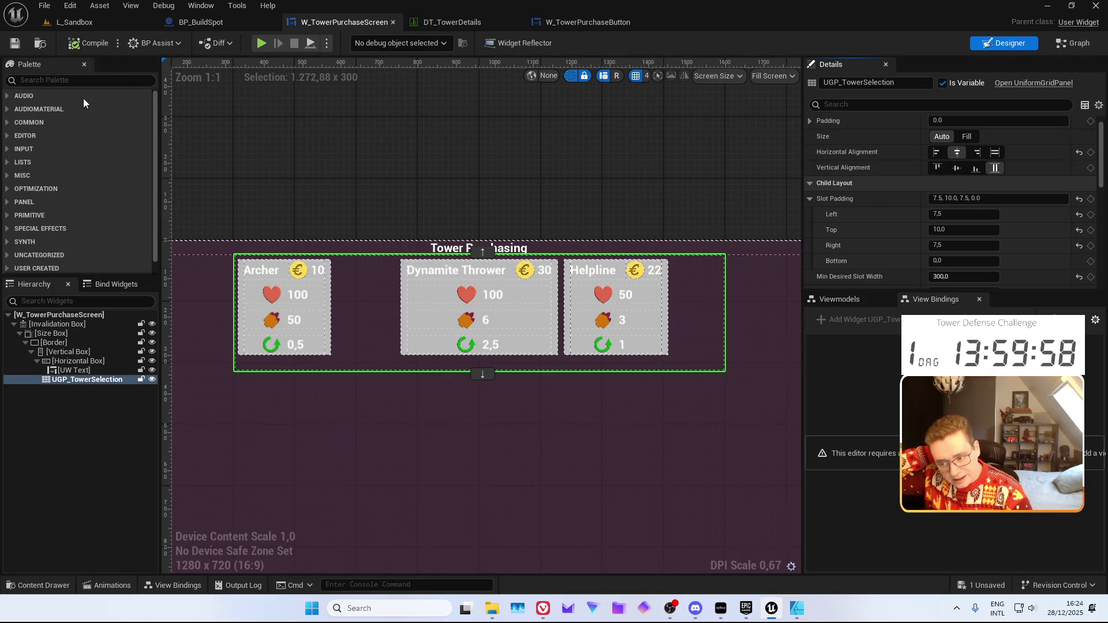
# Play-test the enlarged tower purchase panel in a play session
pyautogui.click(429, 168)
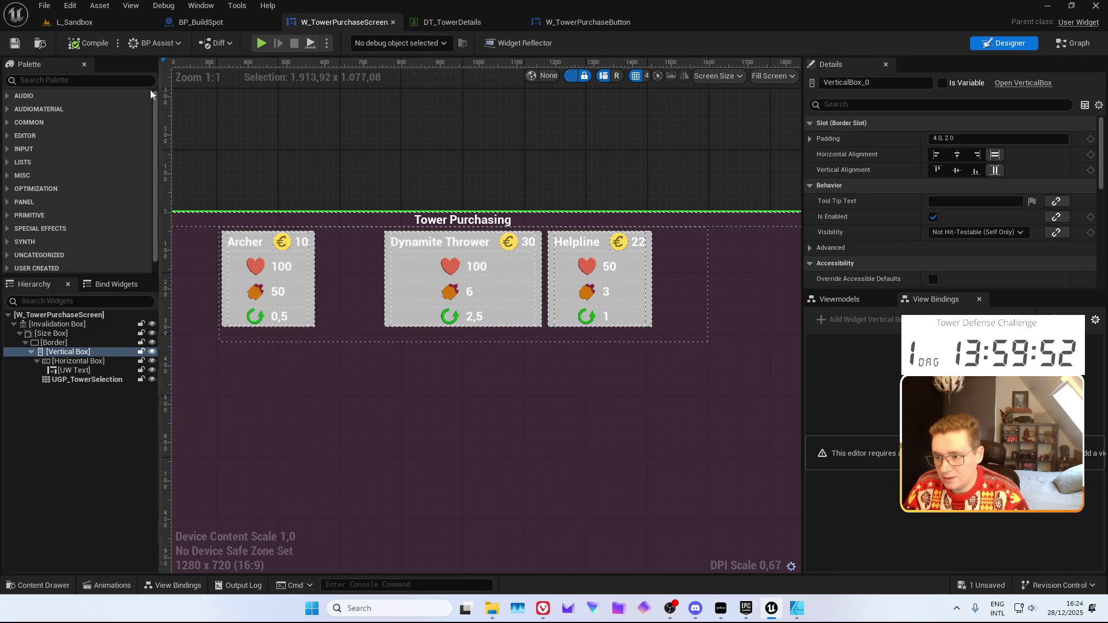
pyautogui.click(107, 23)
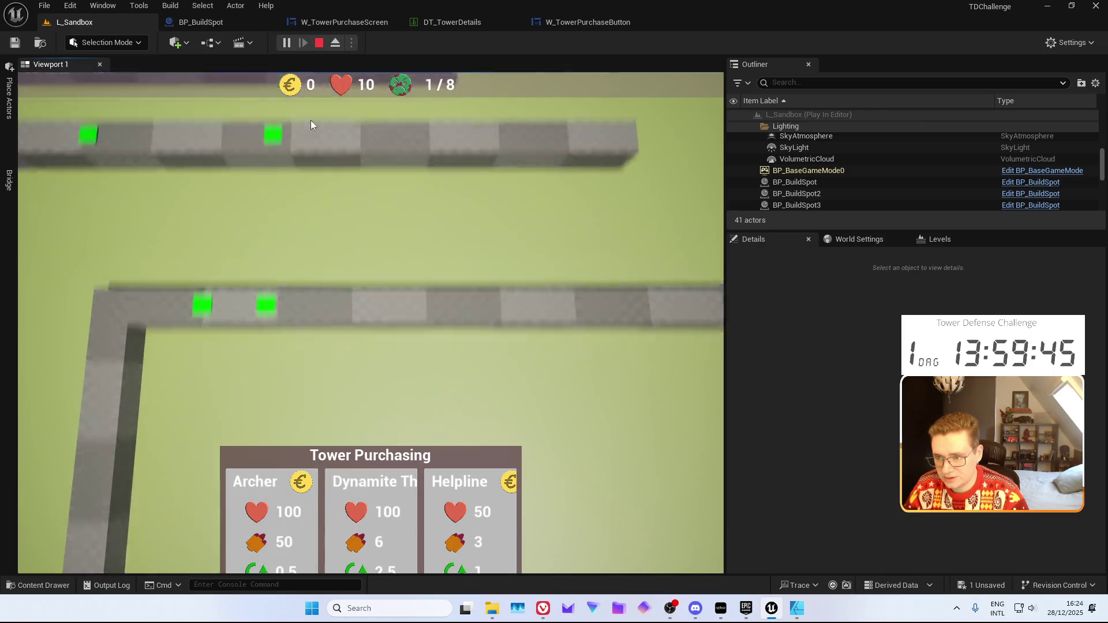
pyautogui.click(319, 43)
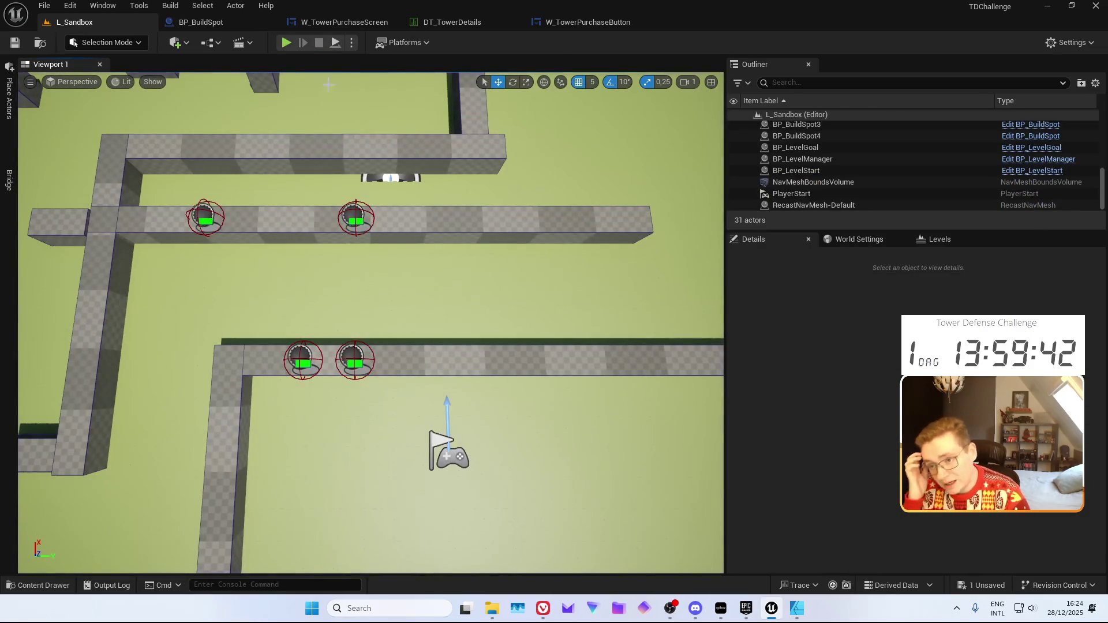
# Switch to the BP_BuildSpot event graph and bring up the content drawer
pyautogui.click(209, 22)
pyautogui.moveTo(462, 226)
pyautogui.mouseDown()
pyautogui.moveTo(430, 210)
pyautogui.moveTo(444, 247)
pyautogui.moveTo(395, 254)
pyautogui.moveTo(460, 310)
pyautogui.moveTo(452, 339)
pyautogui.mouseUp()
pyautogui.hotkey('ctrl', 'space')
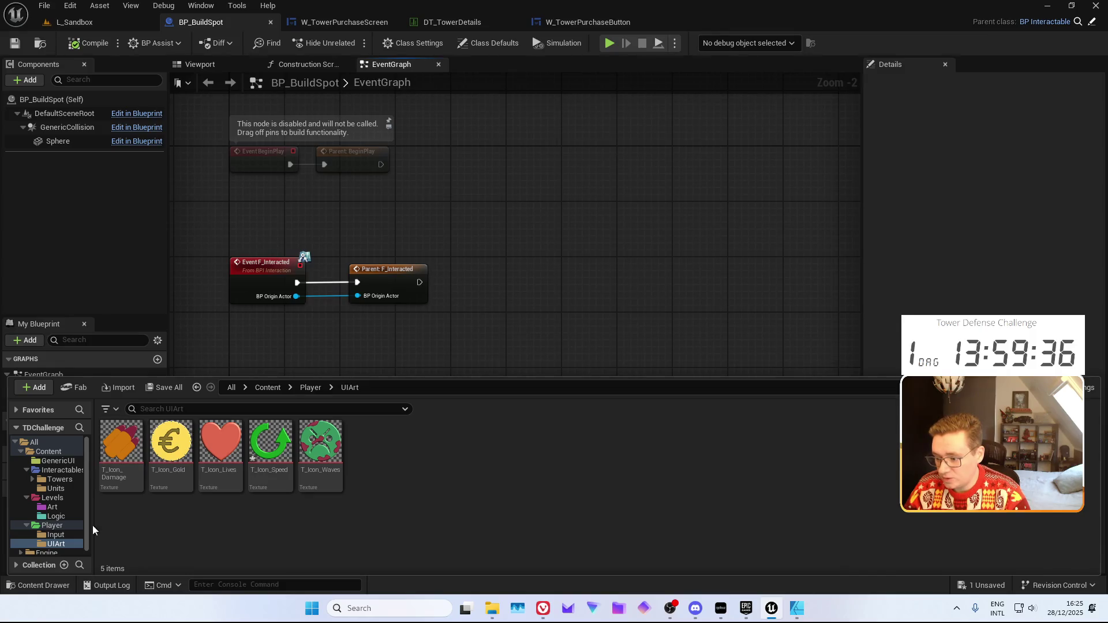
# Open BP_PlayerController from the Player folder
pyautogui.moveTo(486, 205); pyautogui.dragTo(508, 174)
pyautogui.hotkey('ctrl', 'space')
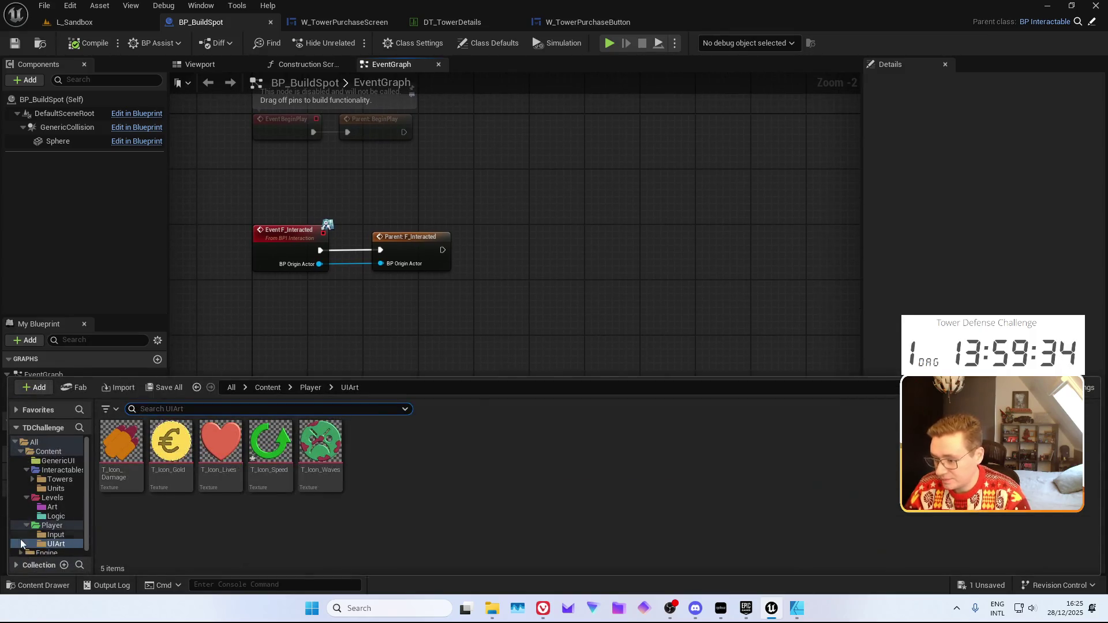
pyautogui.click(52, 523)
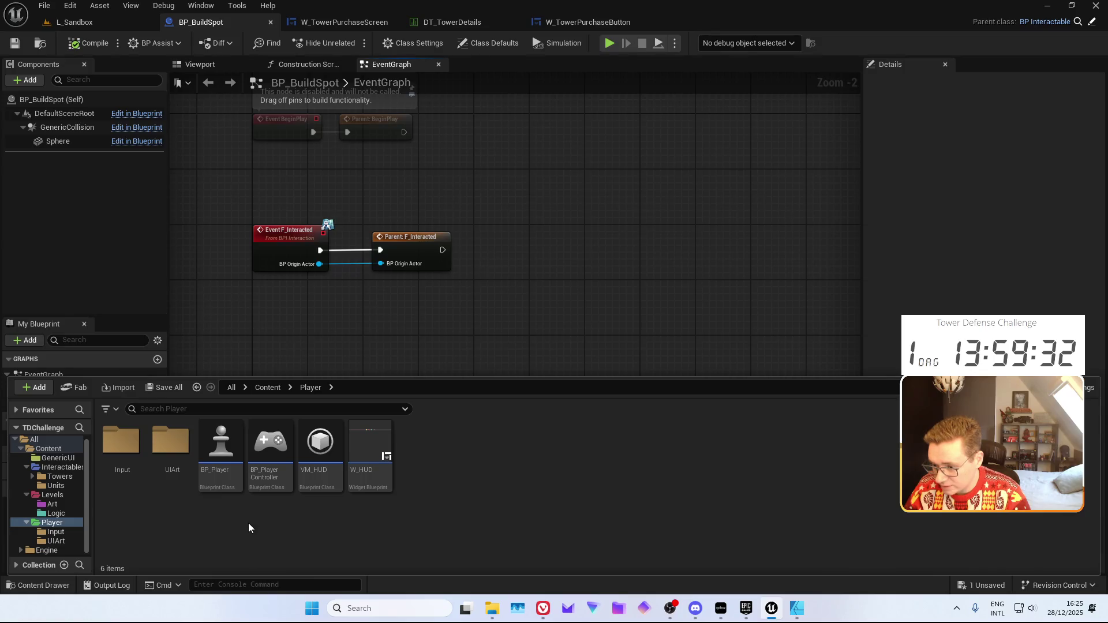
pyautogui.click(270, 484)
pyautogui.press('Return')
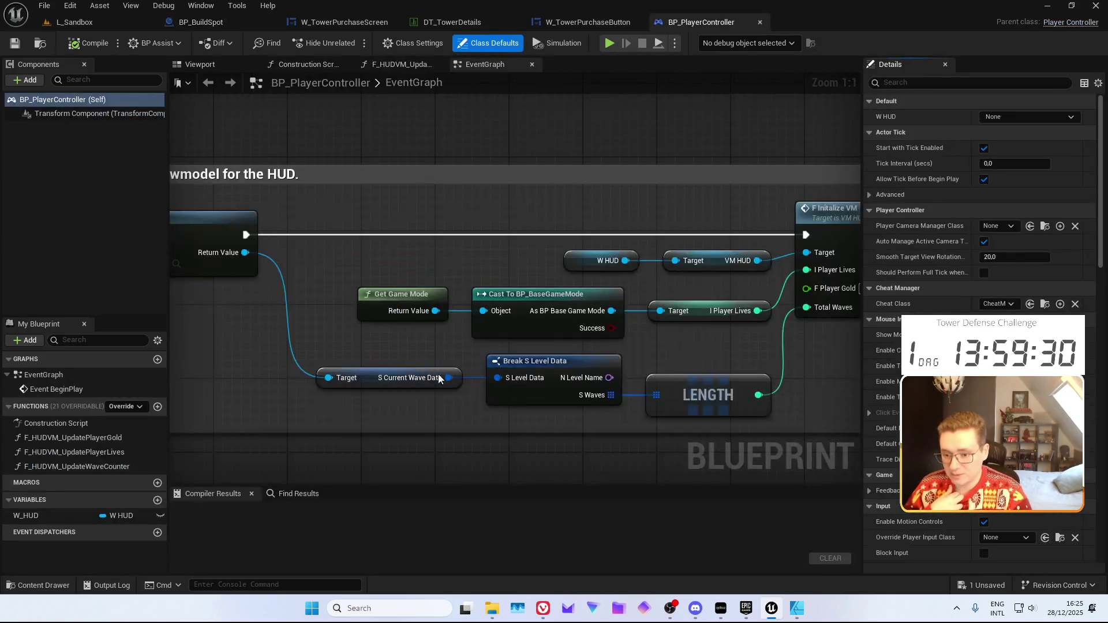
# Add a graph named UI and place a Custom Event node in it
pyautogui.scroll(-4, 376, 346)
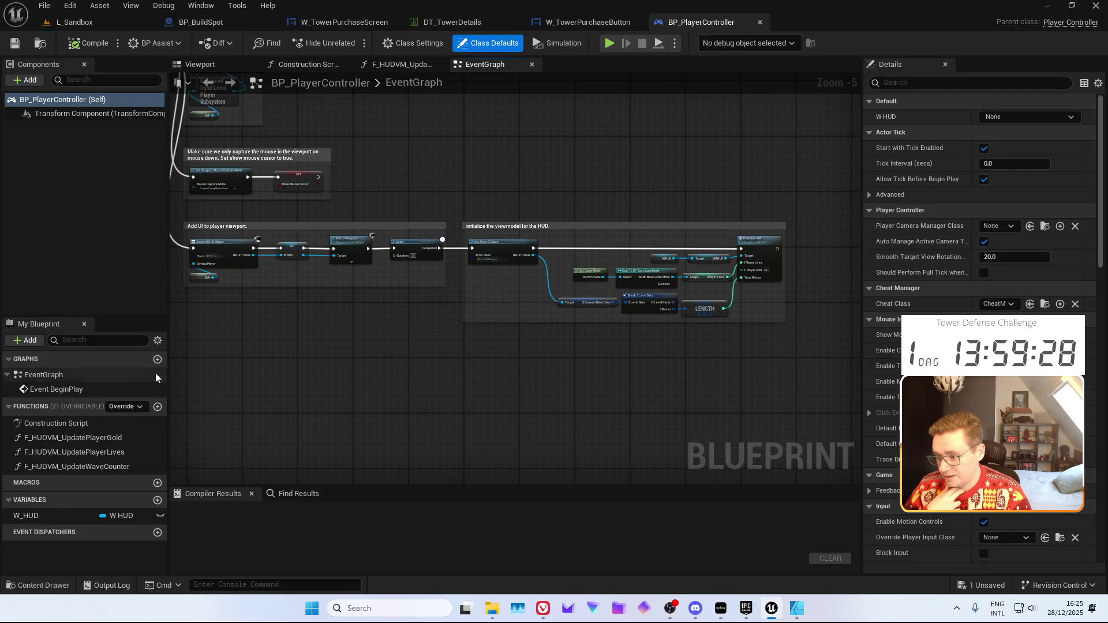
pyautogui.click(157, 359)
pyautogui.write('UI')
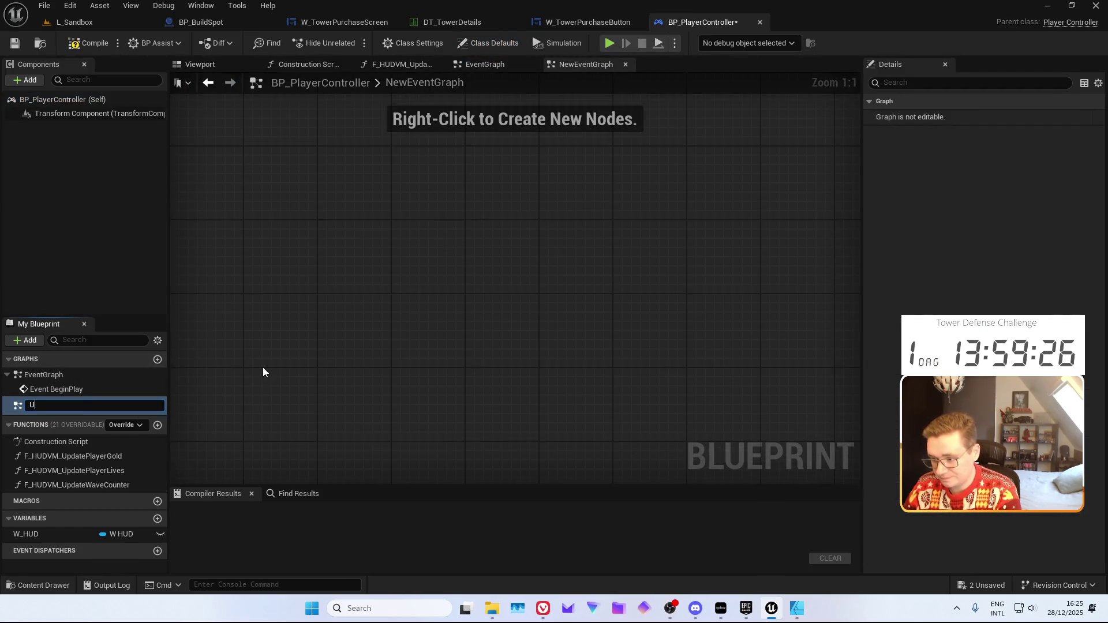
pyautogui.press('Return')
pyautogui.rightClick(398, 234)
pyautogui.write('custom')
pyautogui.press('Return')
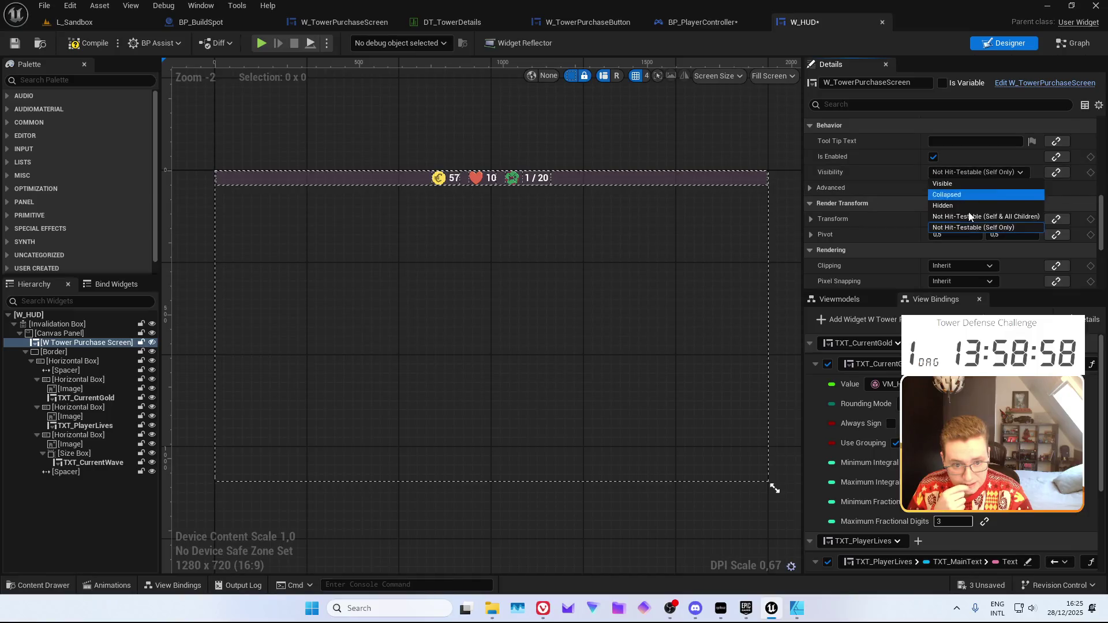
# Set W_TowerPurchaseScreen's visibility to Hidden and compile W_HUD
pyautogui.click(947, 206)
pyautogui.click(105, 49)
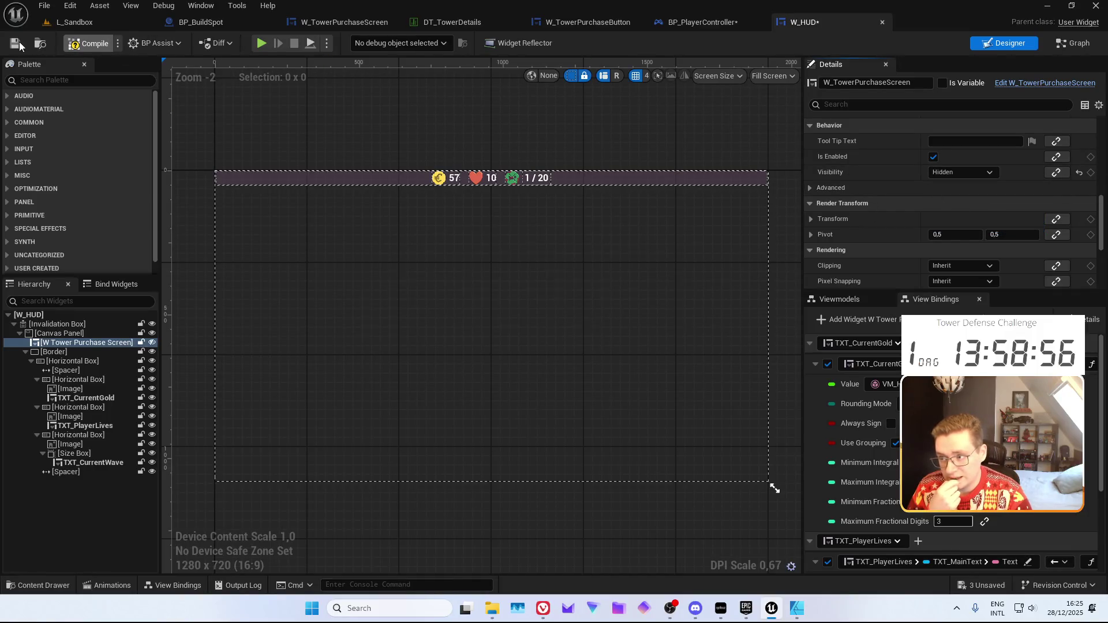
pyautogui.click(701, 23)
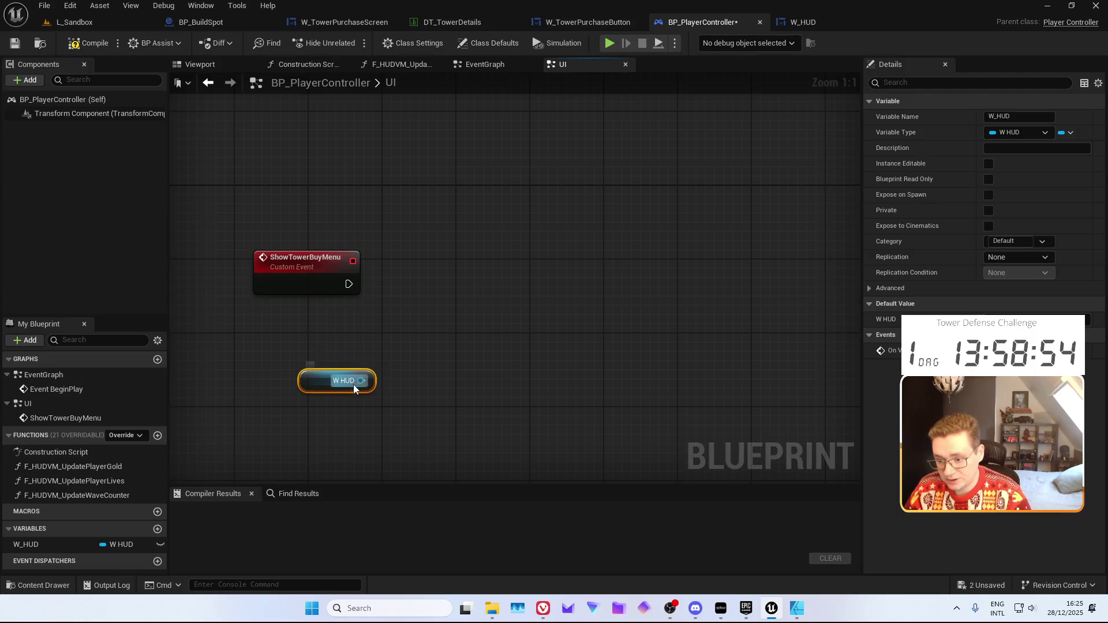
pyautogui.moveTo(354, 385); pyautogui.dragTo(403, 325)
pyautogui.write('get')
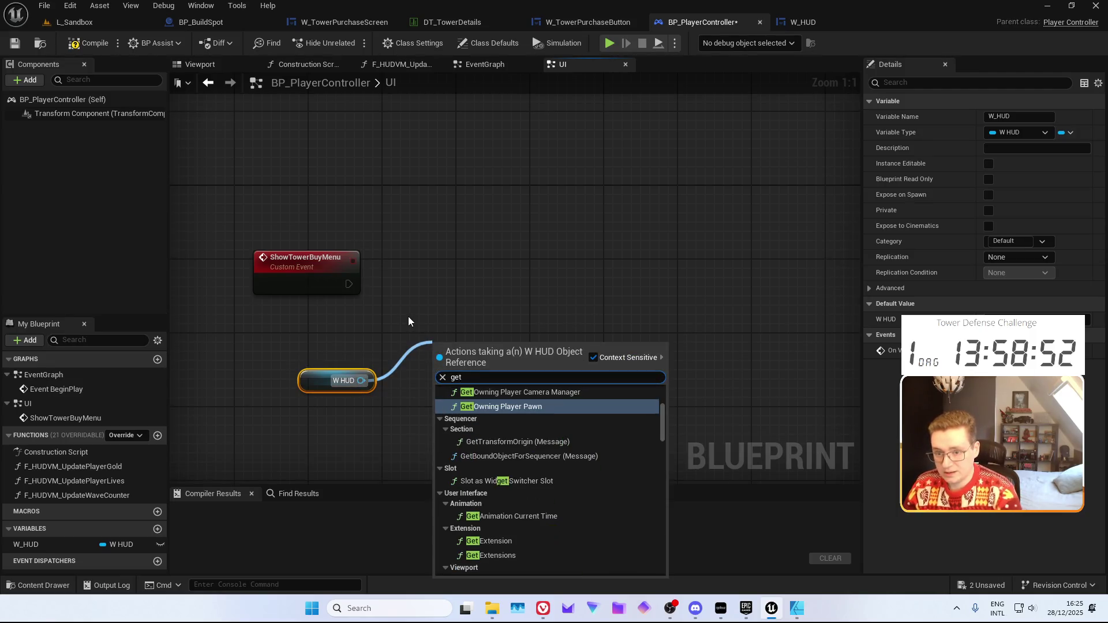
pyautogui.click(407, 321)
# Mark W_TowerPurchaseScreen as a variable, save W_HUD, and return to the UI graph
pyautogui.click(802, 22)
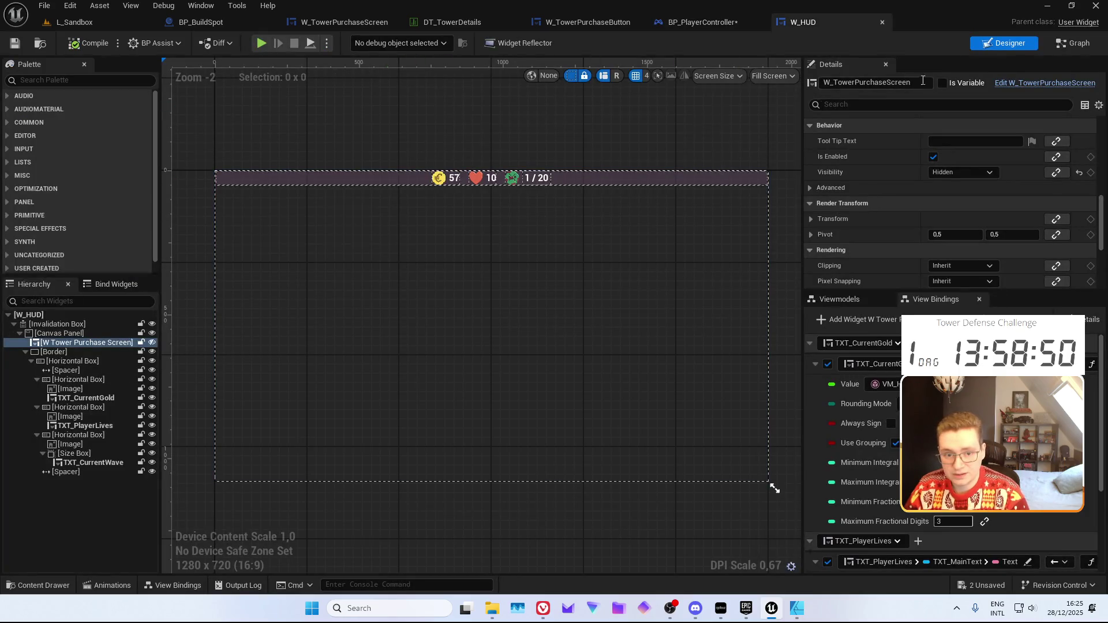
pyautogui.click(942, 83)
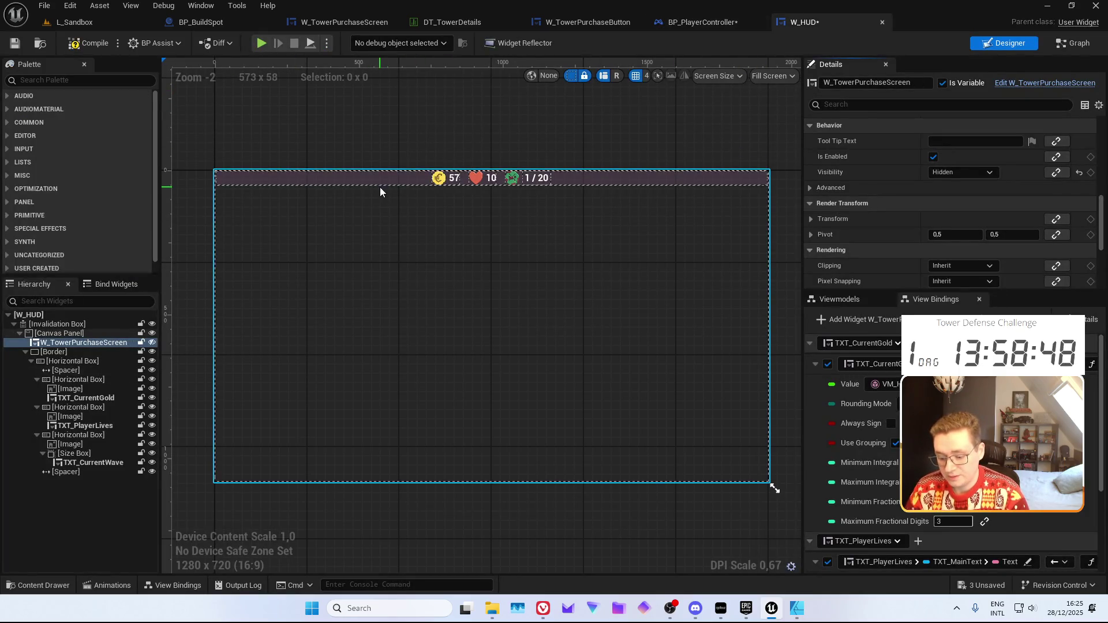
pyautogui.click(695, 24)
pyautogui.click(802, 22)
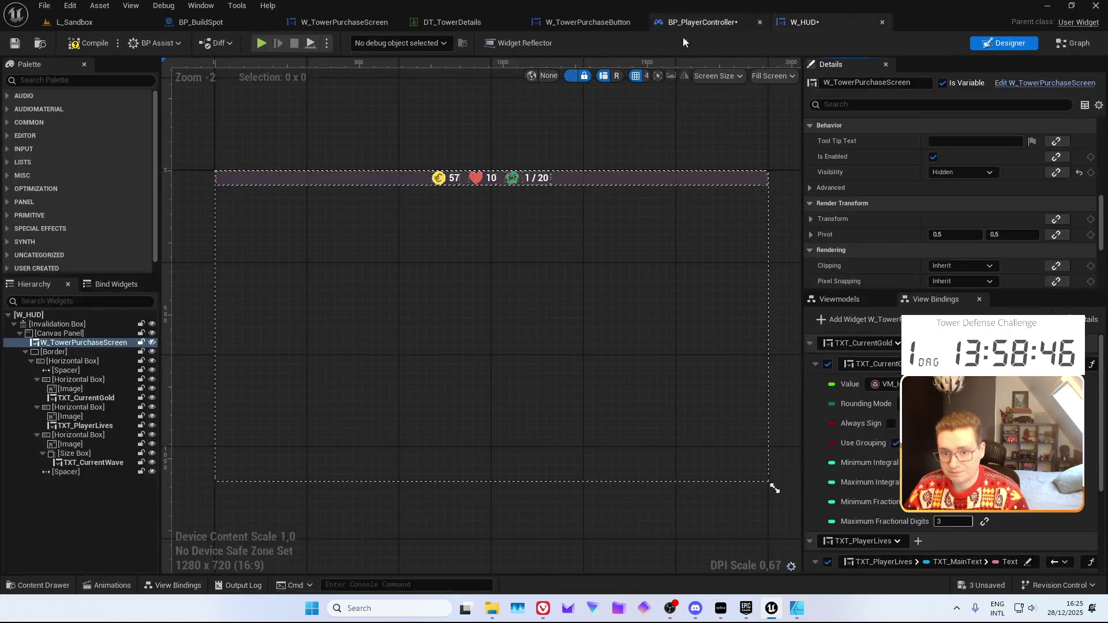
pyautogui.click(93, 23)
pyautogui.hotkey('ctrl', 'Tab')
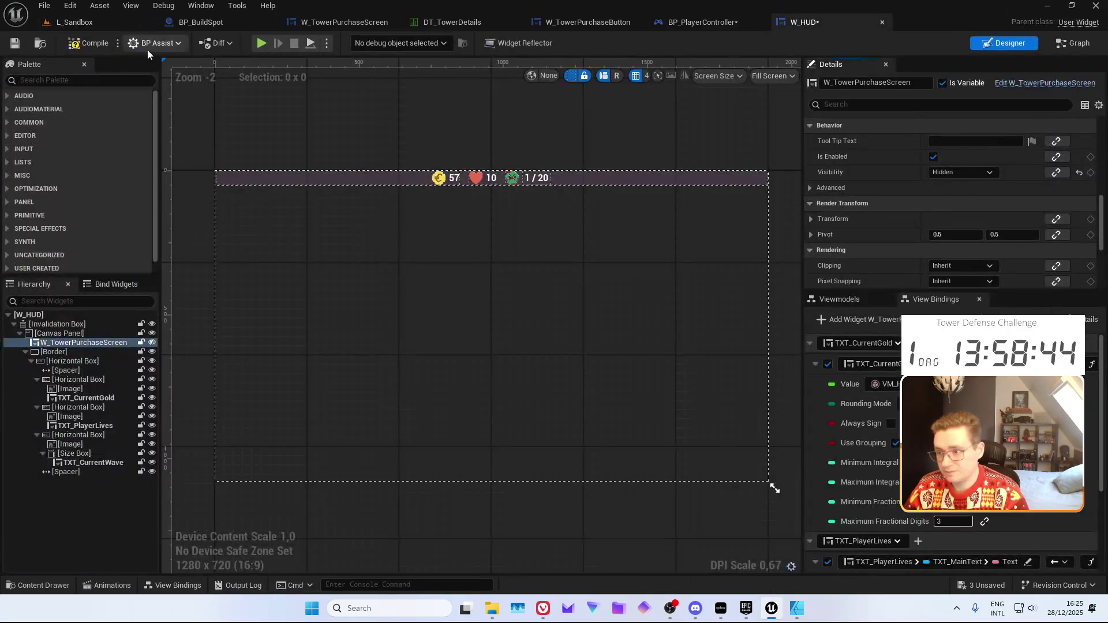
pyautogui.click(15, 44)
pyautogui.click(695, 24)
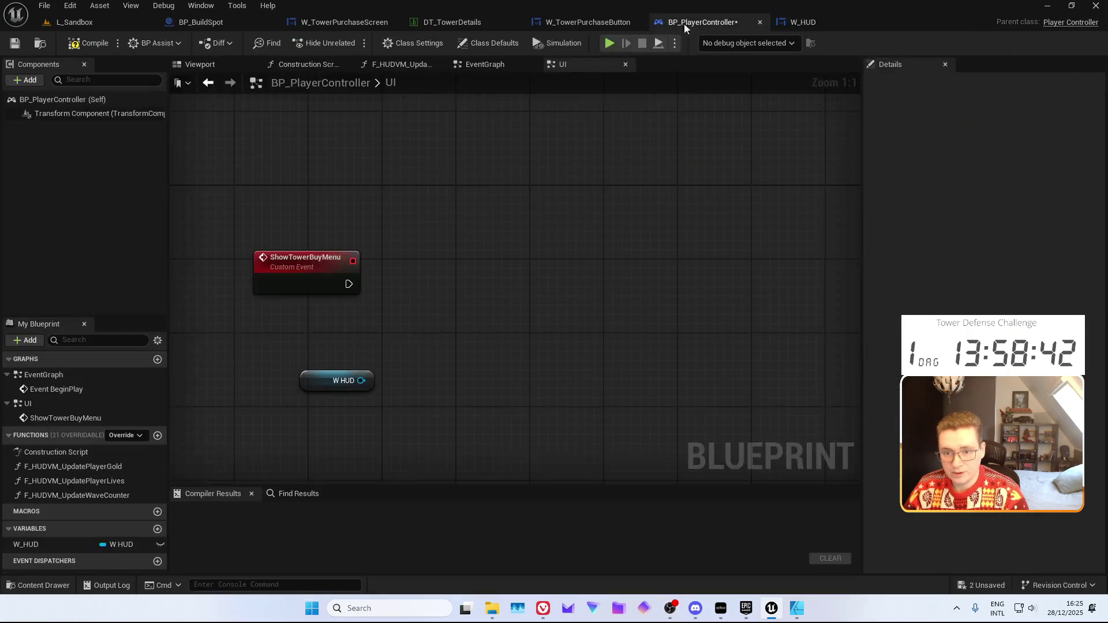
# Add a W_TowerPurchaseScreen getter from W_HUD and a Set Visibility node
pyautogui.click(16, 43)
pyautogui.moveTo(361, 380)
pyautogui.mouseDown()
pyautogui.moveTo(378, 379)
pyautogui.moveTo(403, 334)
pyautogui.mouseUp()
pyautogui.write('get')
pyautogui.write(' tower')
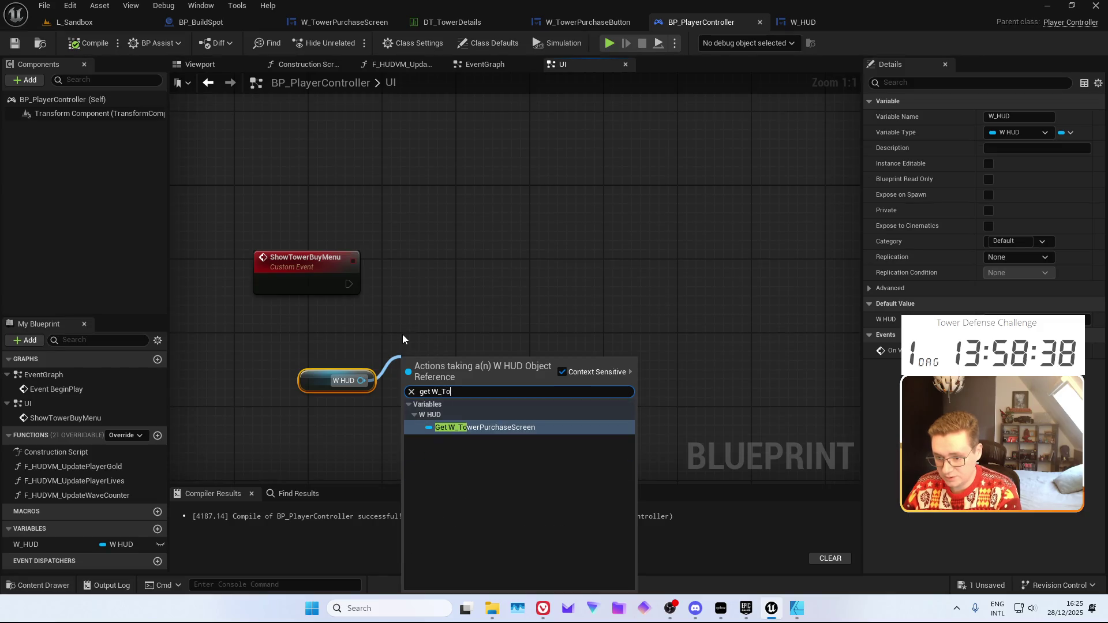
pyautogui.press('Return')
pyautogui.moveTo(550, 362); pyautogui.dragTo(502, 283)
pyautogui.write('set visi')
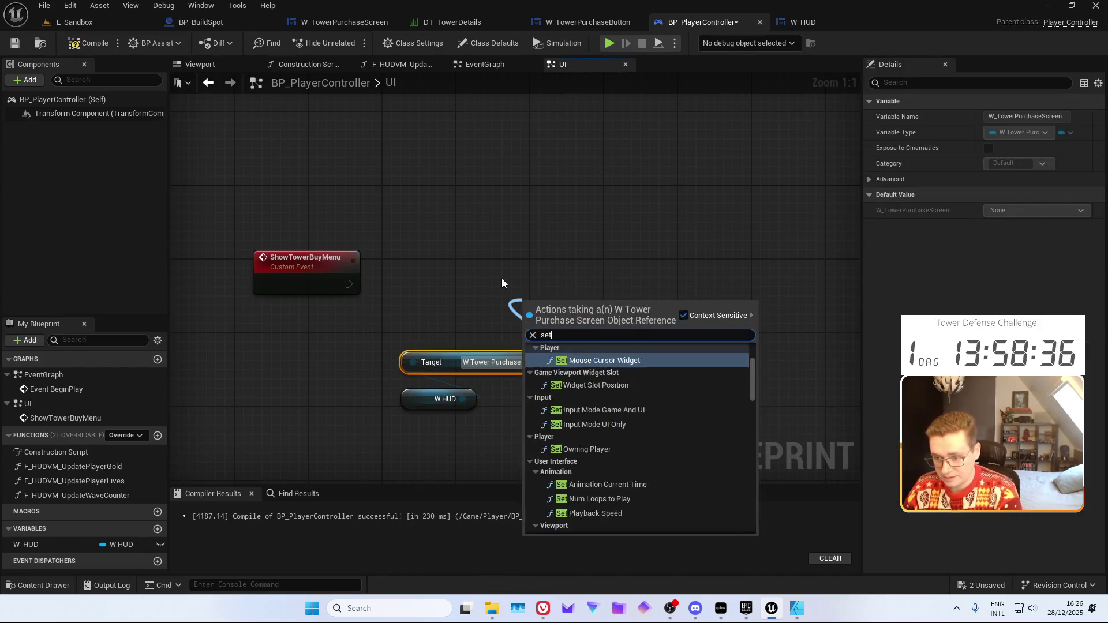
pyautogui.press('Return')
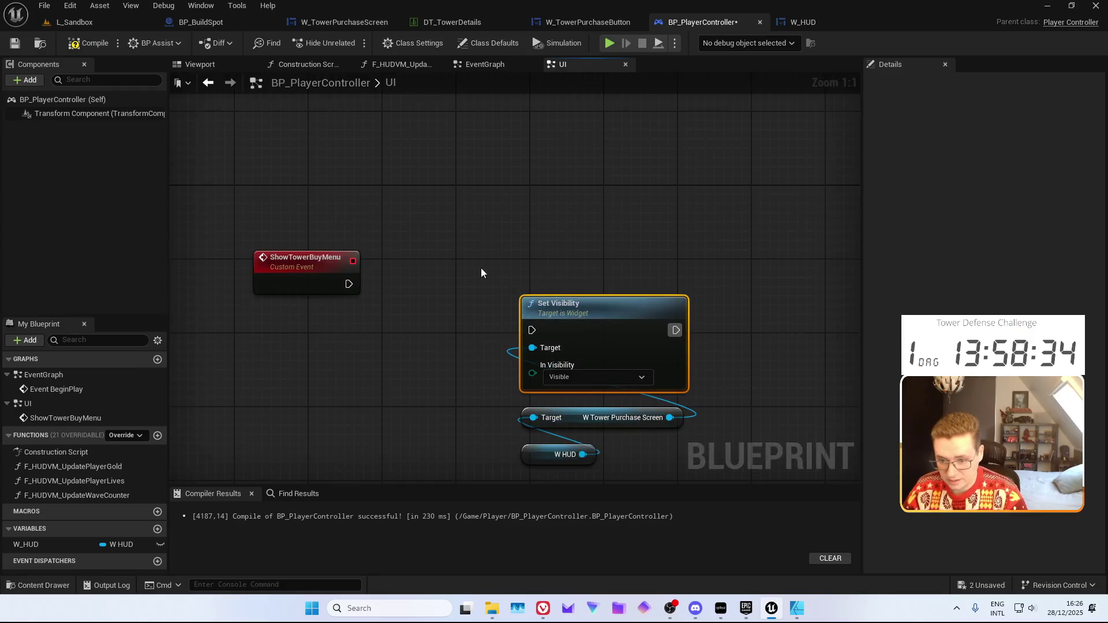
# Add Is Visible and a Branch wired to ShowTowerBuyMenu, then compile
pyautogui.moveTo(635, 369); pyautogui.dragTo(407, 321)
pyautogui.write('get visi')
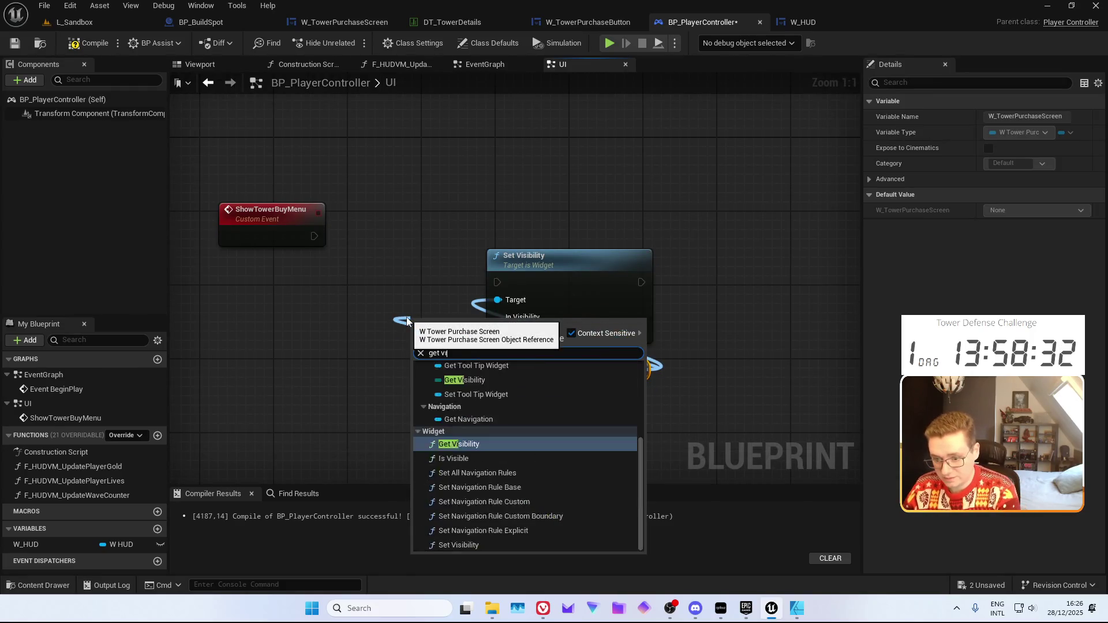
pyautogui.press('Down')
pyautogui.press('Return')
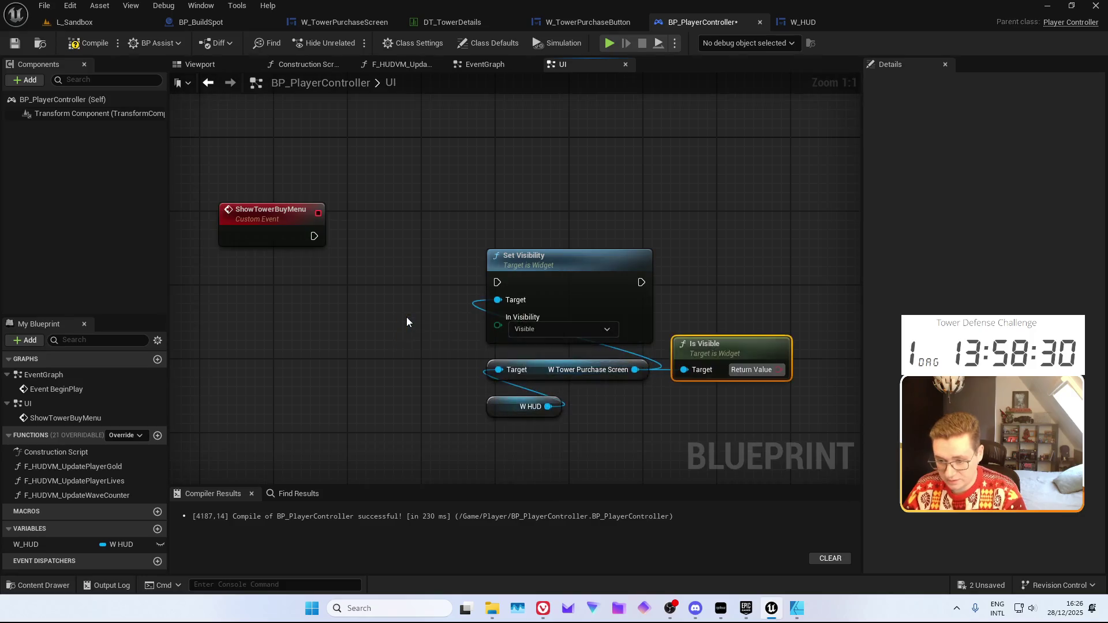
pyautogui.click(483, 306)
pyautogui.moveTo(356, 286); pyautogui.dragTo(425, 282)
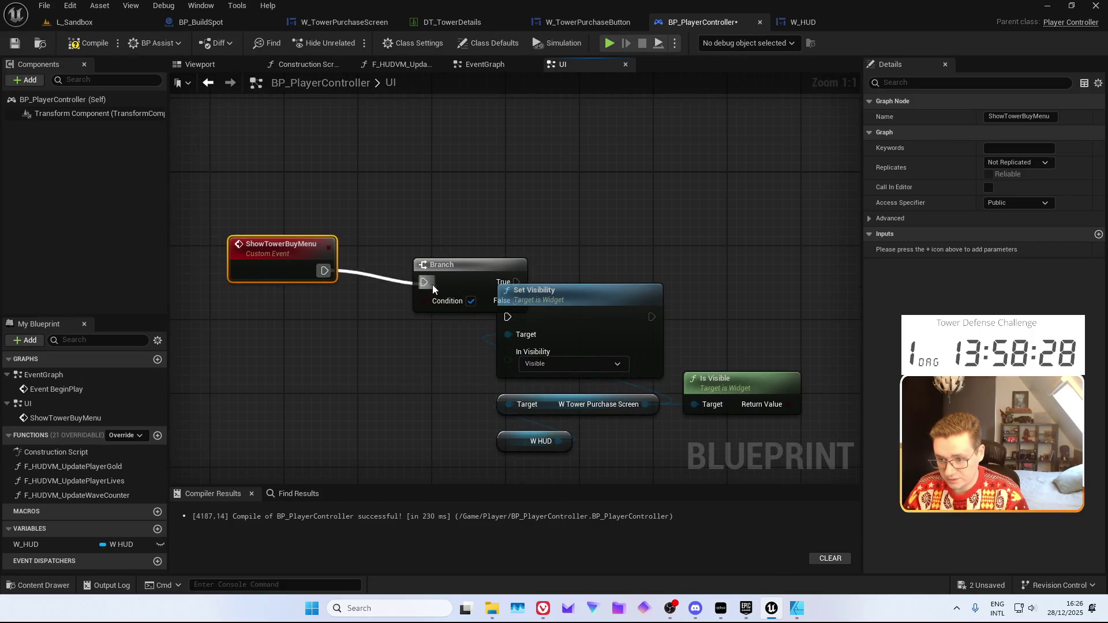
pyautogui.moveTo(789, 404)
pyautogui.mouseDown()
pyautogui.moveTo(425, 300)
pyautogui.moveTo(419, 224)
pyautogui.moveTo(531, 257)
pyautogui.moveTo(508, 316)
pyautogui.mouseUp()
pyautogui.press('f')
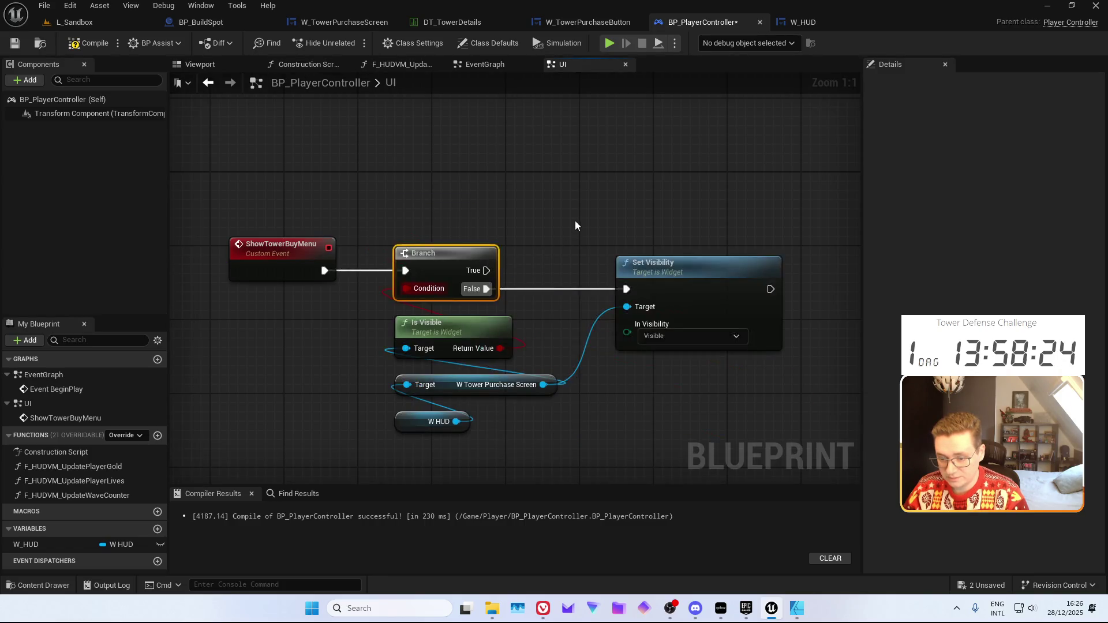
pyautogui.click(16, 43)
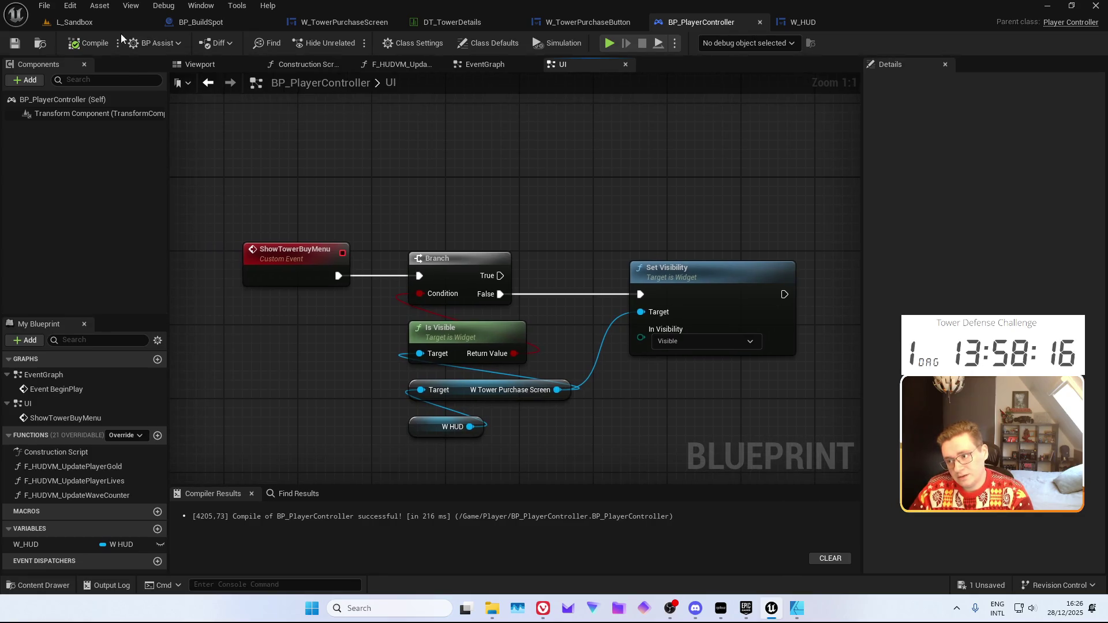
# Play-test L_Sandbox, then switch to BP_BuildSpot's event graph
pyautogui.click(74, 22)
pyautogui.click(286, 42)
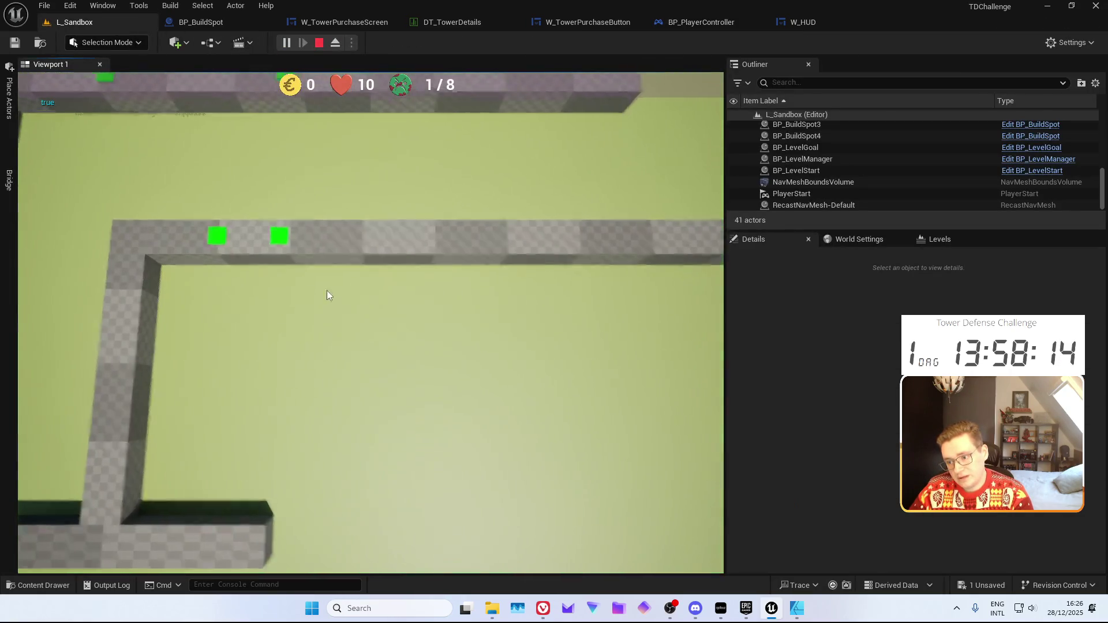
pyautogui.press('w')
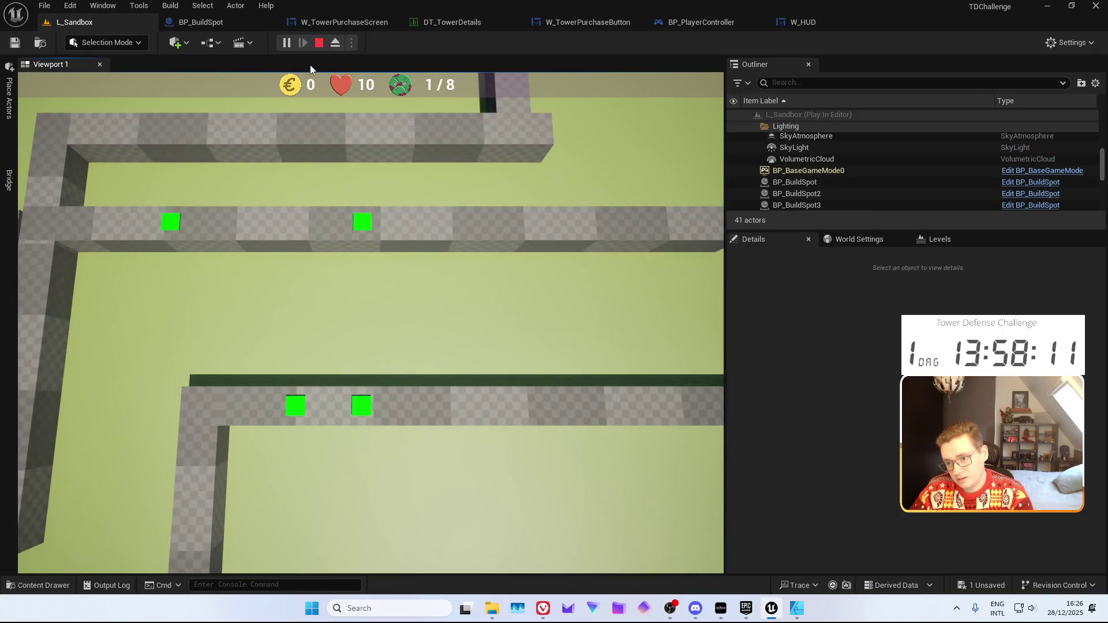
pyautogui.click(319, 42)
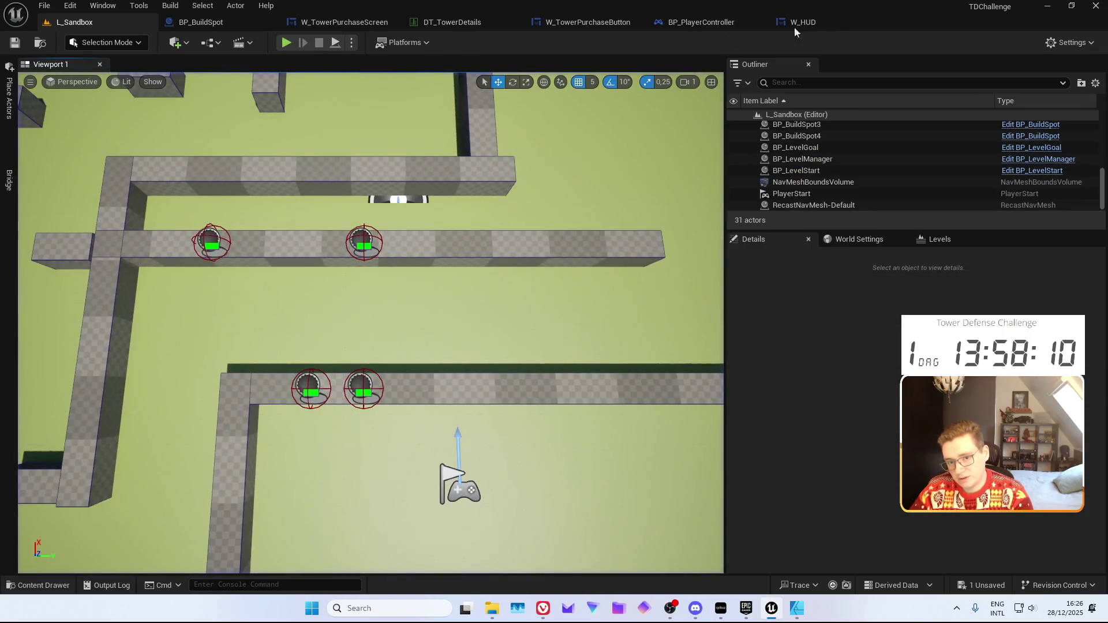
pyautogui.click(196, 22)
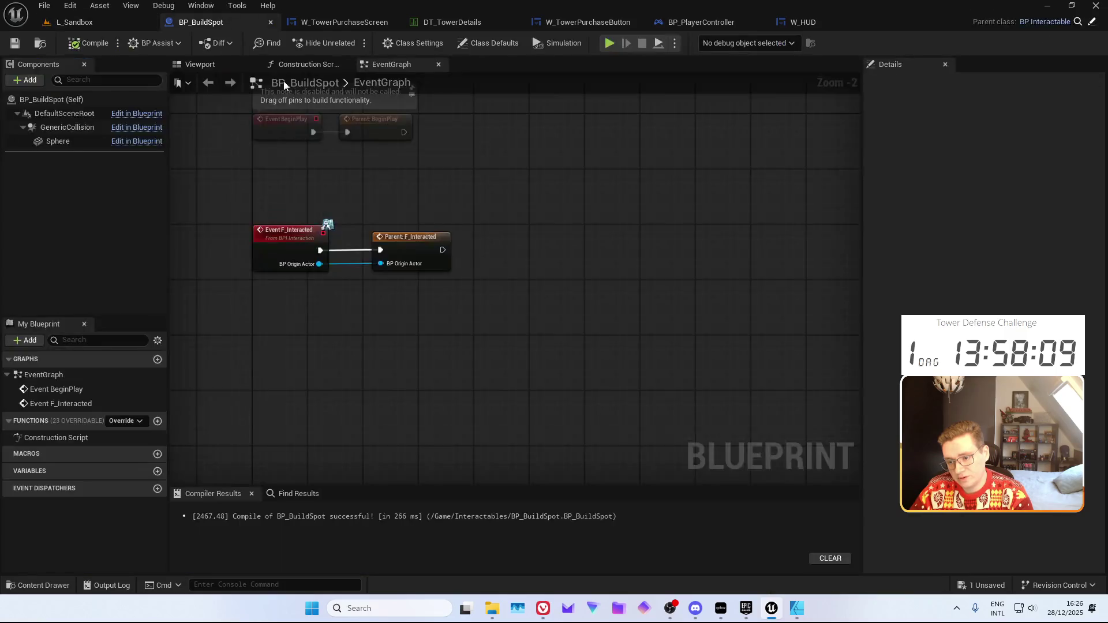
# Add Get Player Controller and cast its Return Value to BP_PlayerController
pyautogui.rightClick(450, 334)
pyautogui.write('get player c')
pyautogui.press('Return')
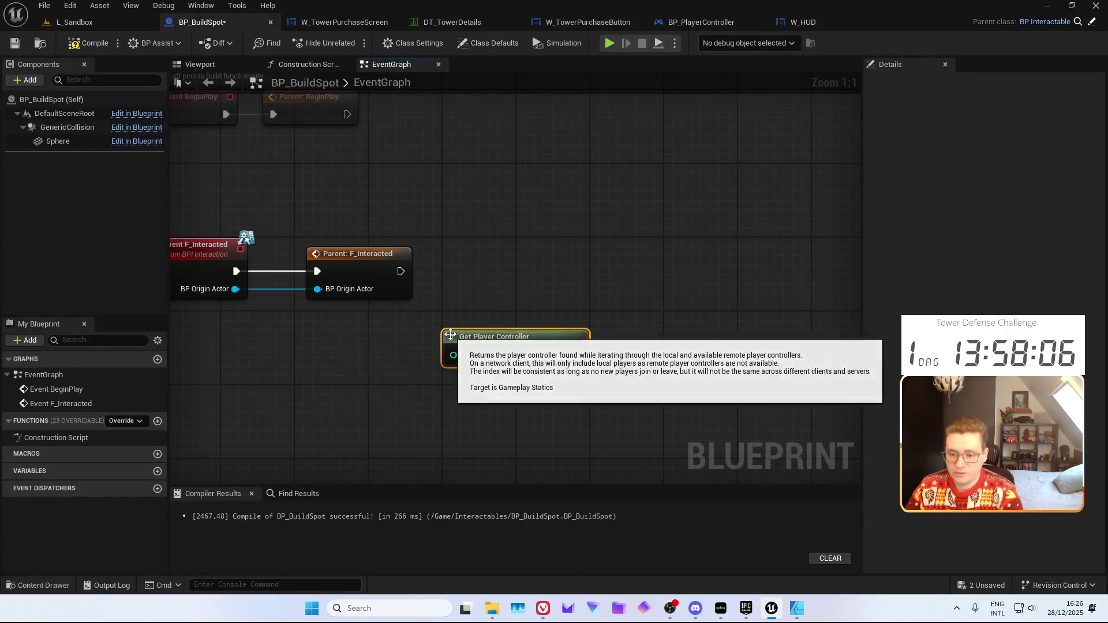
pyautogui.moveTo(554, 354); pyautogui.dragTo(501, 268)
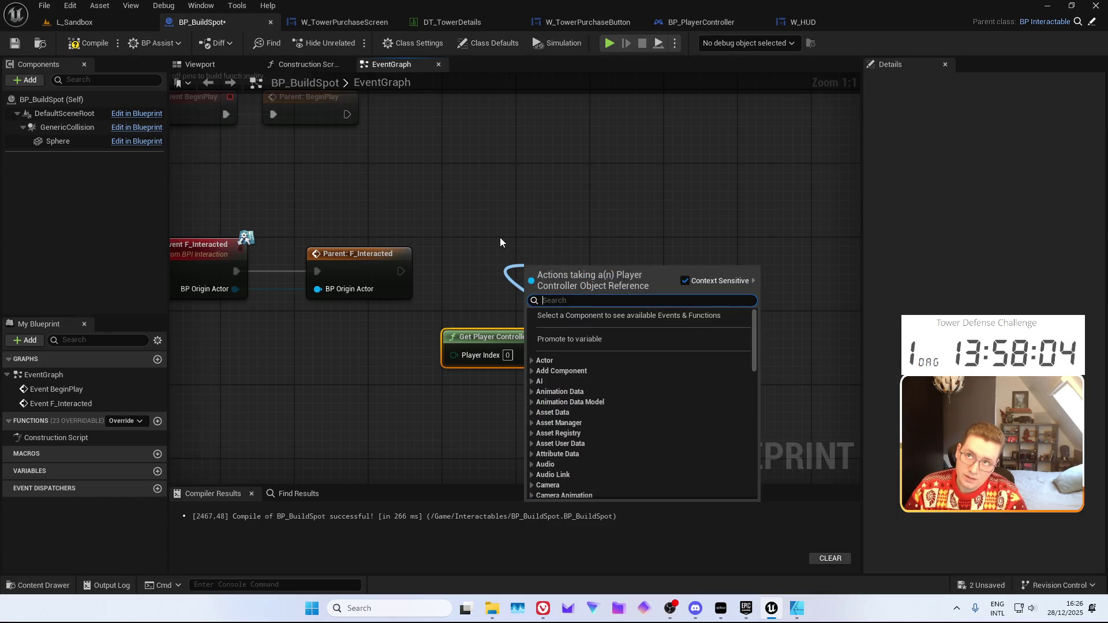
pyautogui.click(623, 133)
pyautogui.click(695, 22)
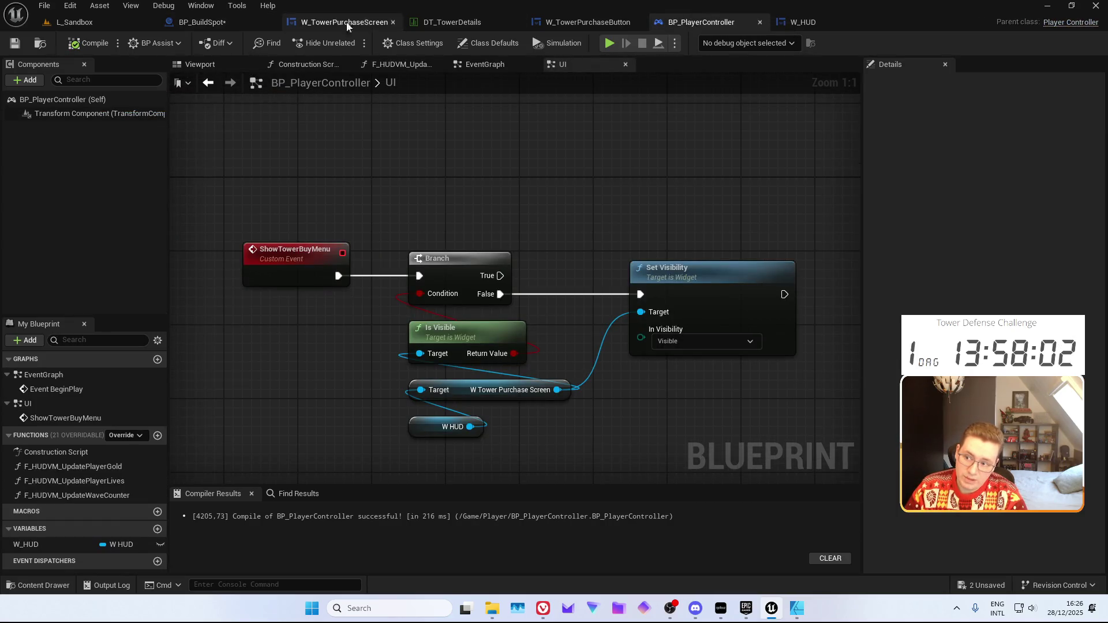
pyautogui.click(220, 23)
pyautogui.moveTo(576, 354); pyautogui.dragTo(504, 282)
pyautogui.write('cast to bp_player')
pyautogui.press('Return')
# Call Show Tower Buy Menu from the cast after Parent: F_Interacted, then compile and save
pyautogui.rightClick(548, 314)
pyautogui.press('Escape')
pyautogui.moveTo(655, 316); pyautogui.dragTo(603, 258)
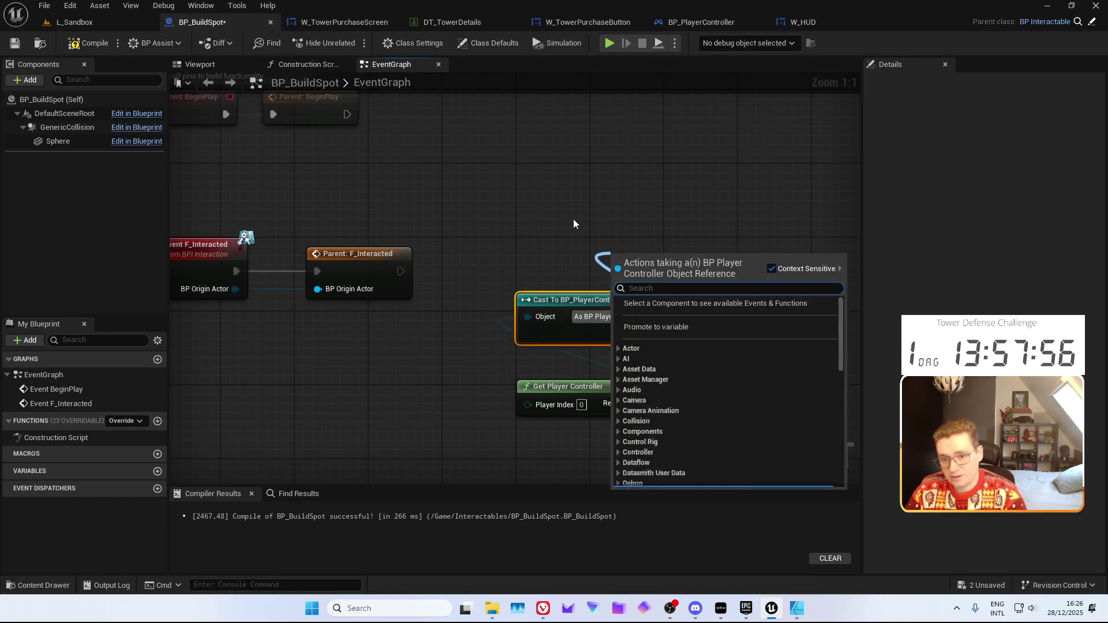
pyautogui.write('show')
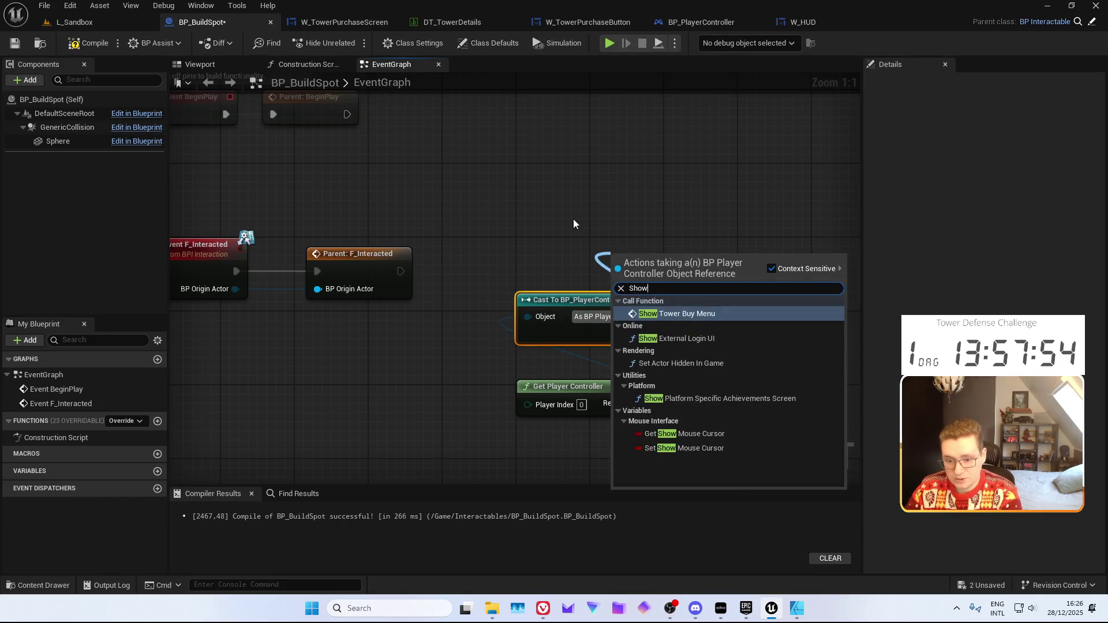
pyautogui.press('Return')
pyautogui.moveTo(619, 281); pyautogui.dragTo(401, 271)
pyautogui.click(89, 43)
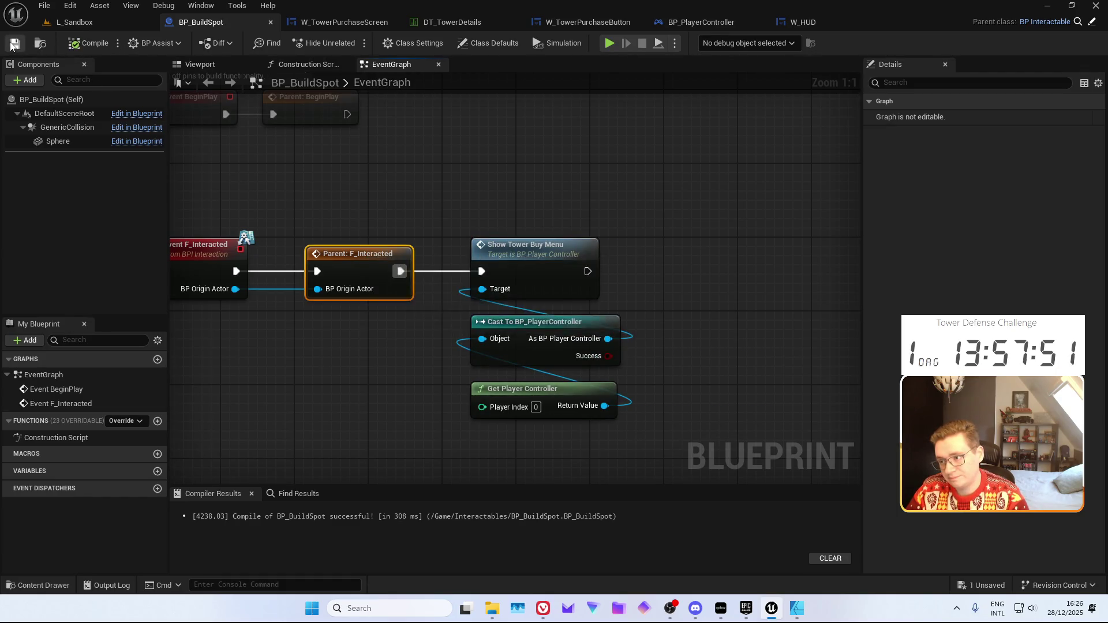
pyautogui.click(15, 43)
# Play-test by clicking a green build spot, then stop and bring up Miro
pyautogui.click(75, 22)
pyautogui.click(283, 43)
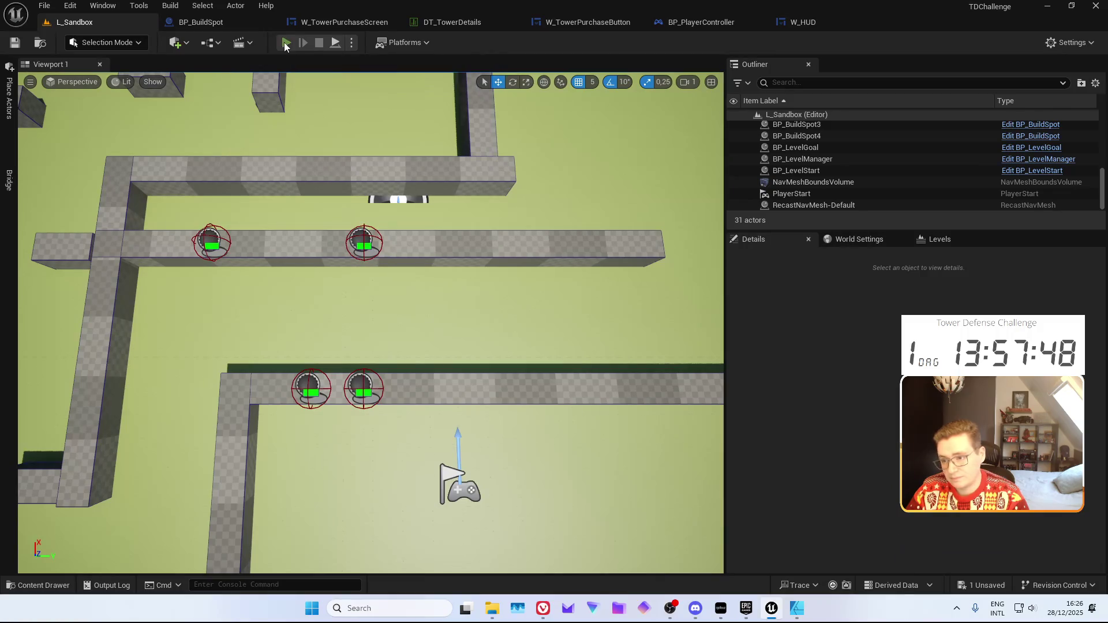
pyautogui.click(288, 231)
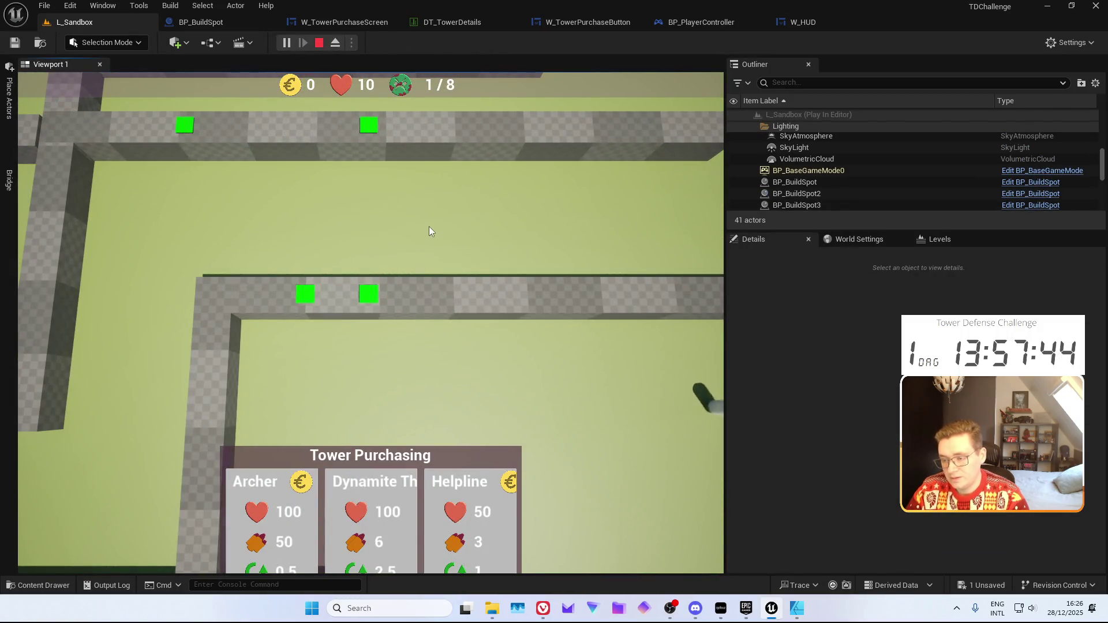
pyautogui.press('Escape')
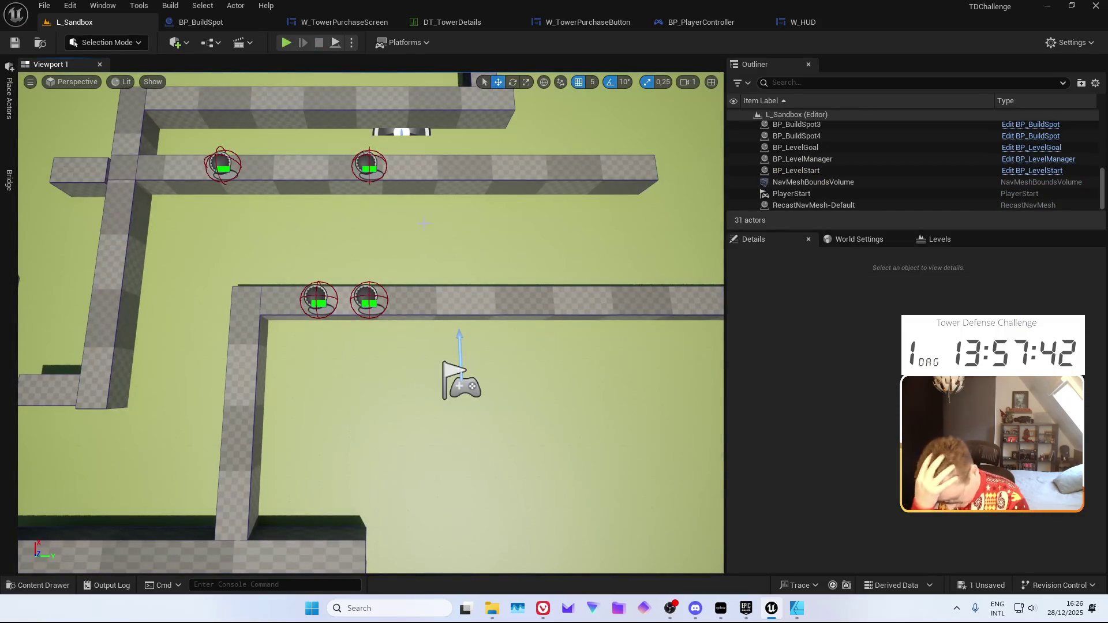
pyautogui.moveTo(543, 608)
pyautogui.click(474, 545)
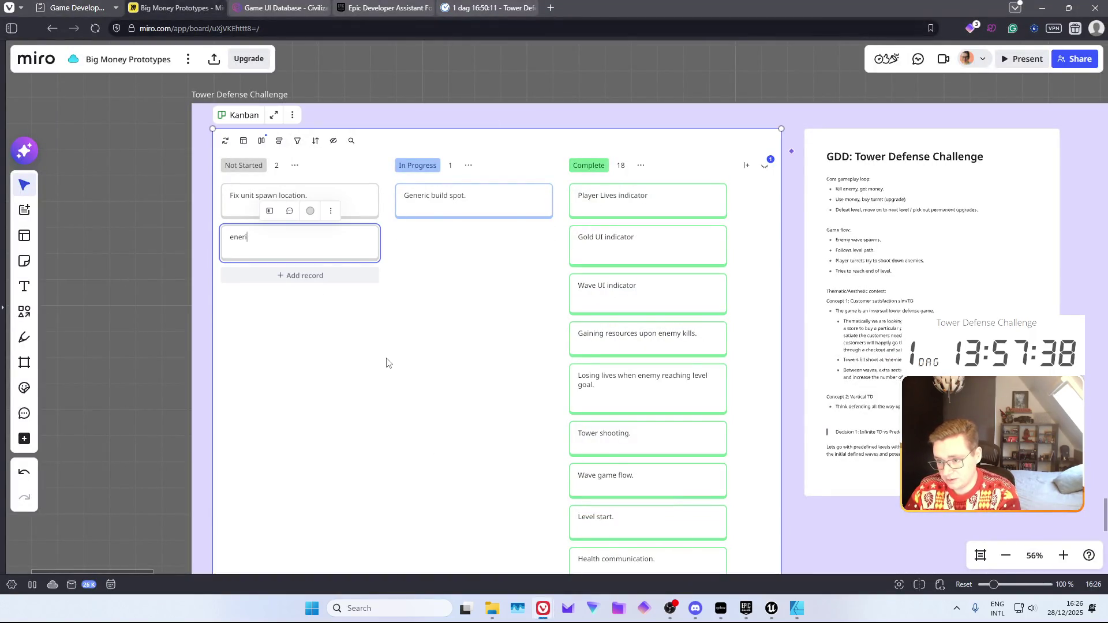
# Finish the Not Started card 'Generic right click functionality for closing open modals.'
pyautogui.press('BackSpace')
pyautogui.press('BackSpace')
pyautogui.press('BackSpace')
pyautogui.write('c right click functionality for ')
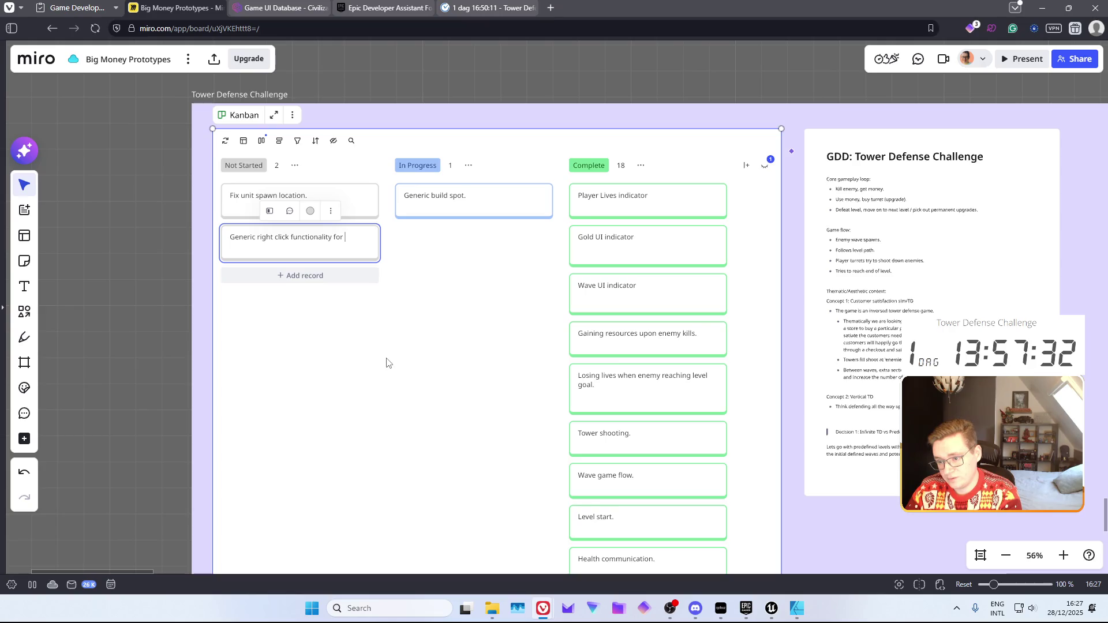
pyautogui.write('closing ')
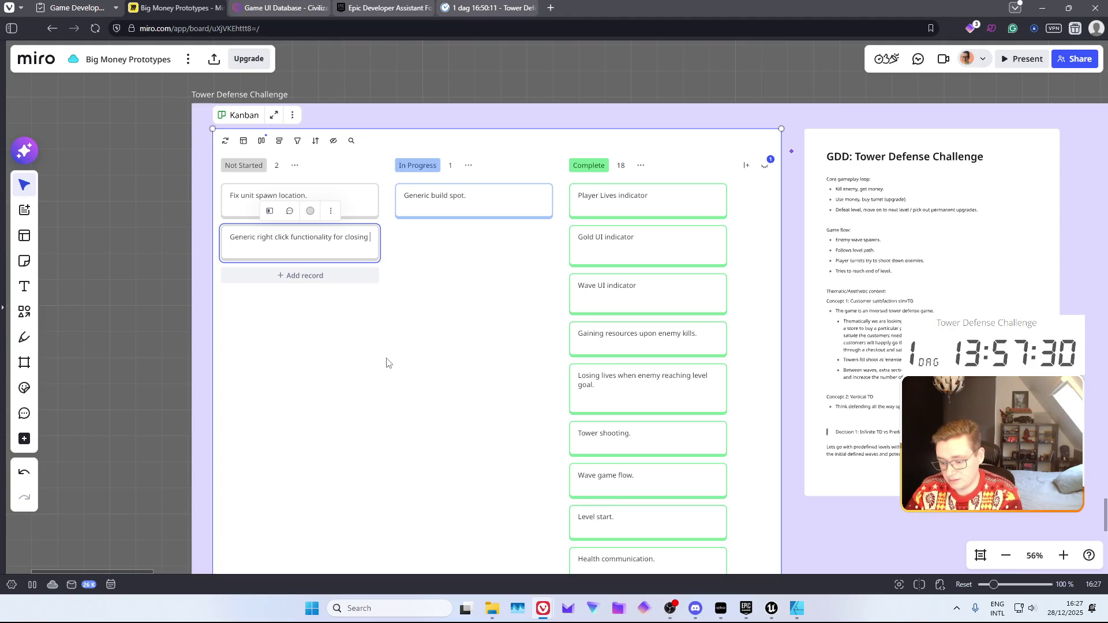
pyautogui.write('open modals.')
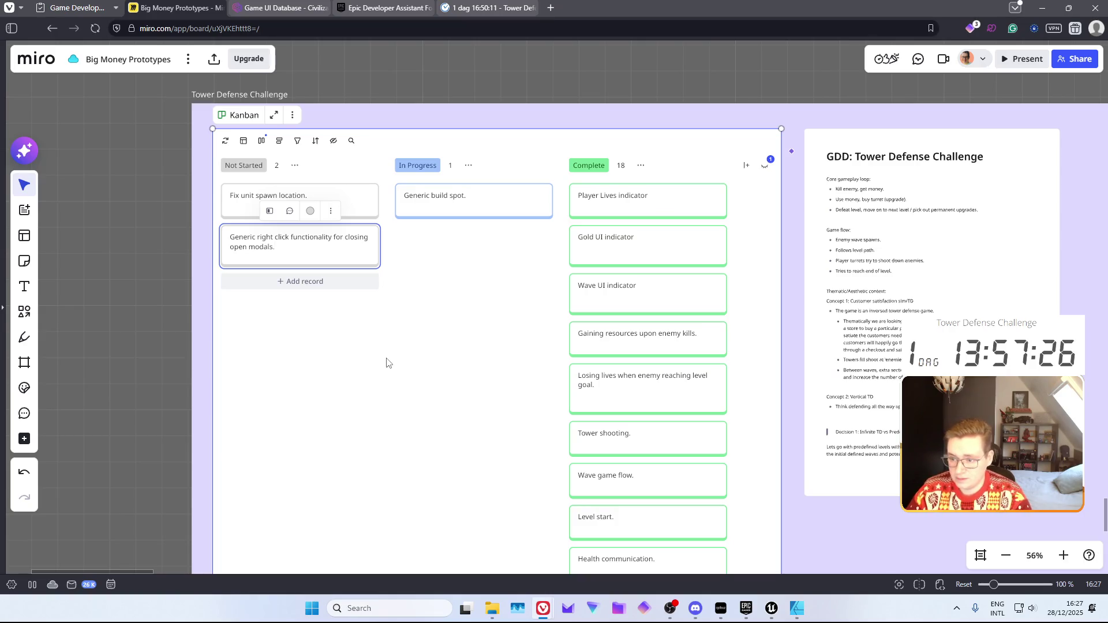
pyautogui.click(387, 363)
pyautogui.moveTo(436, 92)
pyautogui.mouseDown()
pyautogui.moveTo(407, 85)
pyautogui.moveTo(335, 102)
pyautogui.mouseUp()
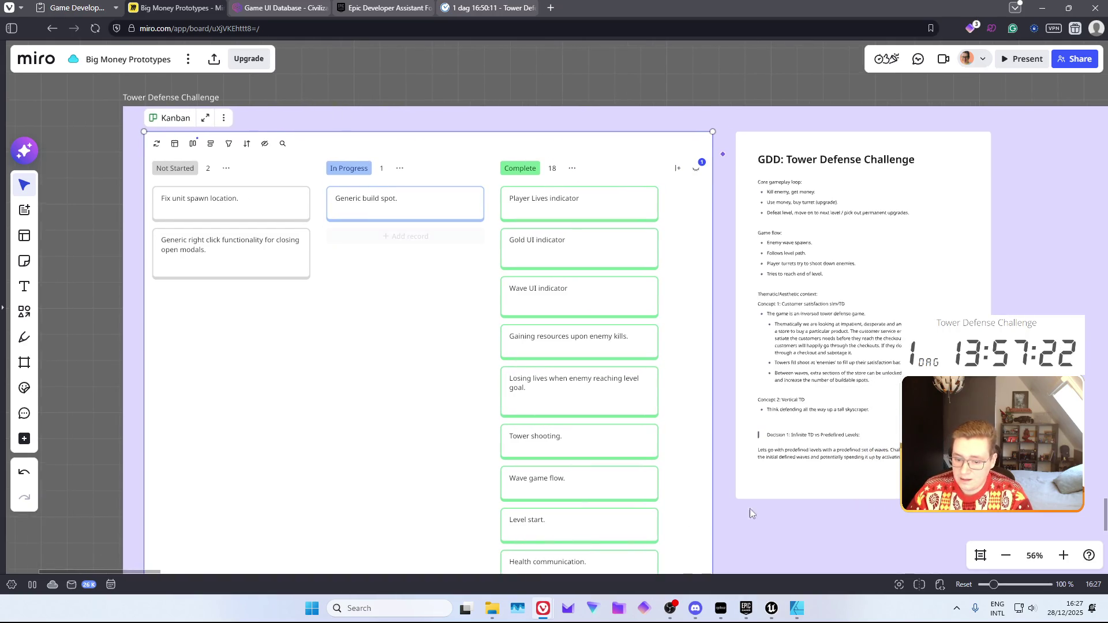
# Close Affinity Designer and return to the Unreal editor
pyautogui.click(797, 611)
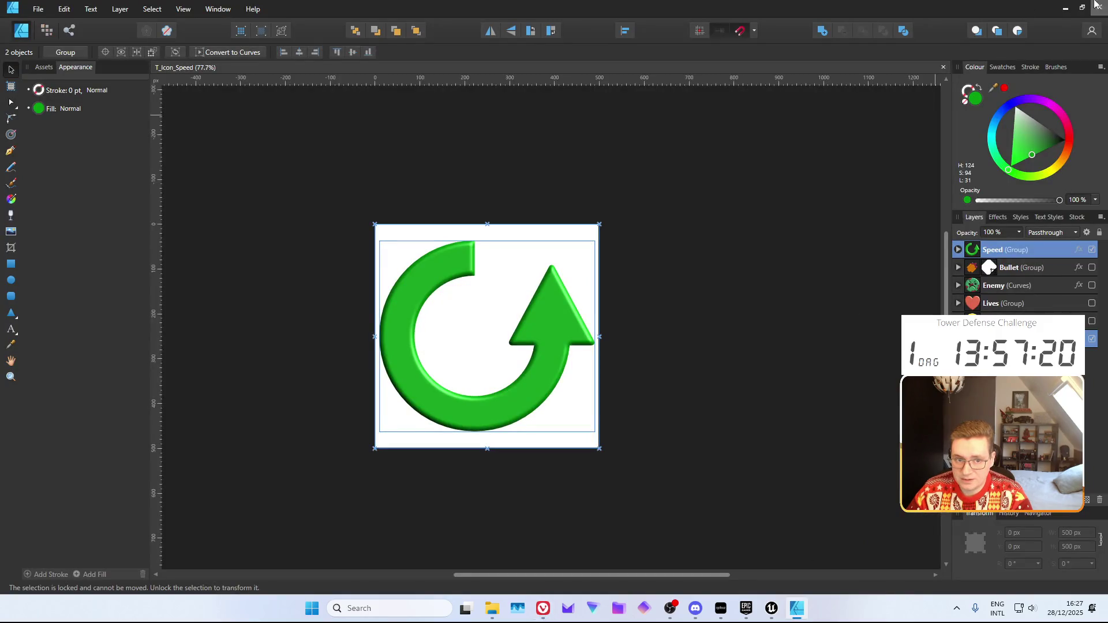
pyautogui.hotkey('alt', 'F4')
pyautogui.hotkey('alt', 'Tab')
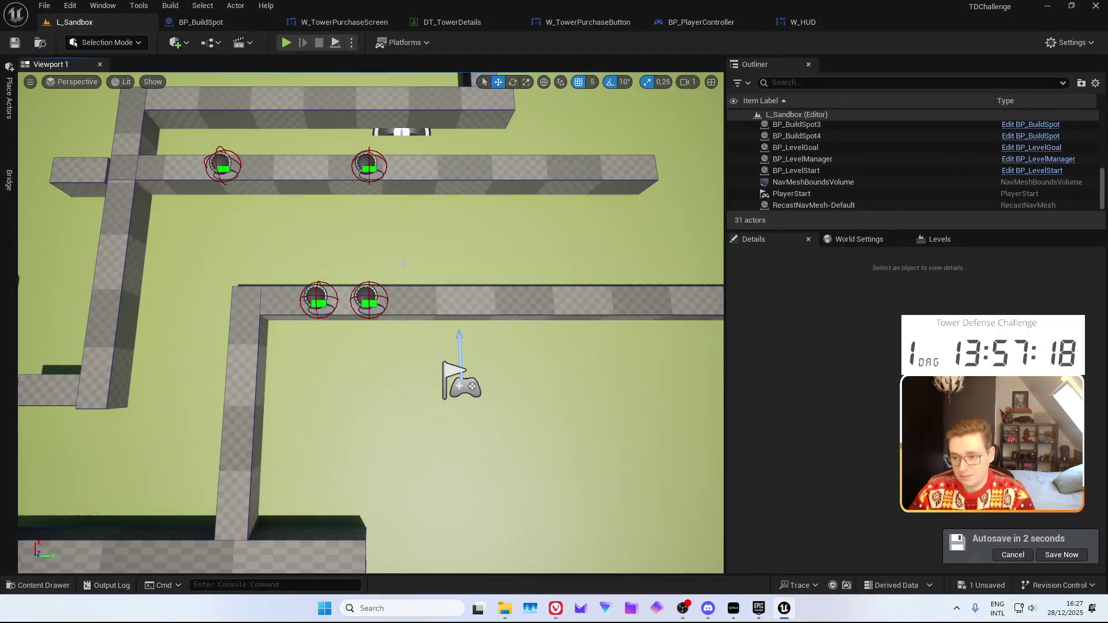
# Move BP_BuildSpot2 further right along the wall and save the level
pyautogui.click(1059, 554)
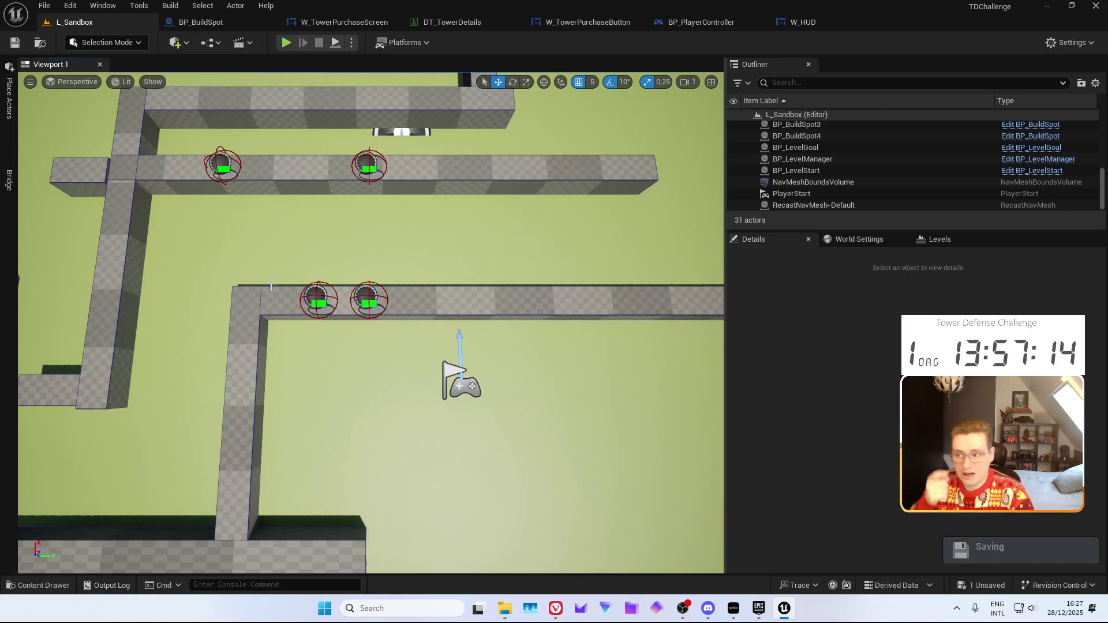
pyautogui.click(370, 301)
pyautogui.moveTo(402, 299); pyautogui.dragTo(502, 299)
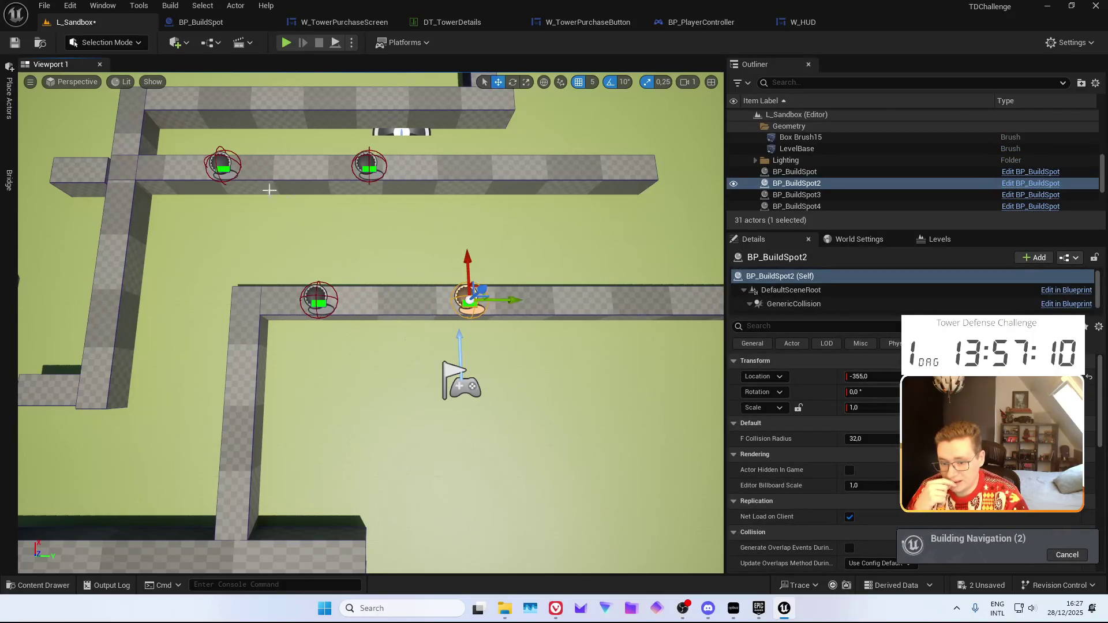
pyautogui.click(15, 43)
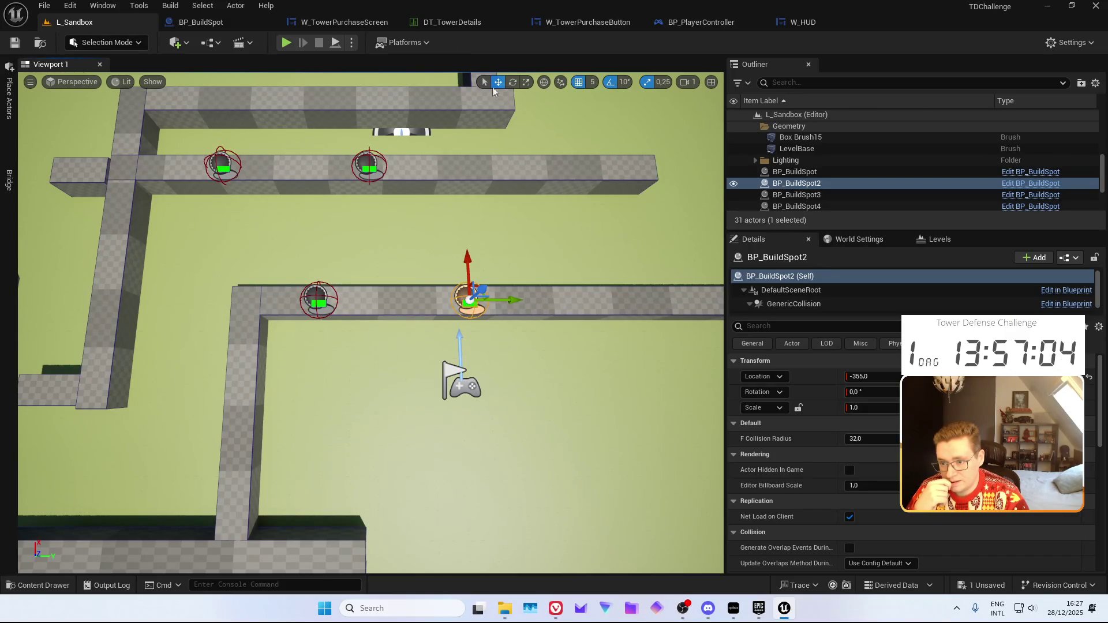
# Toggle the navmesh display while flying over the maze, then open BP_BuildSpot
pyautogui.press('Up')
pyautogui.press('p')
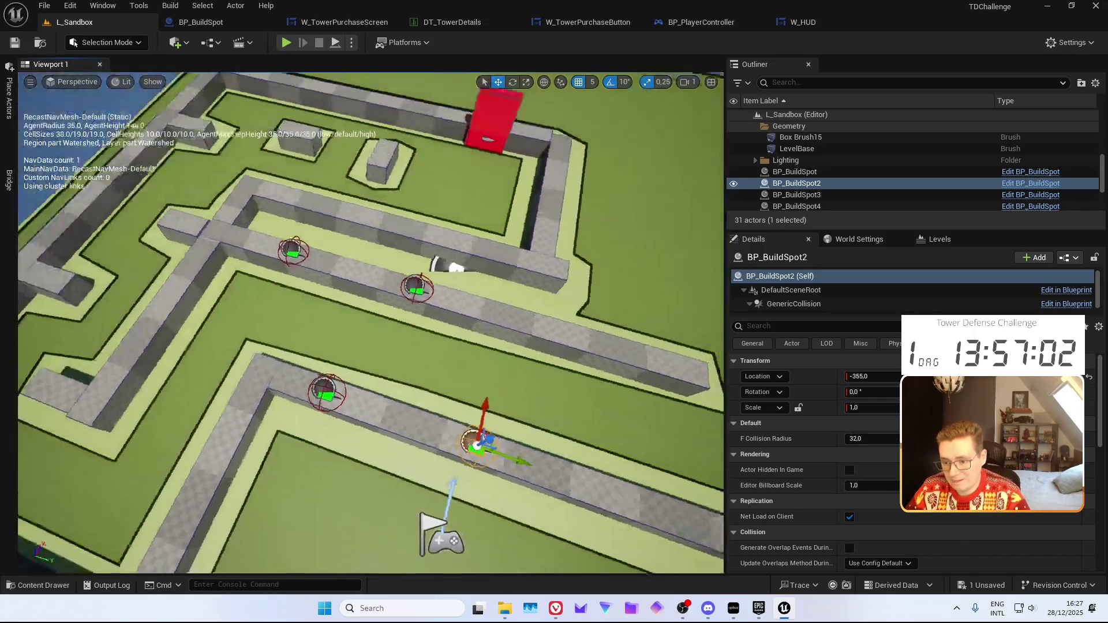
pyautogui.press('Right')
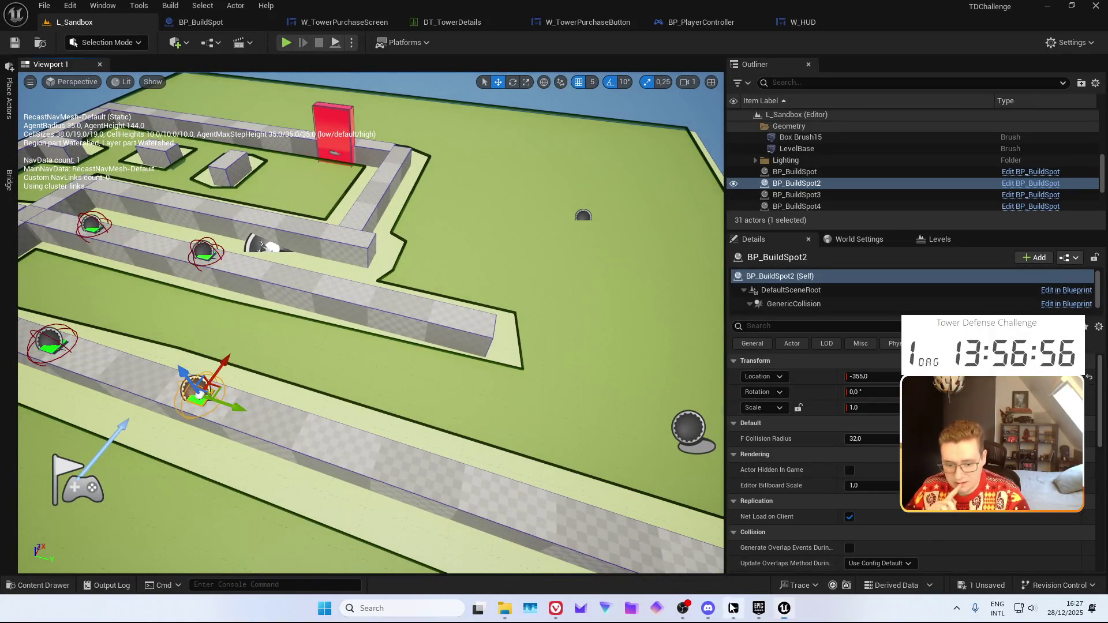
pyautogui.hotkey('alt', 'Tab')
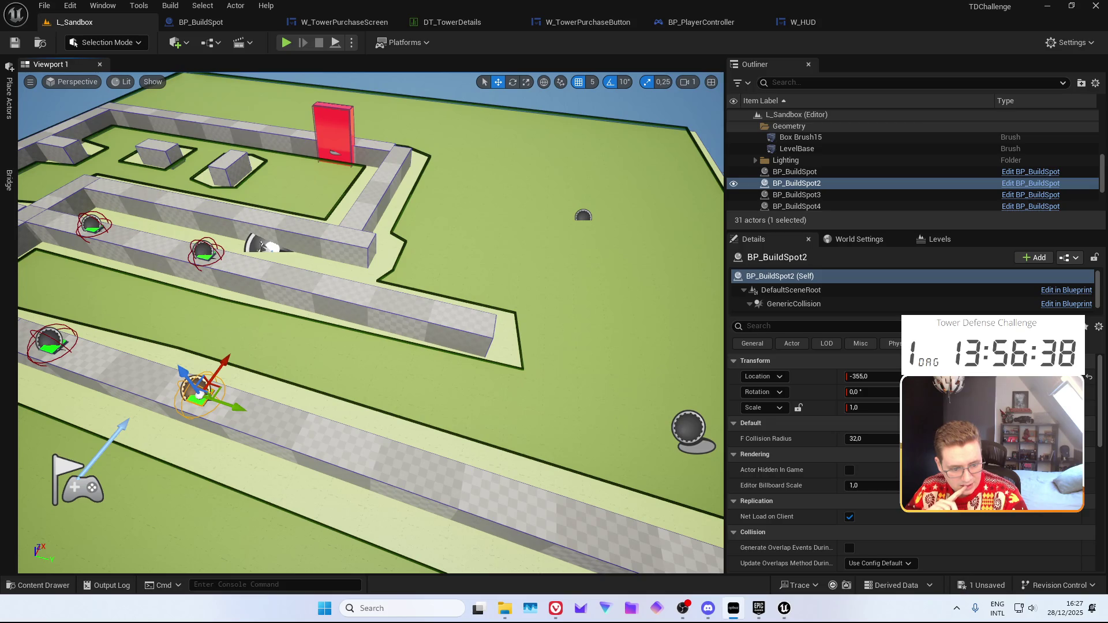
pyautogui.hotkey('alt', 'Tab')
pyautogui.press('p')
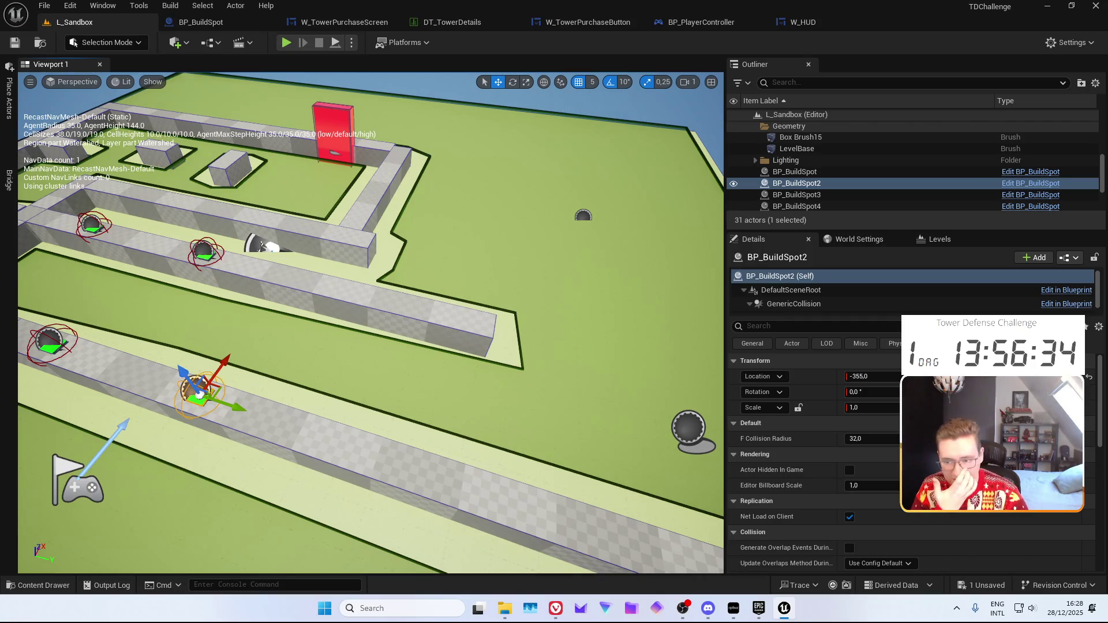
pyautogui.scroll(-10, 568, 275)
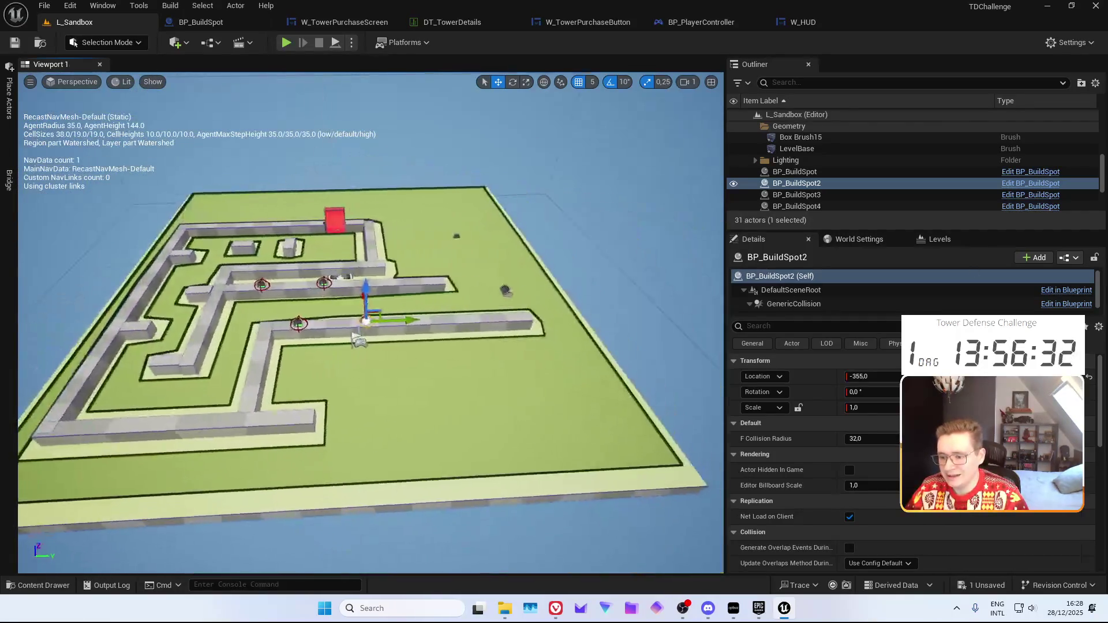
pyautogui.scroll(4, 459, 169)
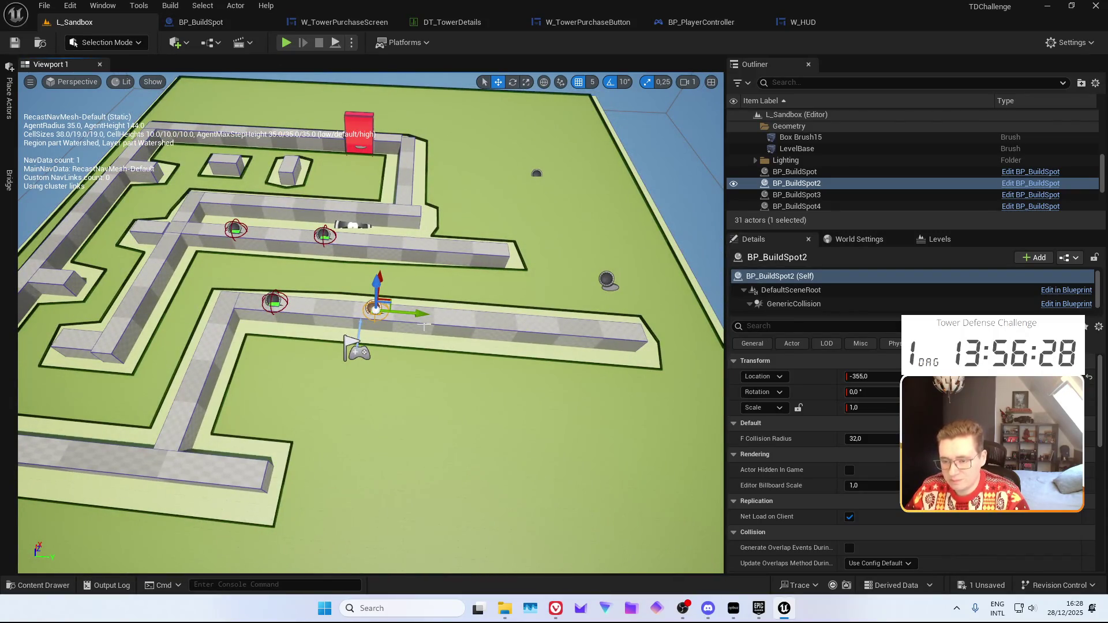
pyautogui.click(200, 23)
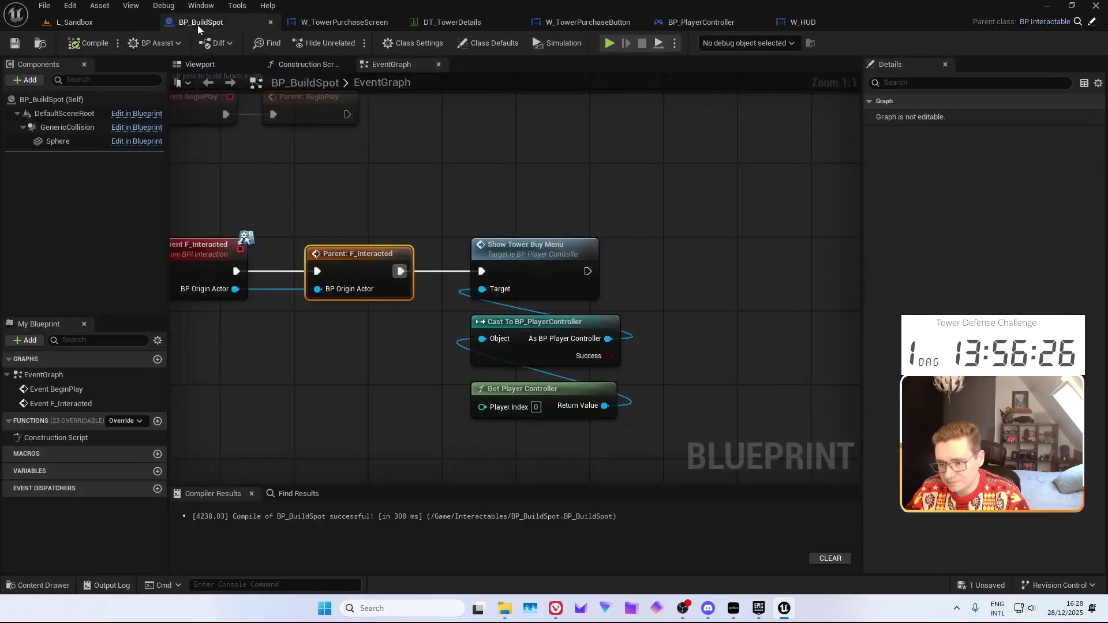
# Delete the mistakenly added shadow bias and Sphere getter nodes
pyautogui.moveTo(495, 165); pyautogui.dragTo(573, 248)
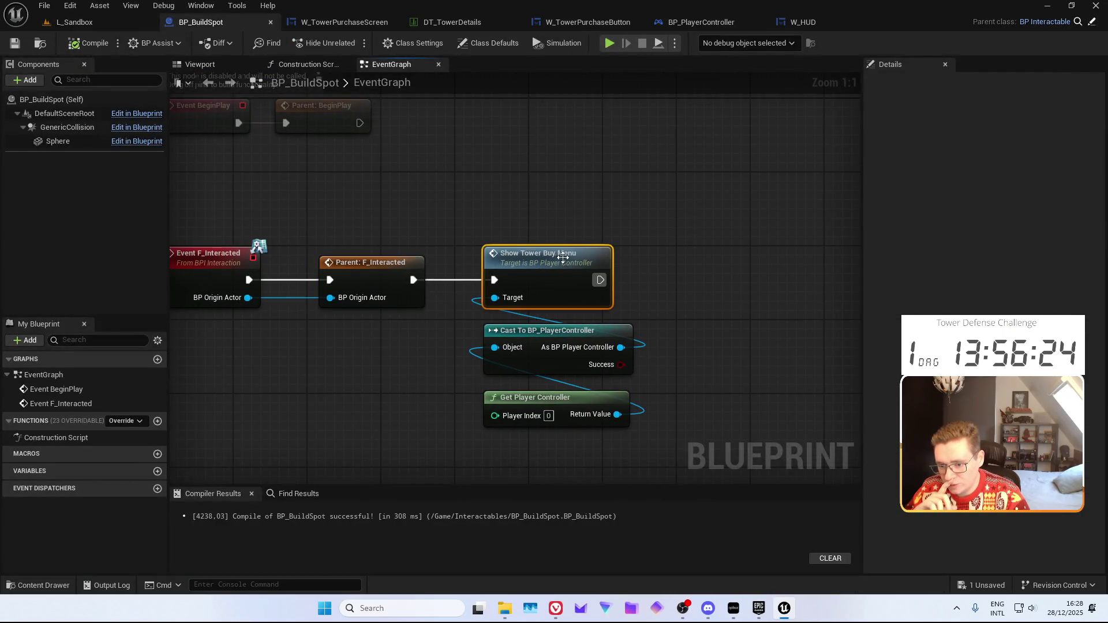
pyautogui.rightClick(420, 371)
pyautogui.write('self')
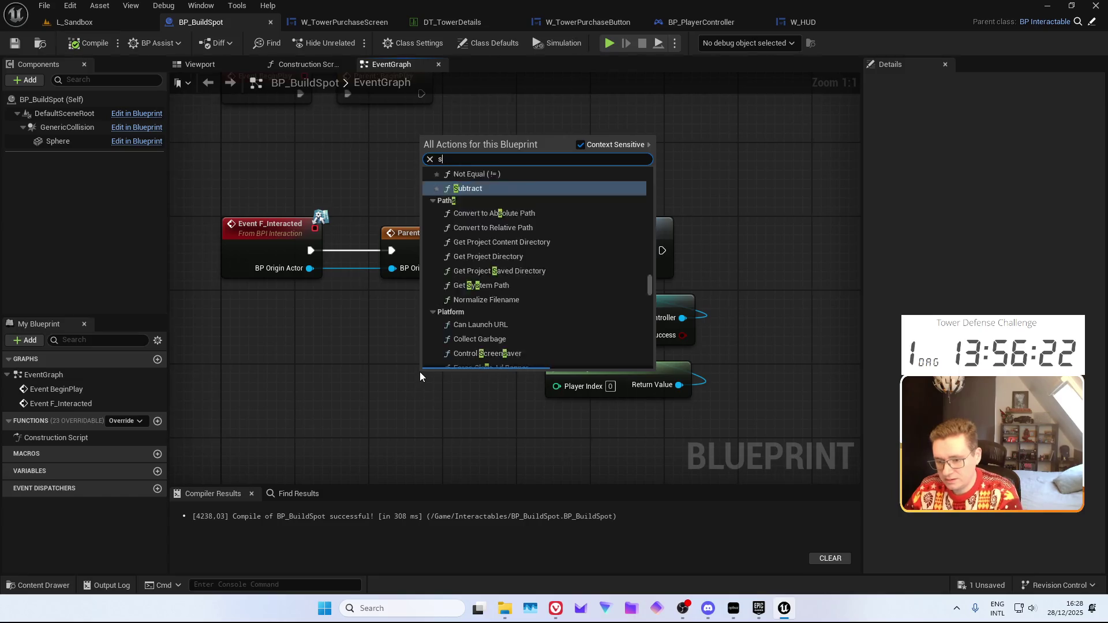
pyautogui.press('Return')
pyautogui.click(426, 362)
pyautogui.press('Delete')
pyautogui.click(426, 411)
pyautogui.press('Delete')
# Add a Self reference node and open the Show Tower Buy Menu event
pyautogui.rightClick(316, 298)
pyautogui.write('reference')
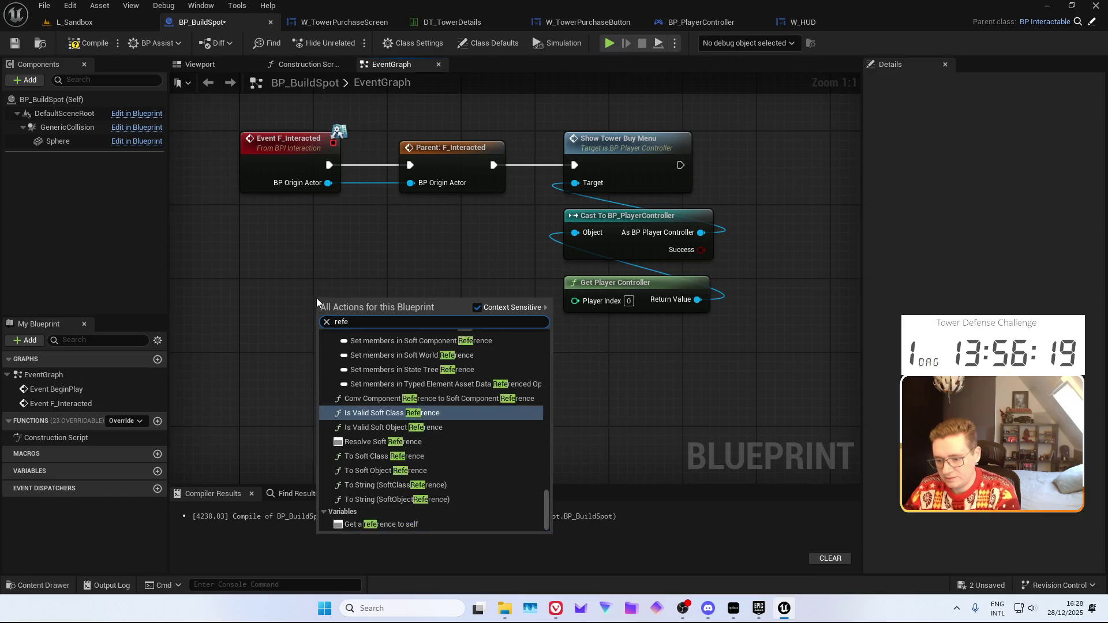
pyautogui.press('Down')
pyautogui.press('Down')
pyautogui.press('Down')
pyautogui.press('Return')
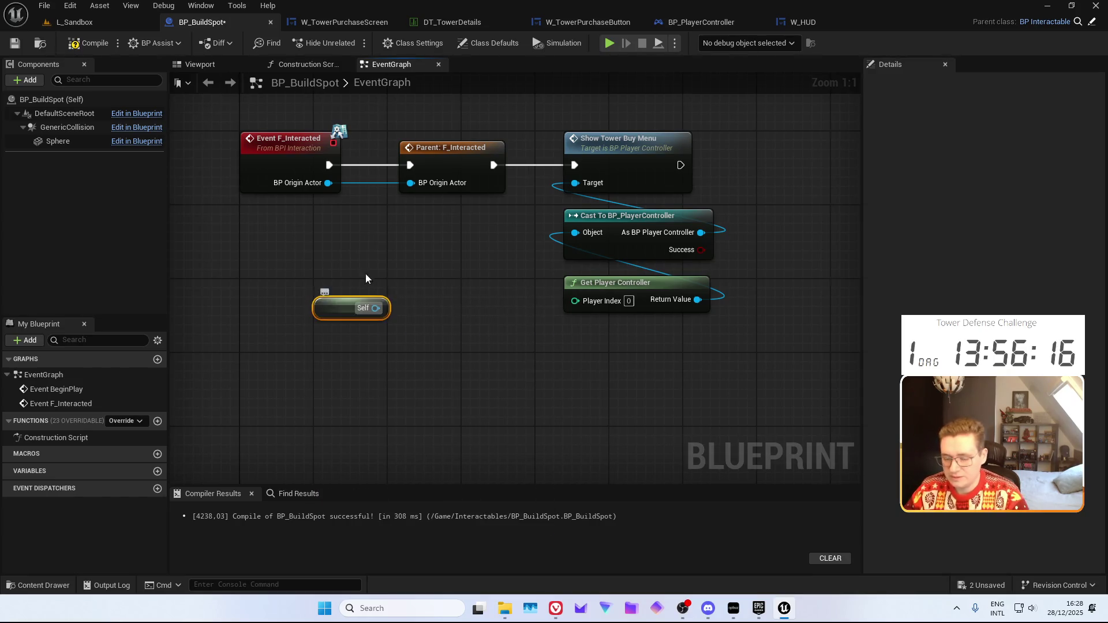
pyautogui.doubleClick(563, 189)
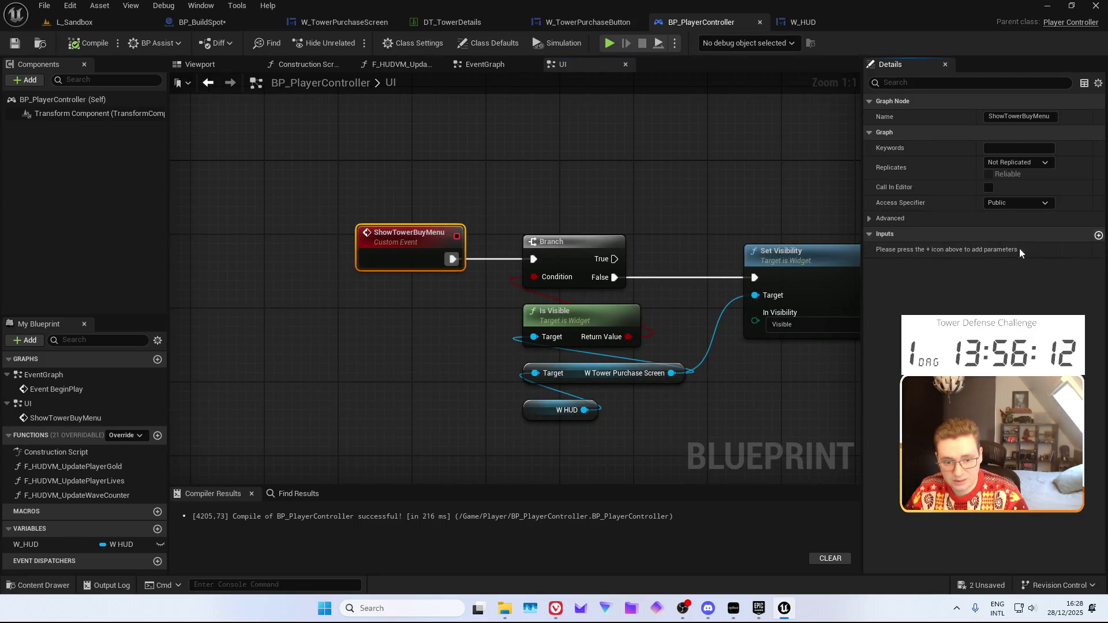
# Add a BP_BuilSpotReference input of BP Build Spot object reference type to ShowTowerBuyMenu and compile
pyautogui.click(1098, 234)
pyautogui.click(904, 251)
pyautogui.doubleClick(905, 251)
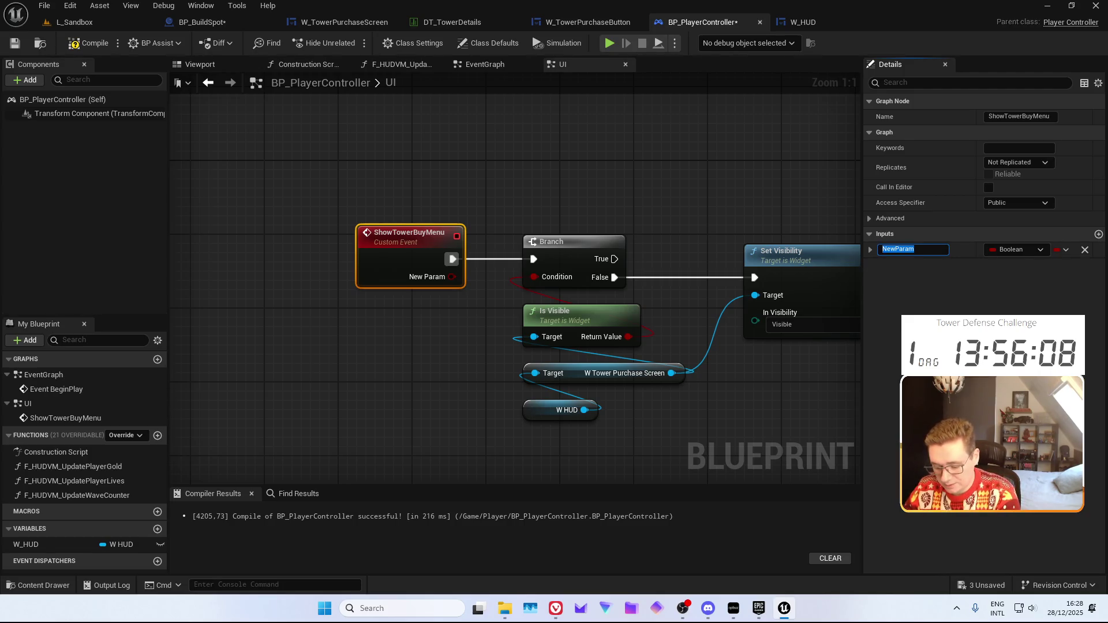
pyautogui.write('otReference')
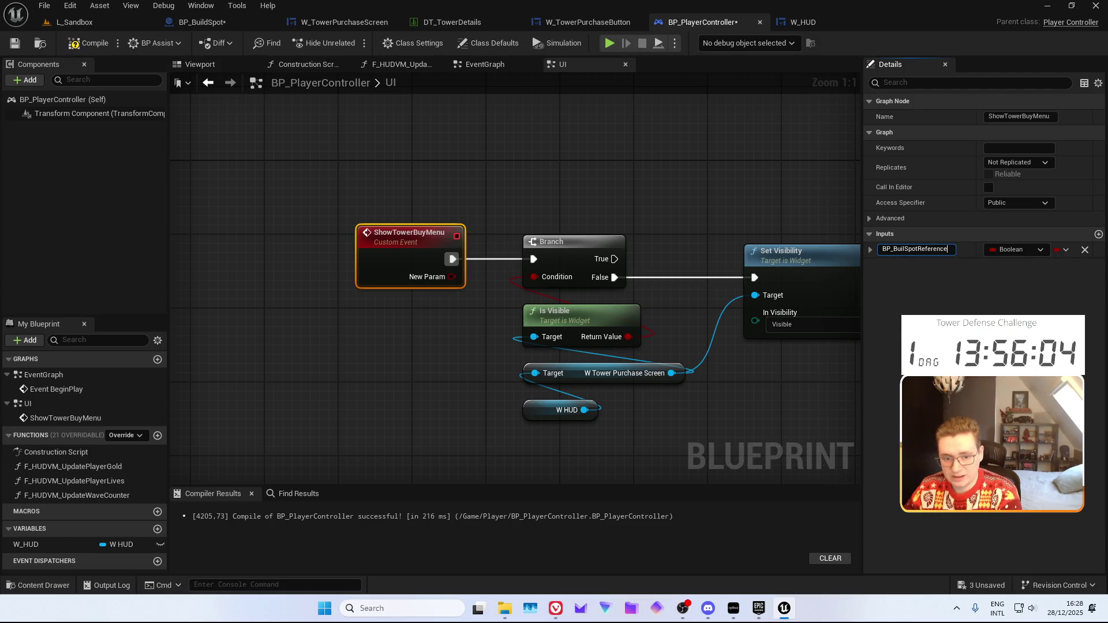
pyautogui.press('Return')
pyautogui.click(1012, 252)
pyautogui.write('BP_Build')
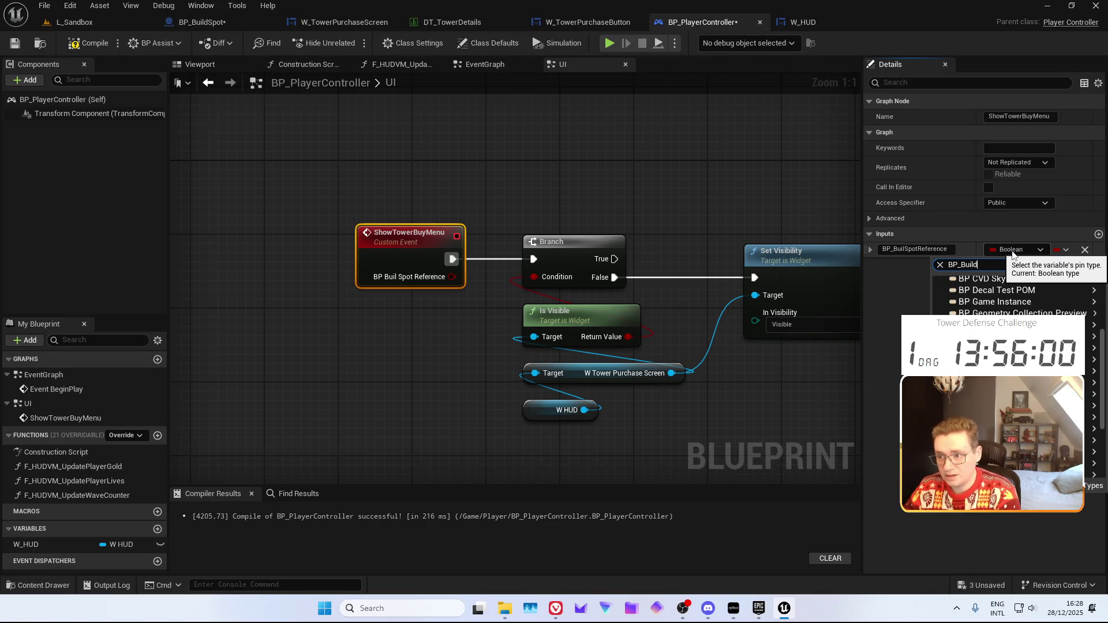
pyautogui.click(900, 290)
pyautogui.moveTo(456, 332)
pyautogui.mouseDown()
pyautogui.moveTo(322, 317)
pyautogui.moveTo(306, 280)
pyautogui.mouseUp()
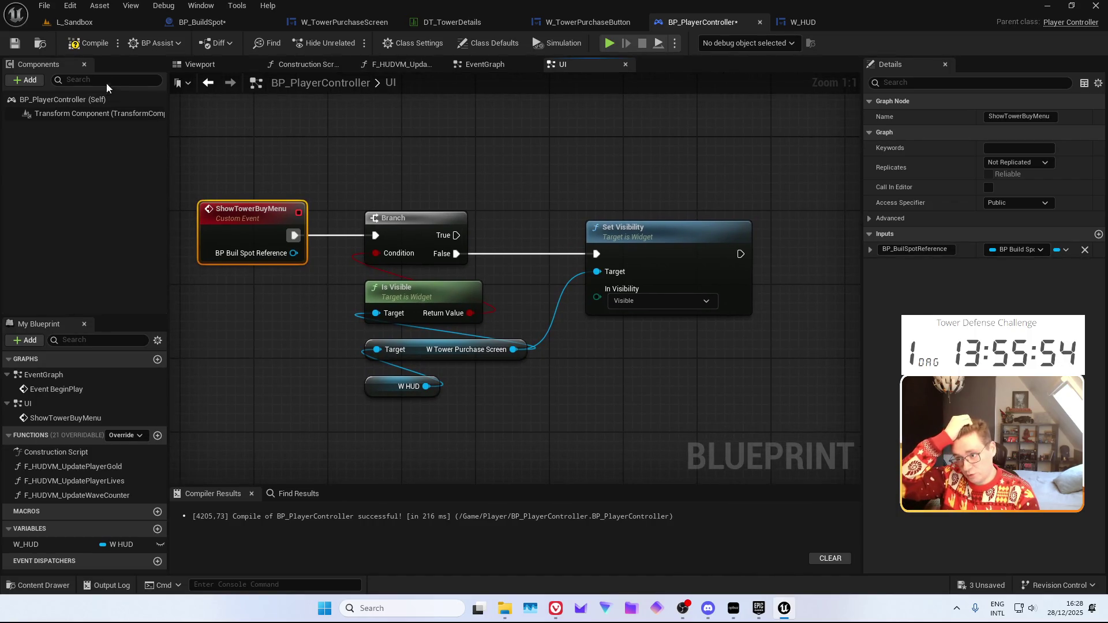
pyautogui.click(22, 47)
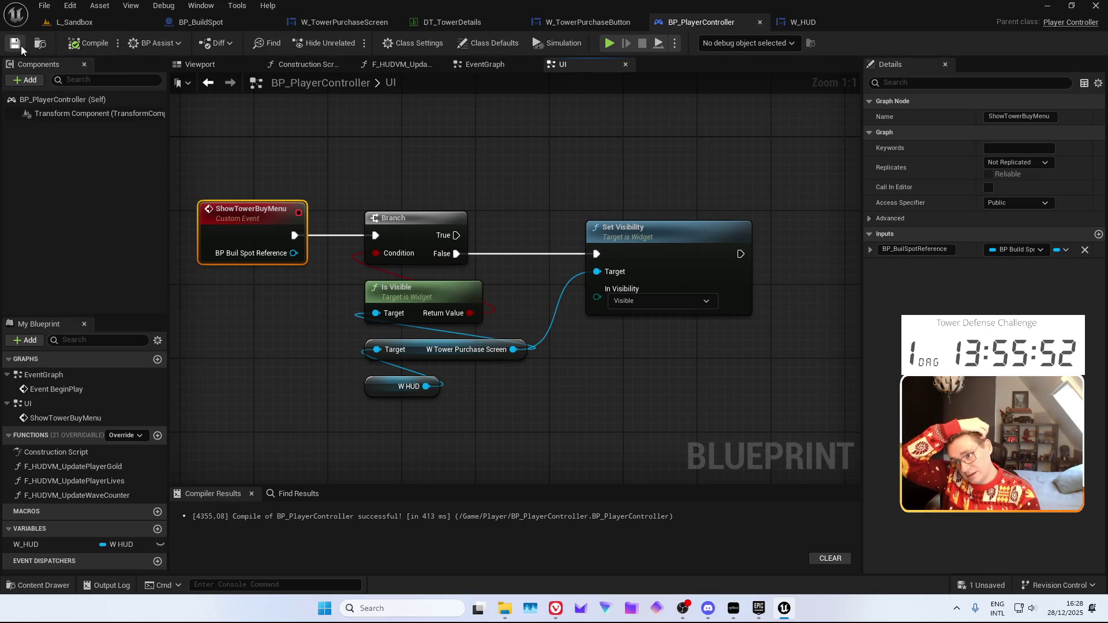
pyautogui.click(572, 23)
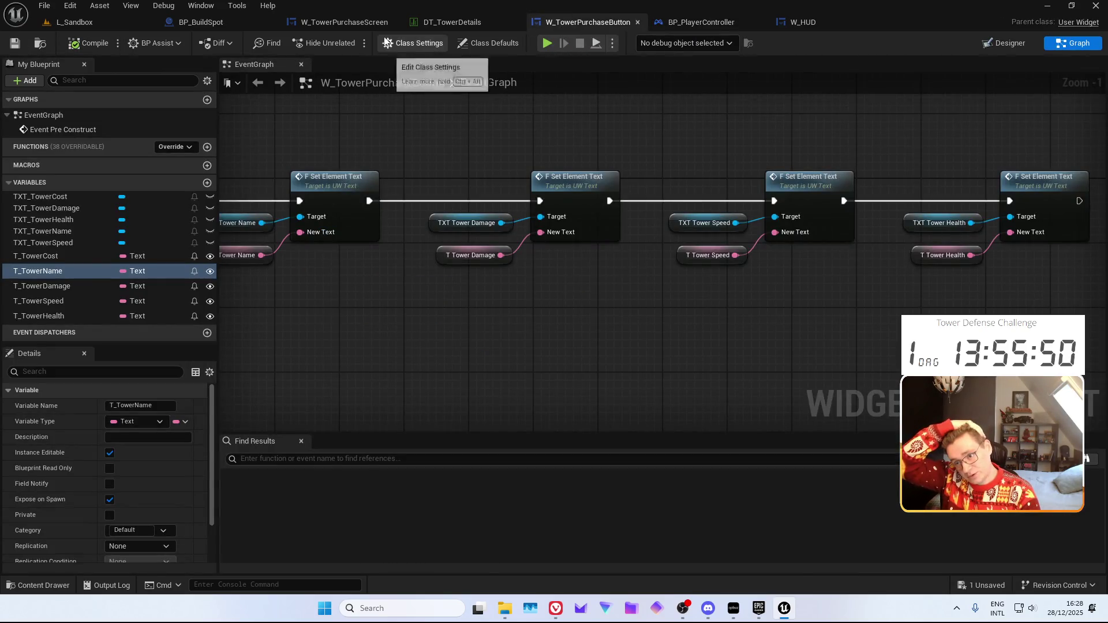
# Add a BP_BuildSpotRef variable of BP Build Spot type to W_TowerPurchaseScreen and save
pyautogui.click(371, 26)
pyautogui.click(1073, 43)
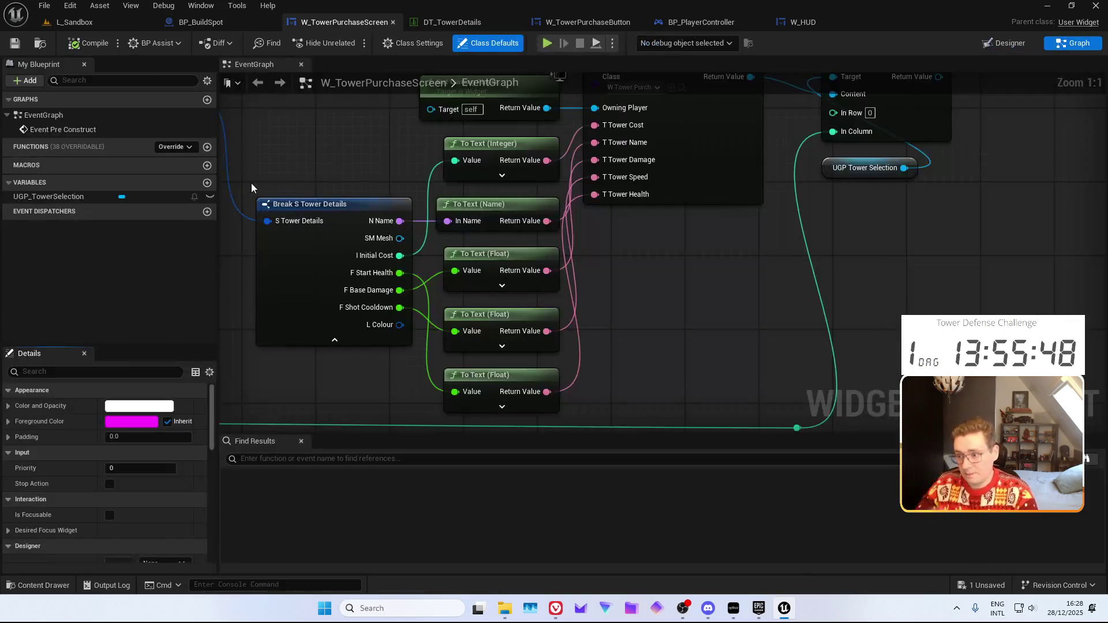
pyautogui.click(207, 182)
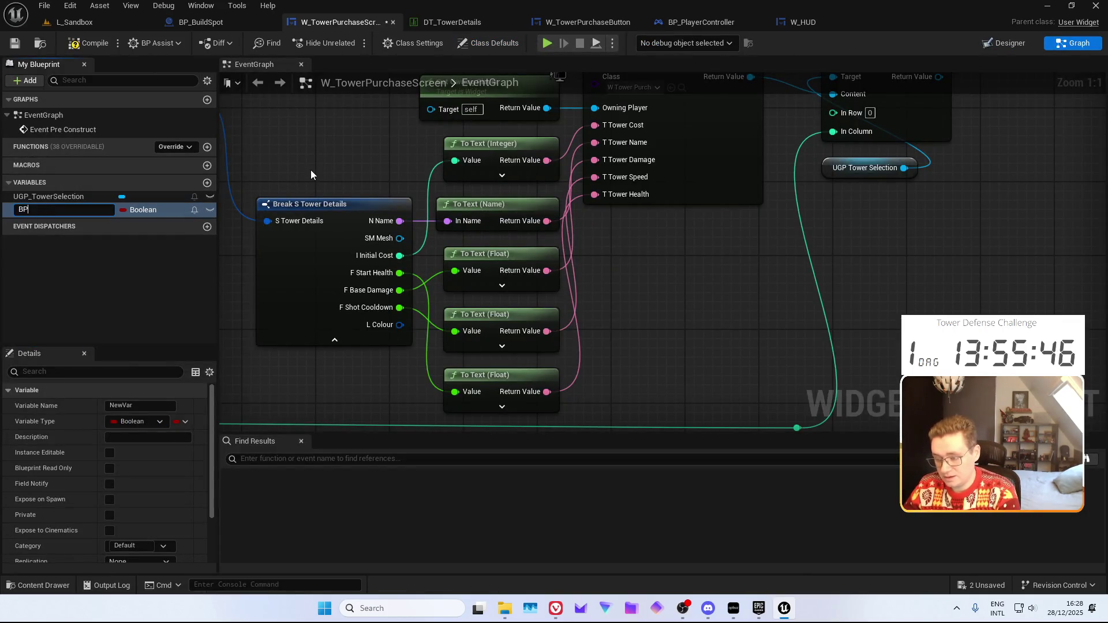
pyautogui.write('BP_BuildSpotRef')
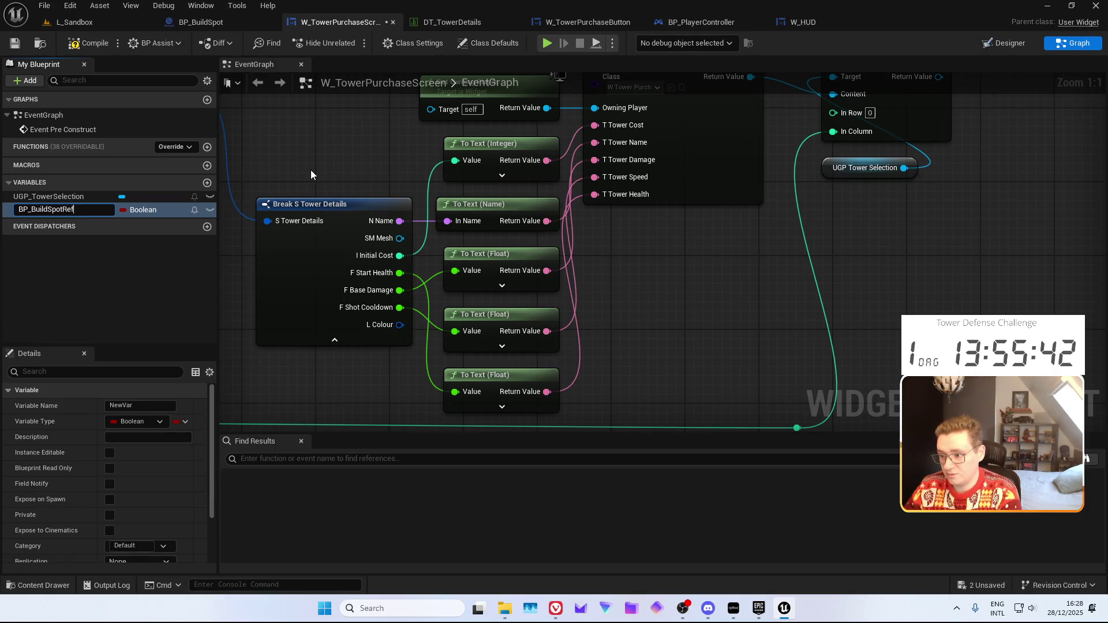
pyautogui.press('Return')
pyautogui.click(138, 210)
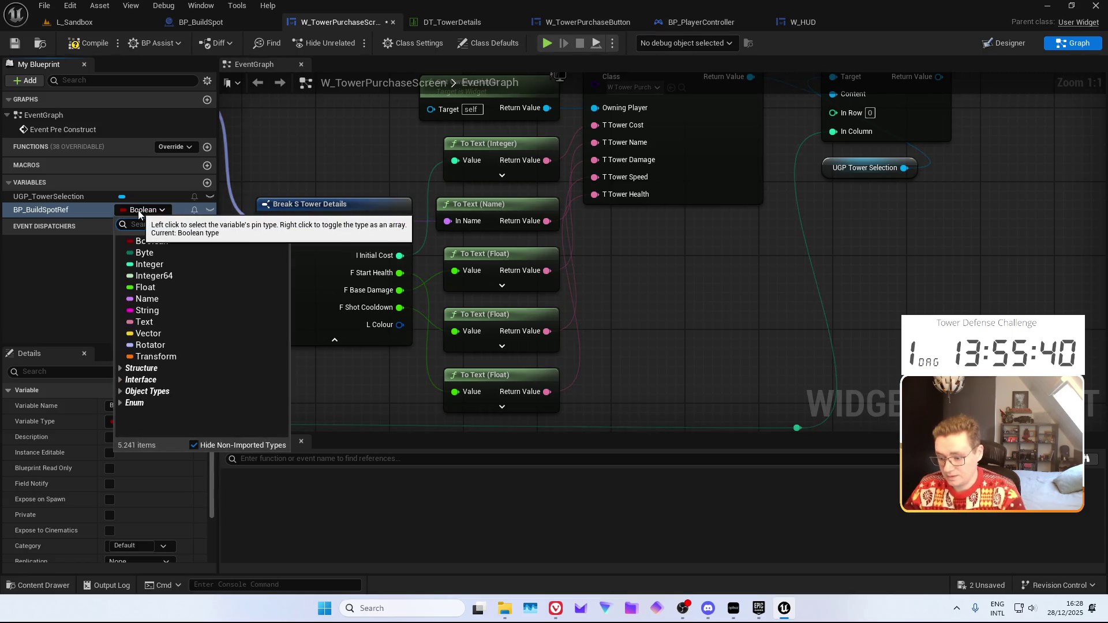
pyautogui.write('Build')
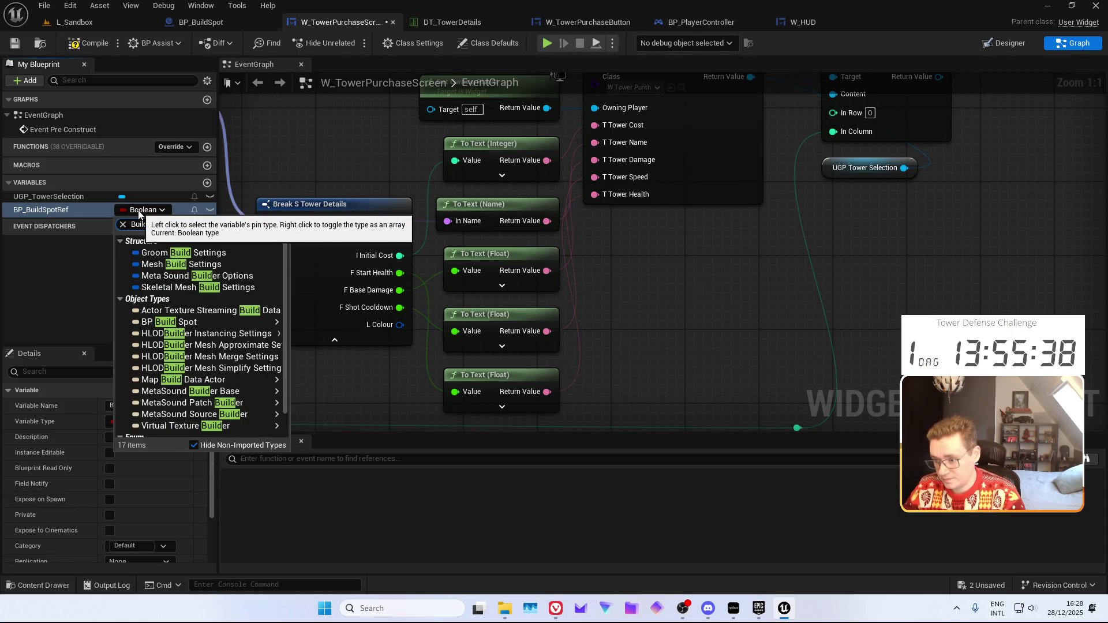
pyautogui.click(311, 322)
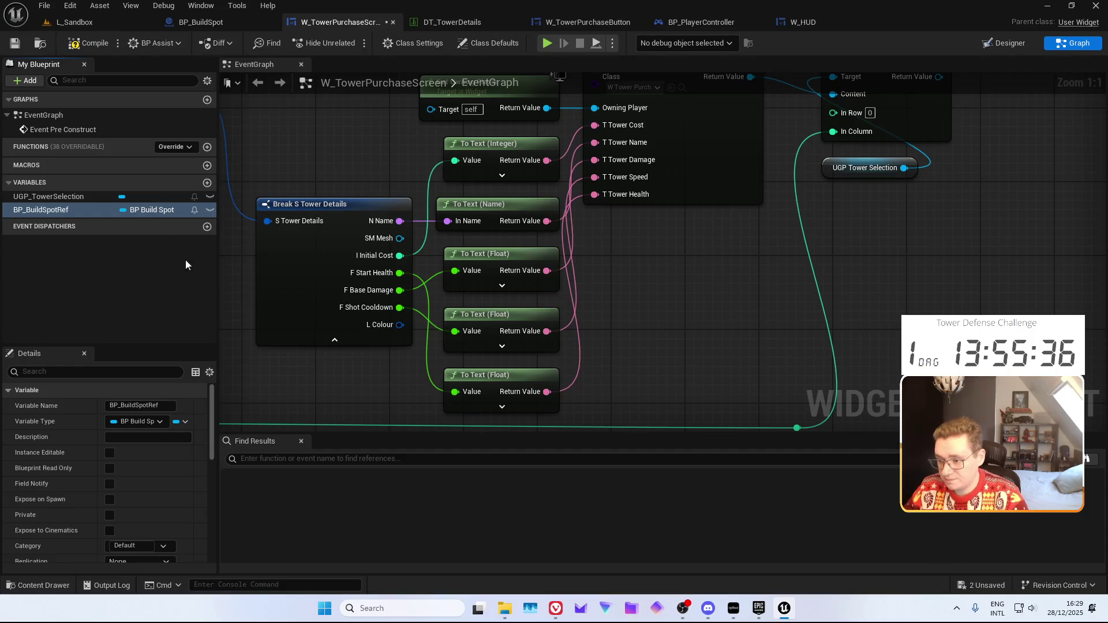
pyautogui.click(14, 45)
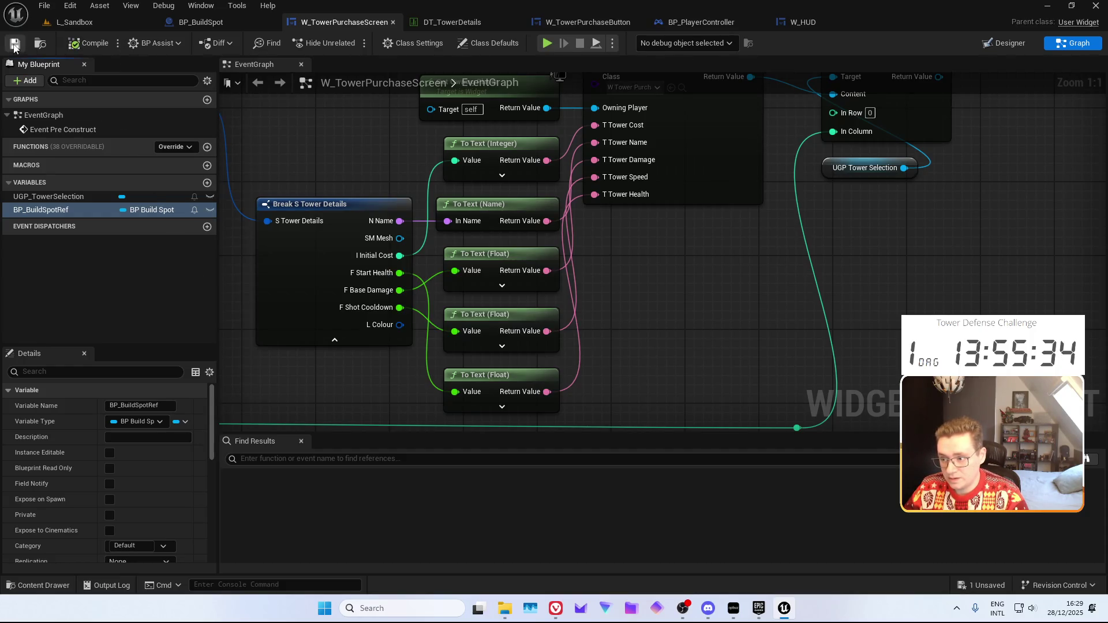
# Wrap the tower button setup nodes in a 'Setting up the tower buy buttons.' comment and compile
pyautogui.click(787, 23)
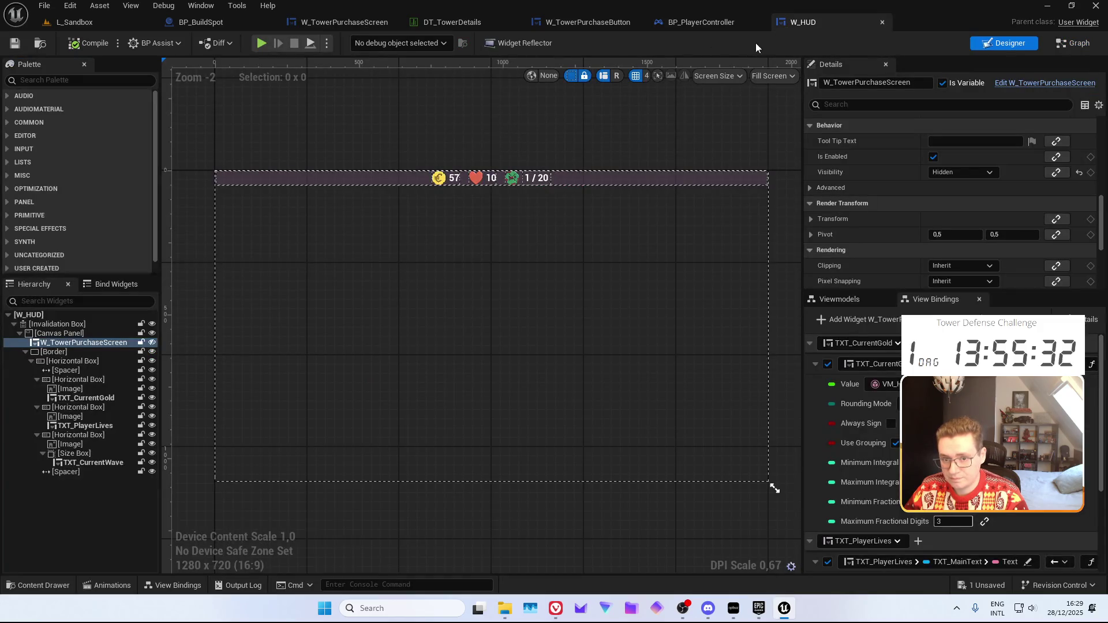
pyautogui.click(610, 23)
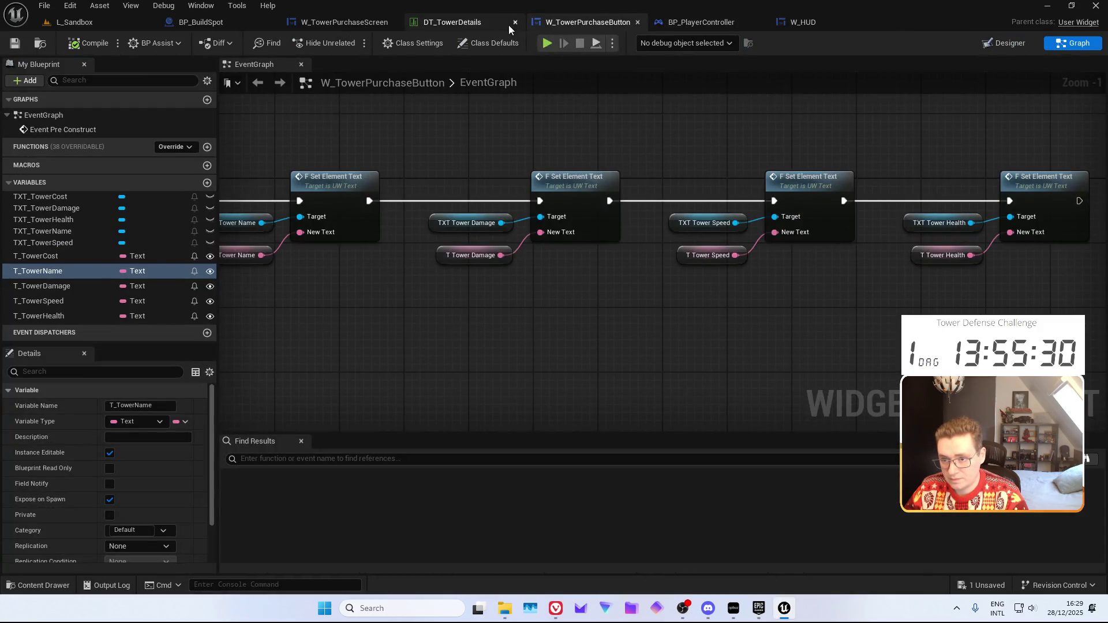
pyautogui.click(360, 22)
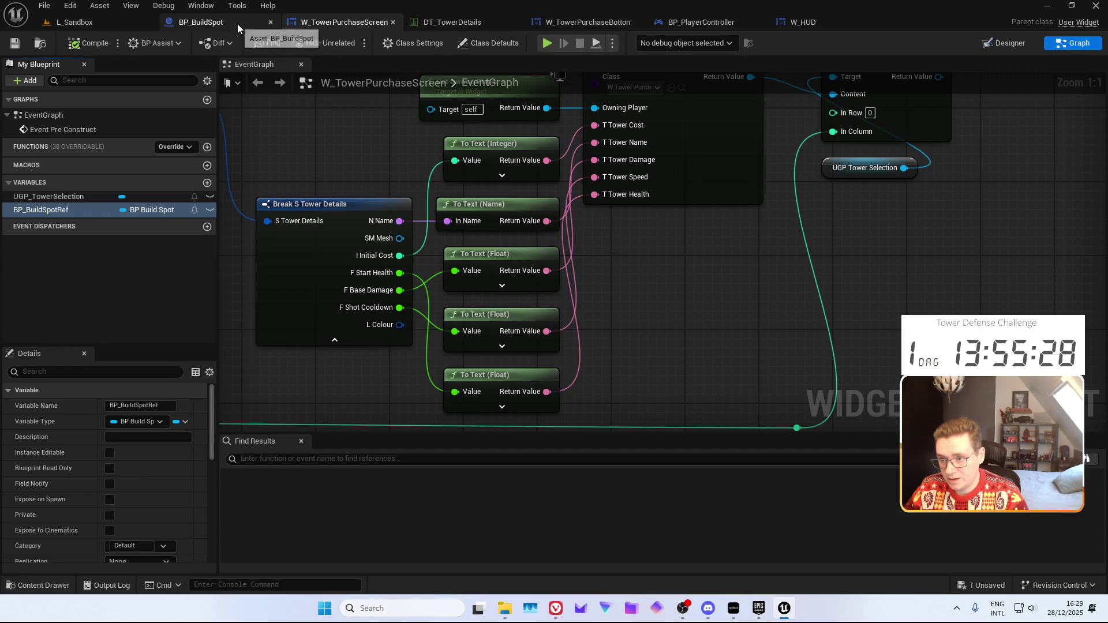
pyautogui.scroll(-3, 411, 207)
pyautogui.moveTo(410, 207)
pyautogui.mouseDown()
pyautogui.moveTo(877, 228)
pyautogui.moveTo(760, 218)
pyautogui.mouseUp()
pyautogui.scroll(-2, 705, 209)
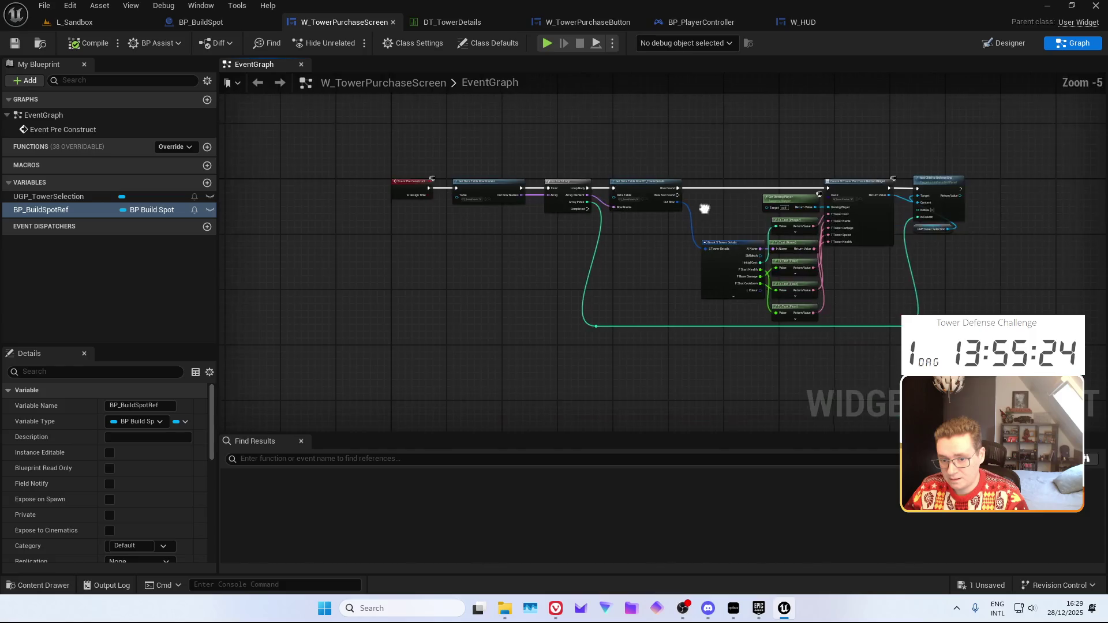
pyautogui.moveTo(348, 128); pyautogui.dragTo(891, 368)
pyautogui.press('c')
pyautogui.write('Setting up the tower buy')
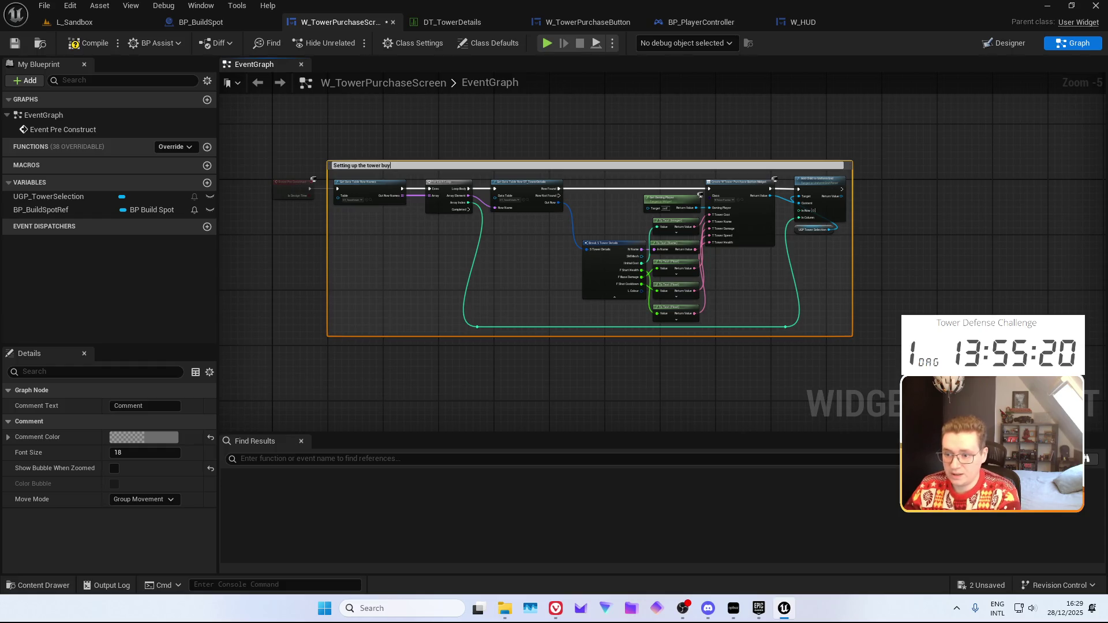
pyautogui.write('buttons.')
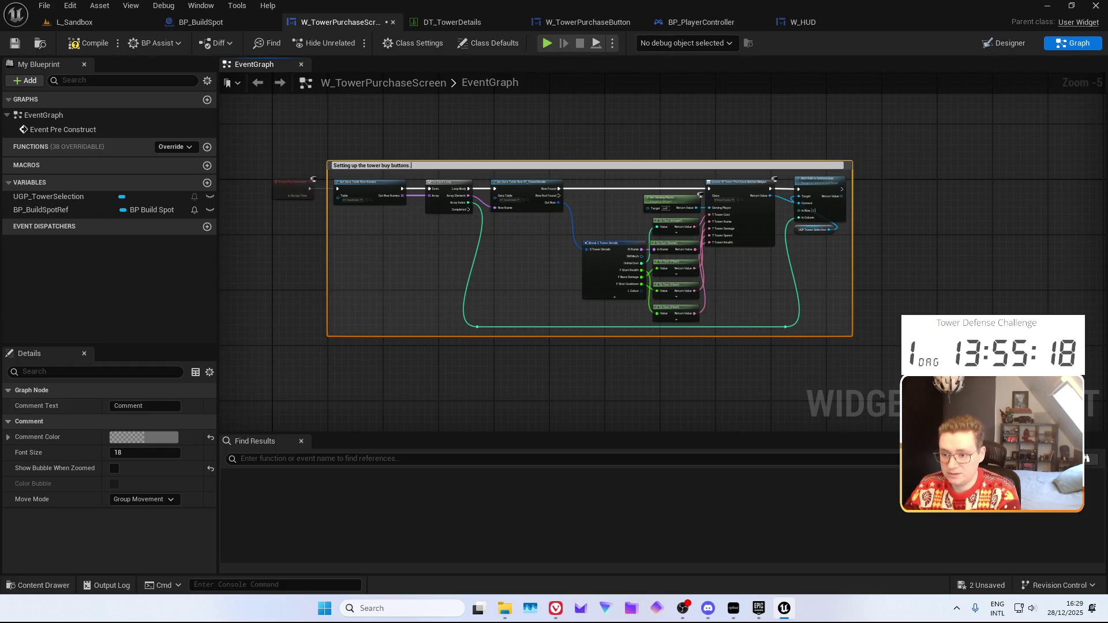
pyautogui.press('Return')
pyautogui.click(613, 153)
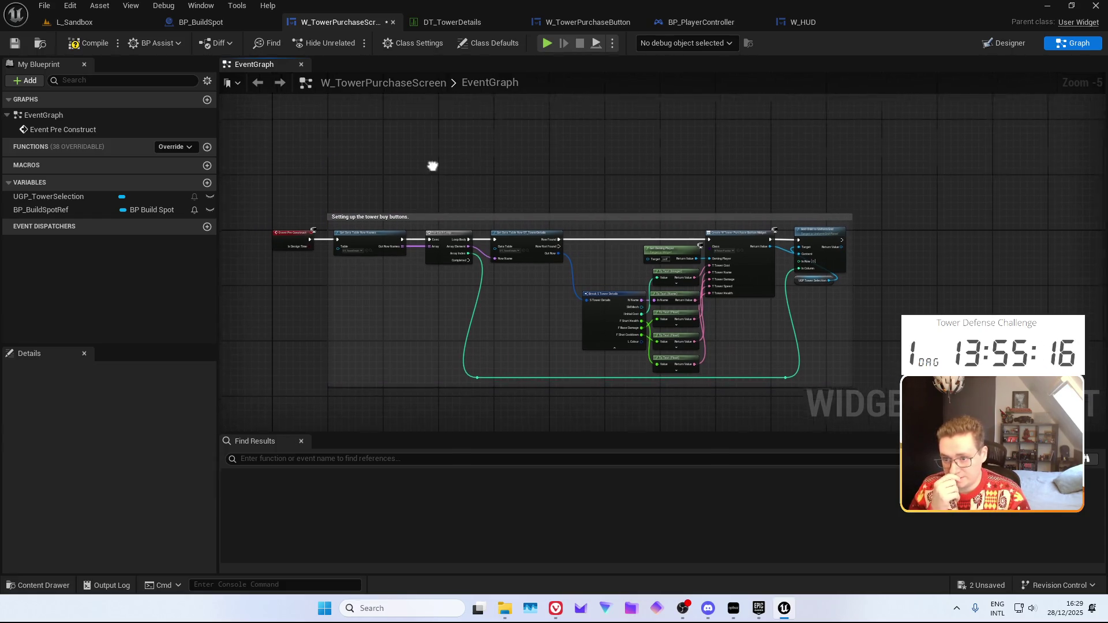
pyautogui.click(15, 44)
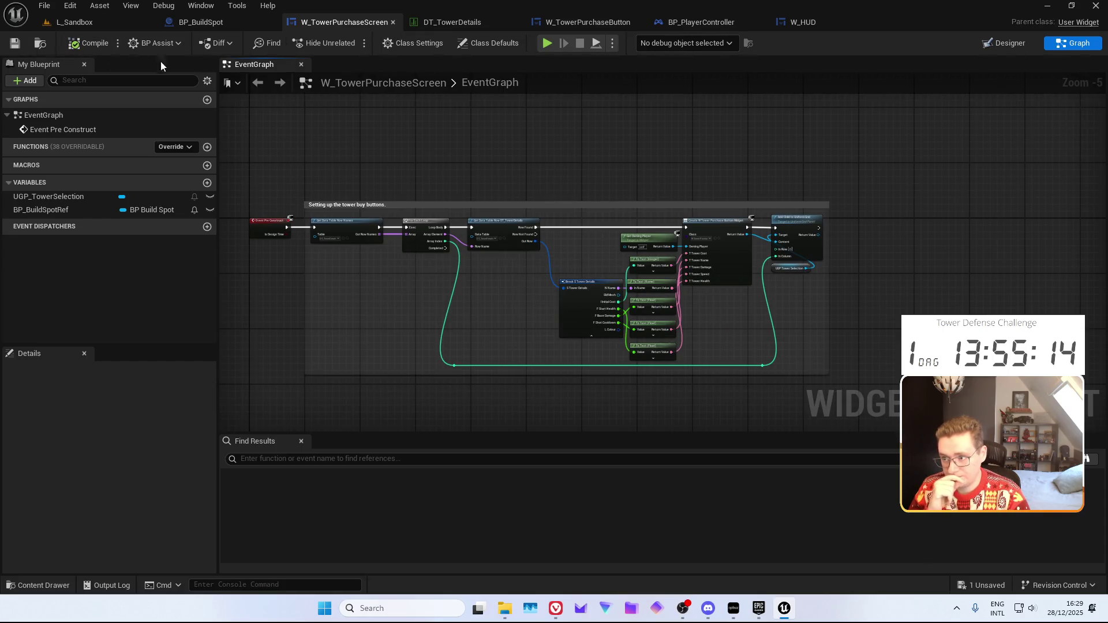
# Close the DT_TowerDetails data table and go to the W_TowerPurchaseButton event graph
pyautogui.click(444, 22)
pyautogui.middleClick(452, 28)
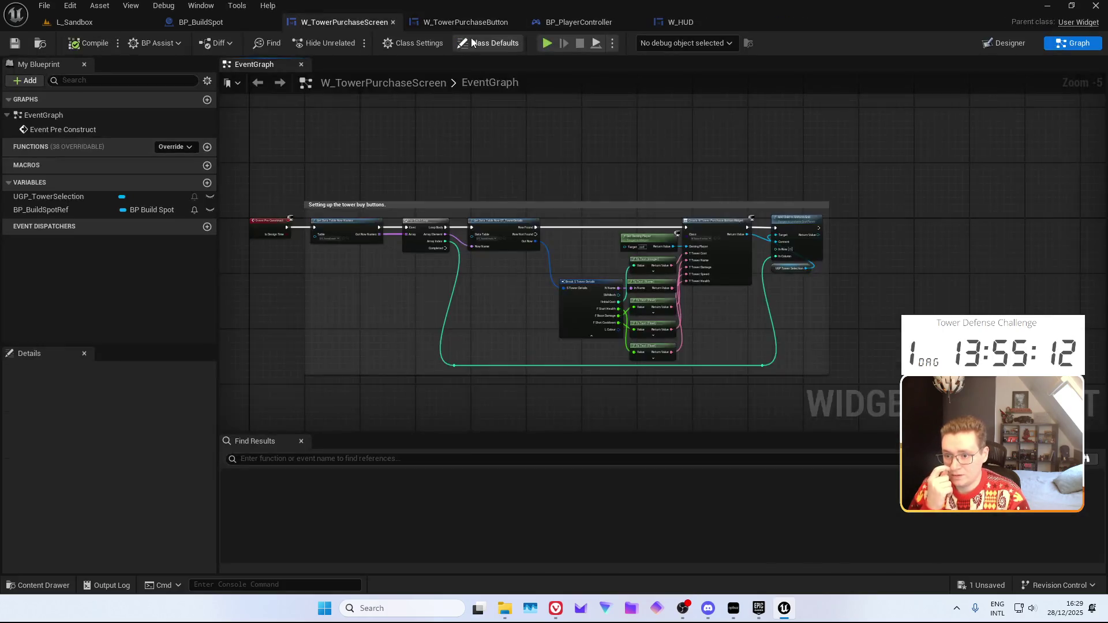
pyautogui.click(453, 26)
pyautogui.scroll(-5, 423, 143)
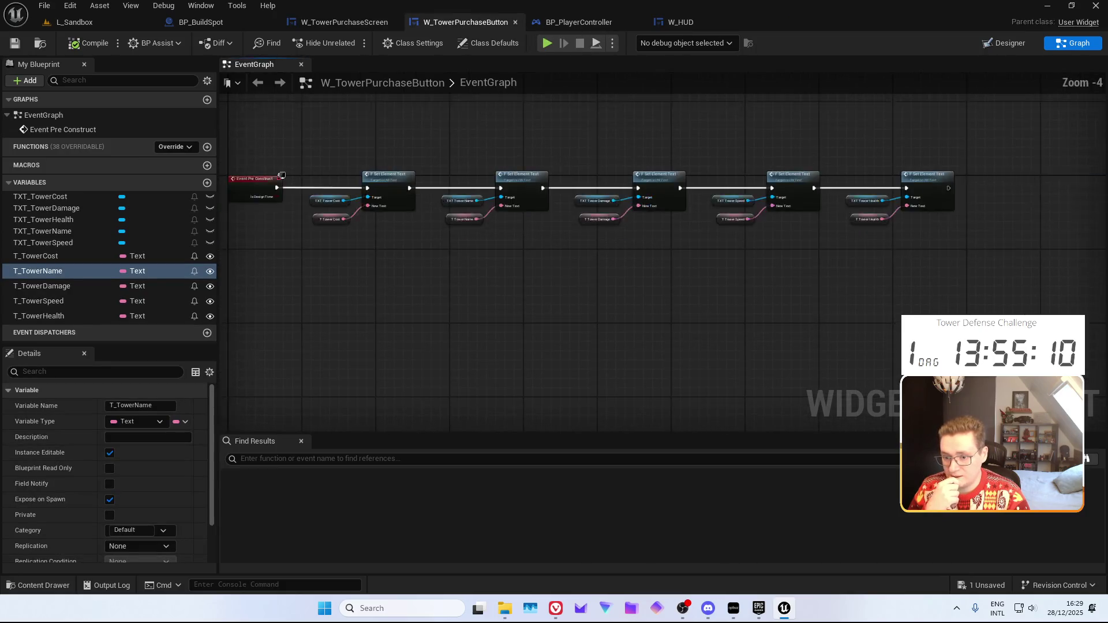
# Comment the Set Element Text nodes as 'Setting up element contents.', then compile, save and close the widget
pyautogui.moveTo(374, 203); pyautogui.dragTo(740, 327)
pyautogui.press('c')
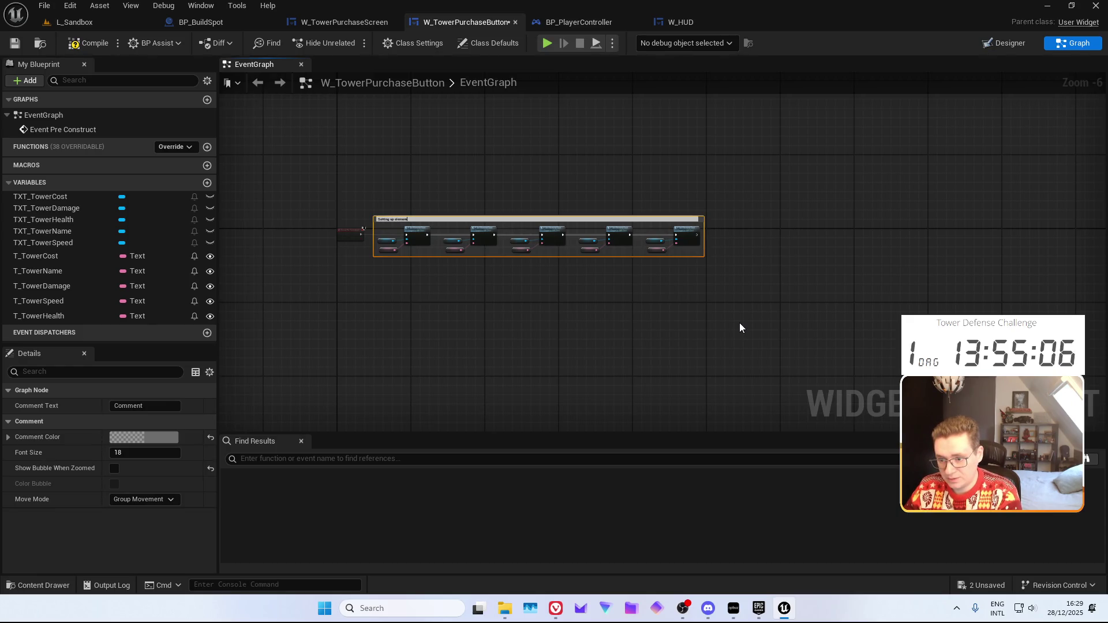
pyautogui.write(' contents.')
pyautogui.press('Return')
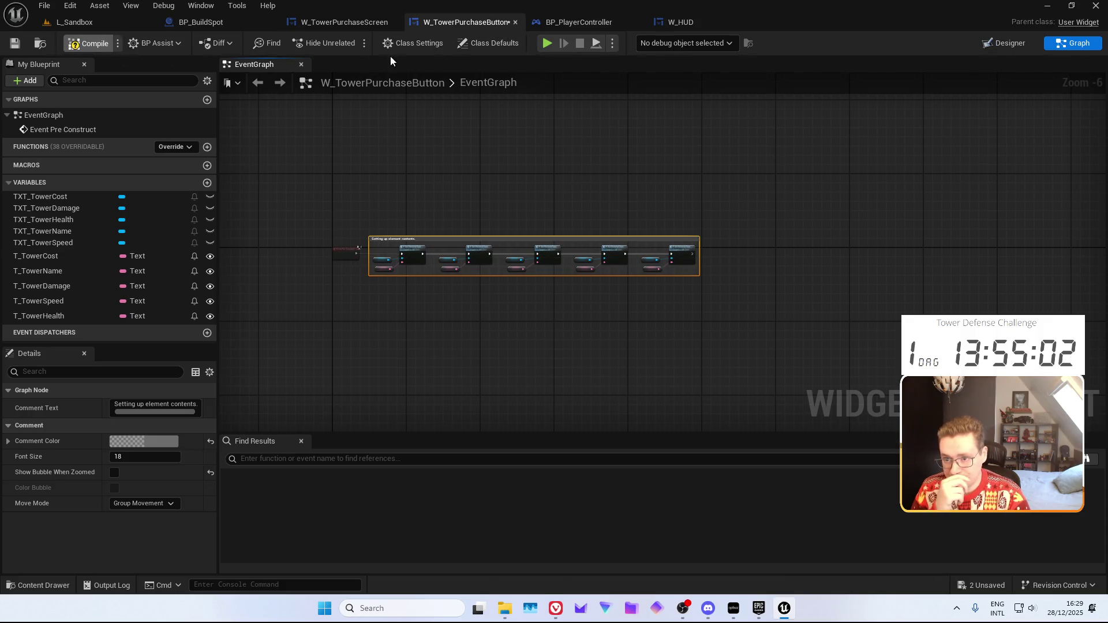
pyautogui.hotkey('ctrl', 's')
pyautogui.click(515, 22)
pyautogui.click(482, 23)
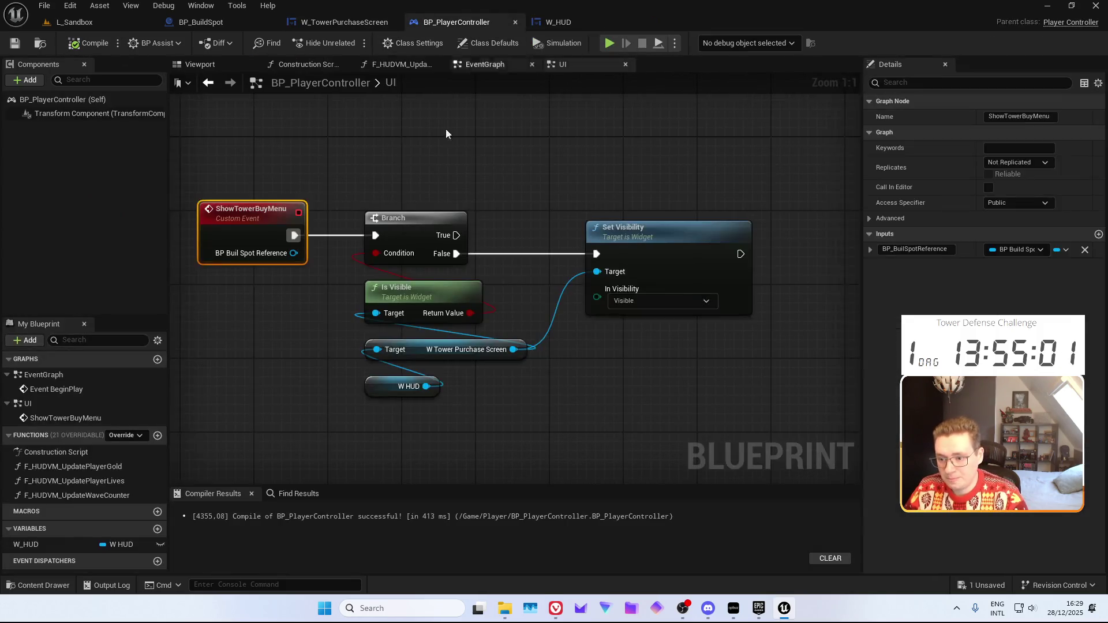
# Set the purchase screen's BP Build Spot Ref after Set Visibility in ShowTowerBuyMenu, then compile
pyautogui.click(475, 162)
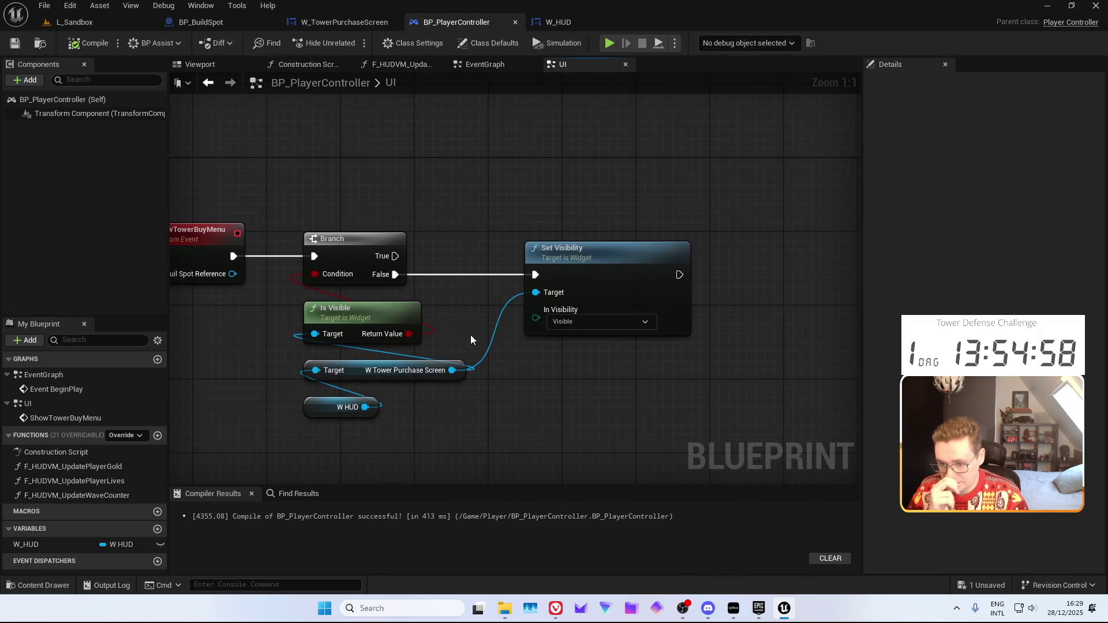
pyautogui.moveTo(452, 370); pyautogui.dragTo(632, 387)
pyautogui.write('set B')
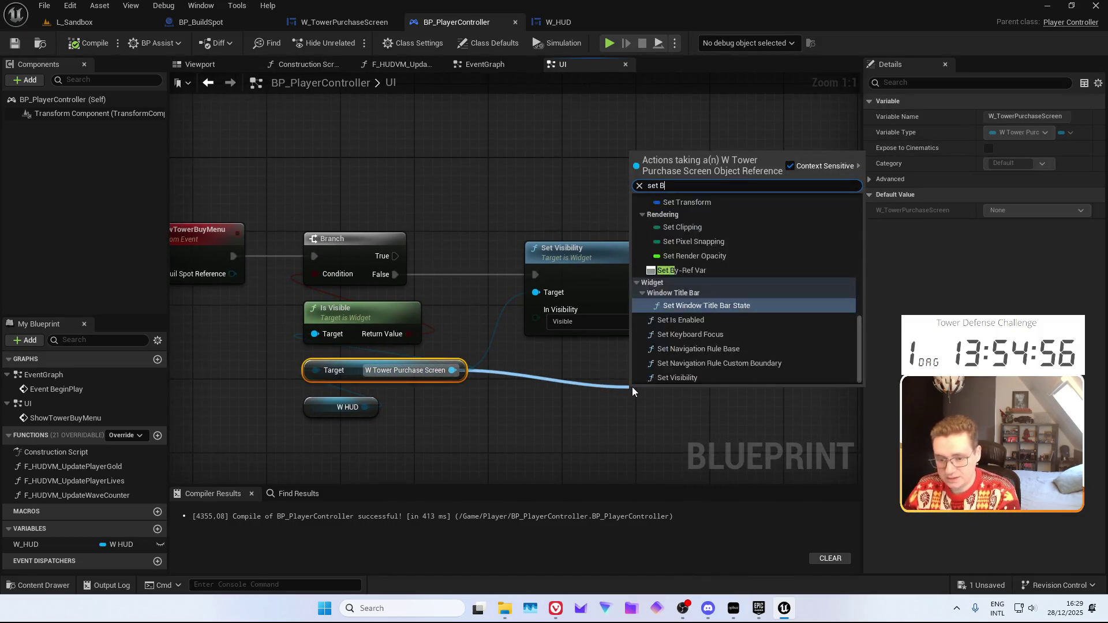
pyautogui.write('P')
pyautogui.press('Return')
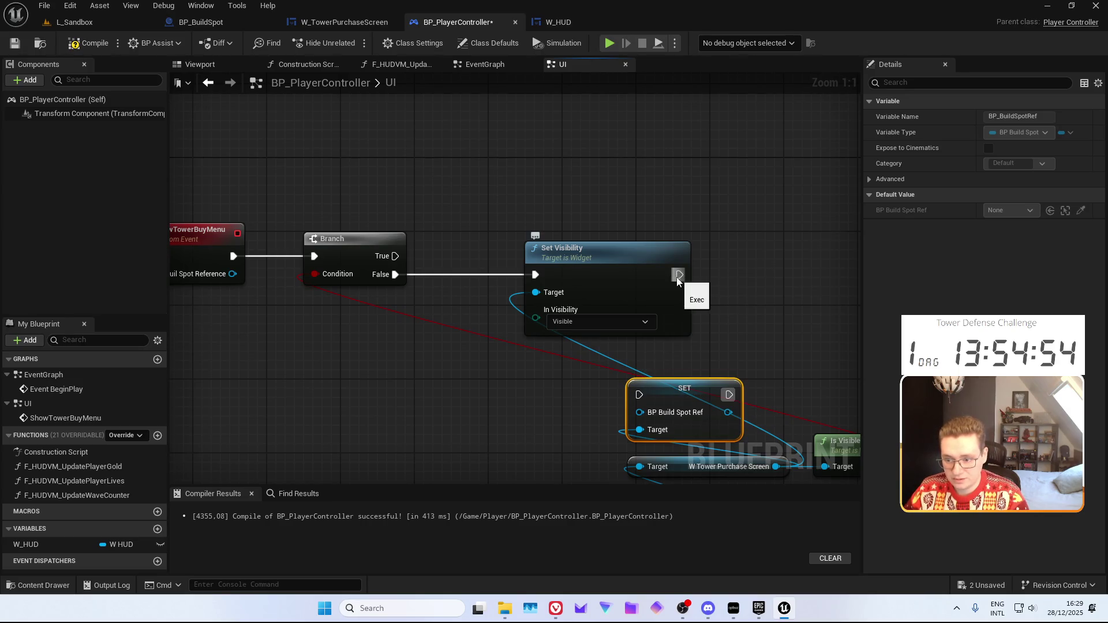
pyautogui.moveTo(680, 274)
pyautogui.mouseDown()
pyautogui.moveTo(702, 284)
pyautogui.moveTo(639, 394)
pyautogui.moveTo(231, 273)
pyautogui.mouseUp()
pyautogui.press('f')
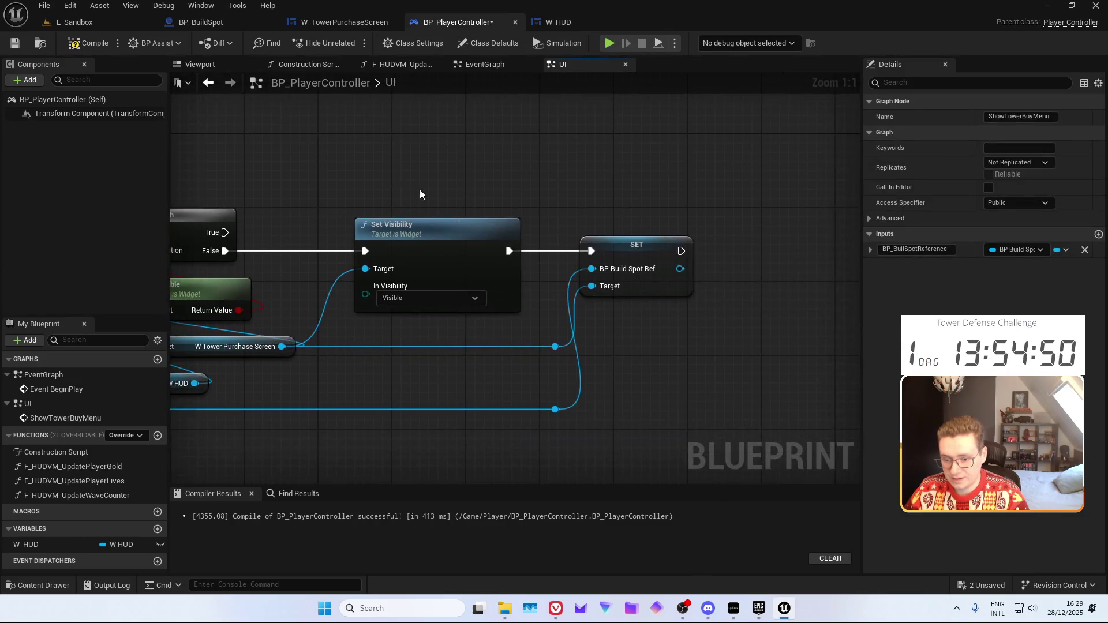
pyautogui.click(13, 44)
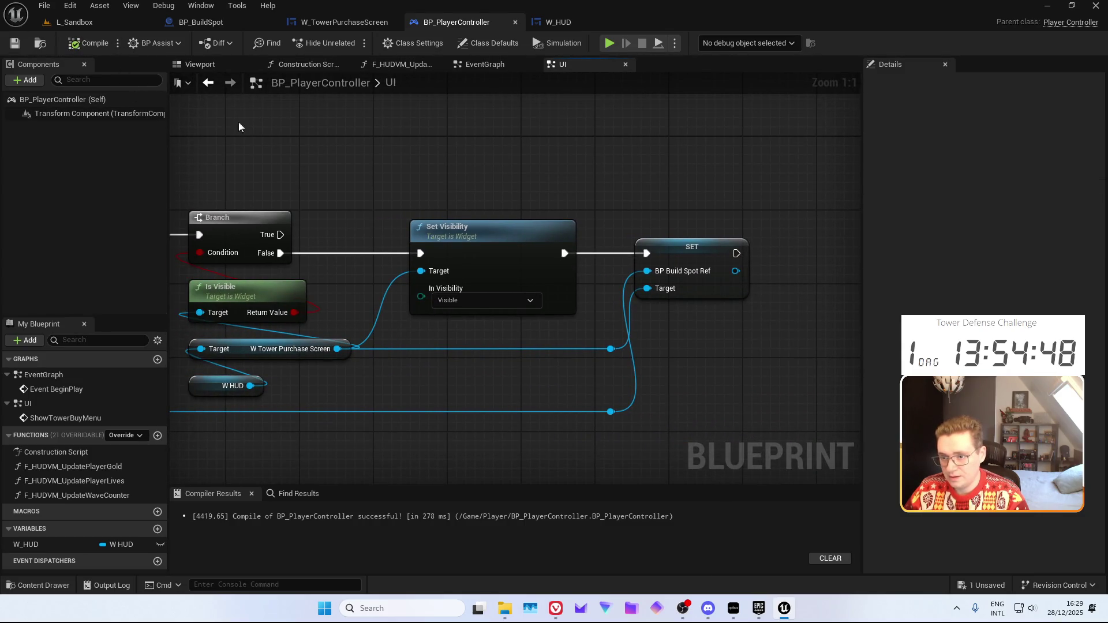
pyautogui.click(354, 26)
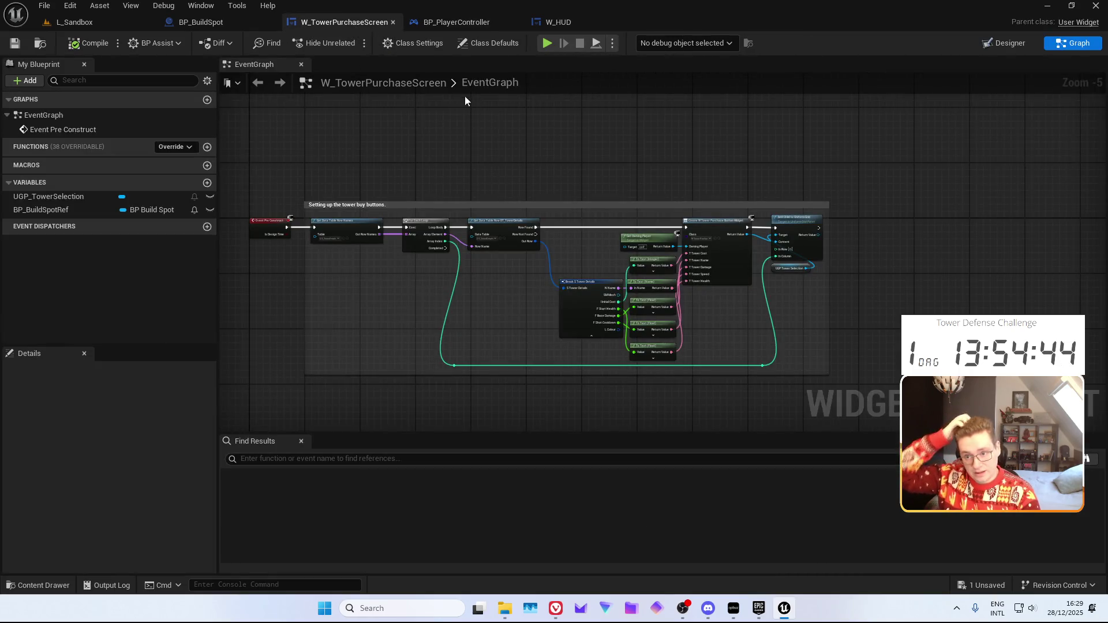
# Open the W_TowerPurchaseButton asset from the Towers folder in the Content Drawer
pyautogui.hotkey('ctrl', 'space')
pyautogui.click(470, 492)
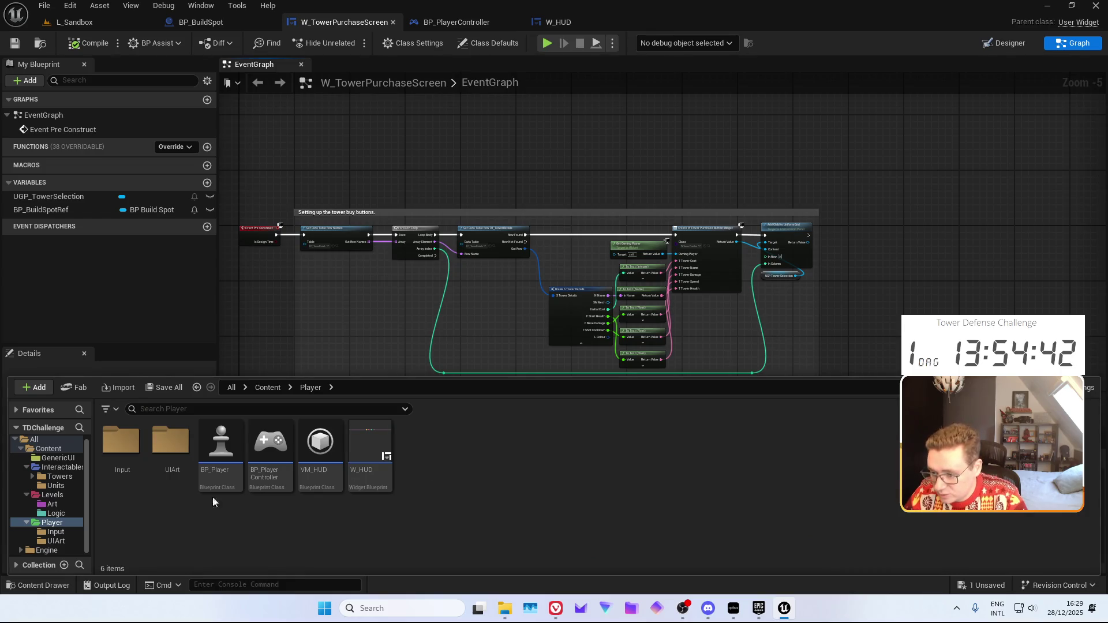
pyautogui.click(57, 476)
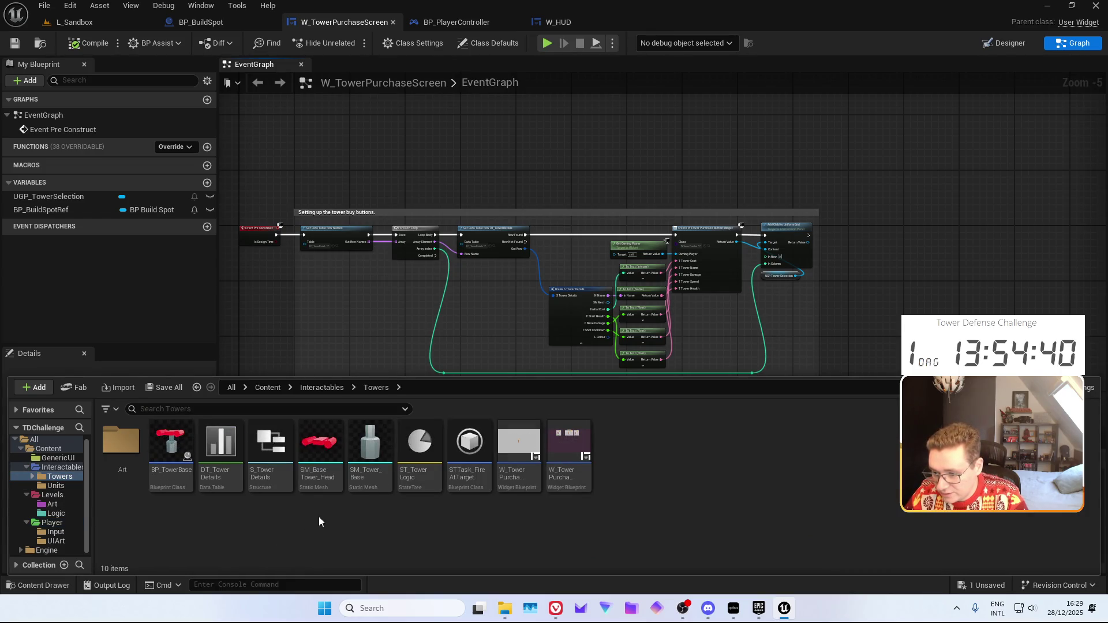
pyautogui.click(569, 453)
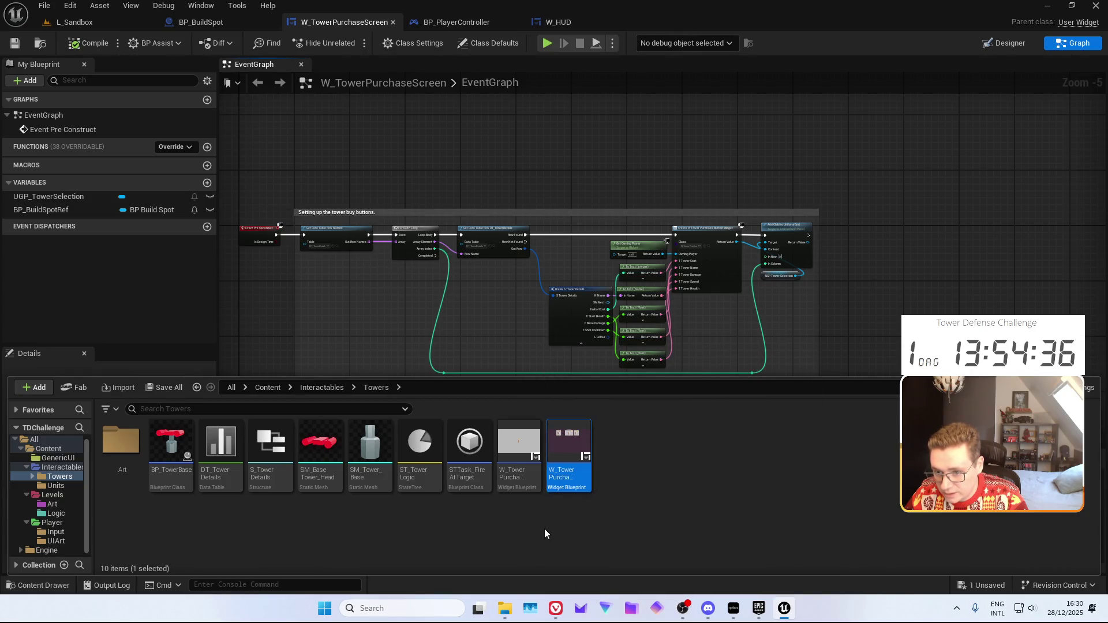
pyautogui.click(517, 484)
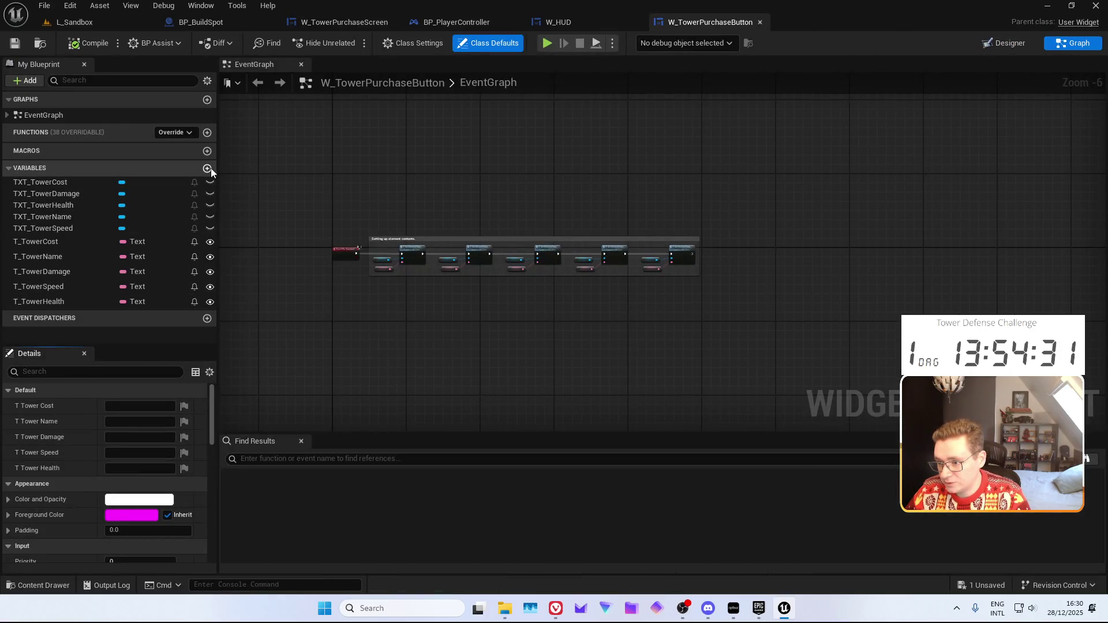
# Add a W_ParentWidget variable of W Tower Purchase Screen type, instance editable and exposed on spawn, and save
pyautogui.click(207, 168)
pyautogui.write('W_ParentWidget')
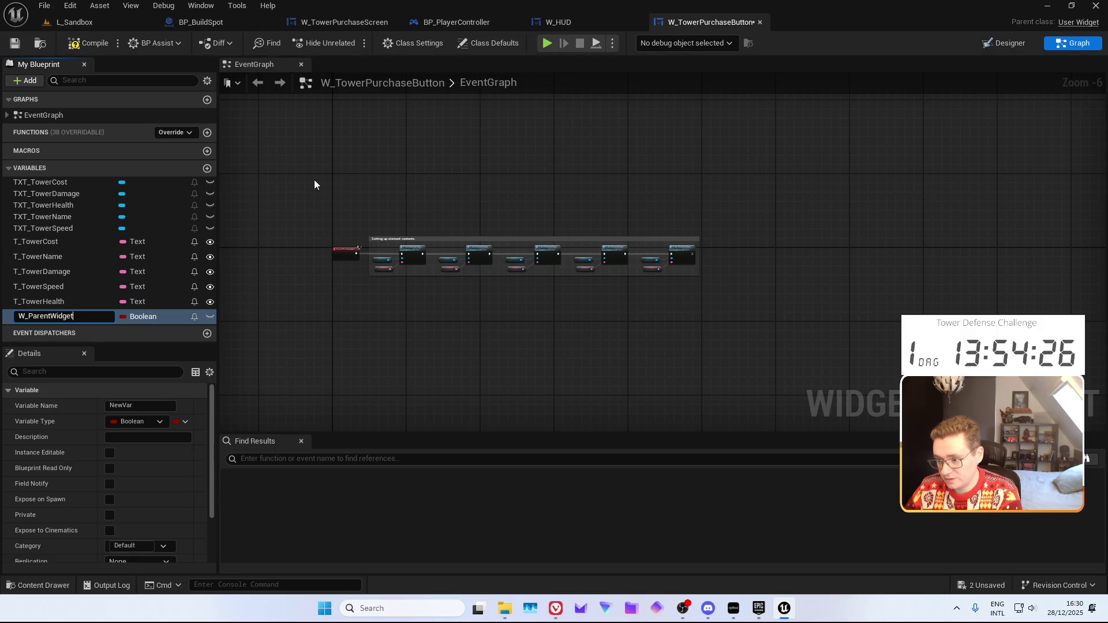
pyautogui.press('Return')
pyautogui.click(136, 320)
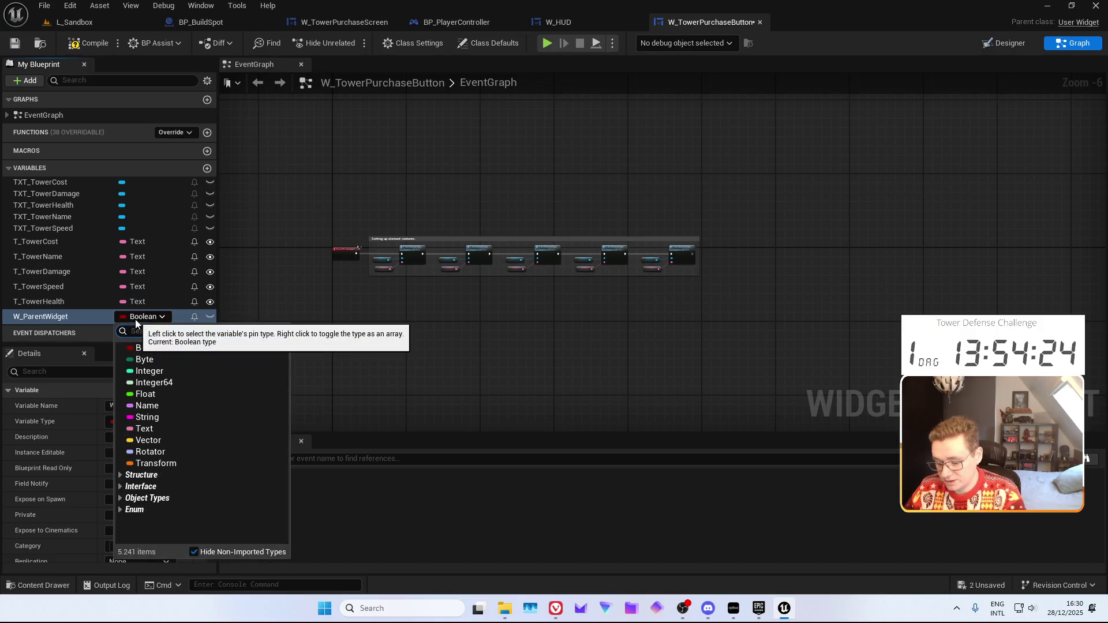
pyautogui.write('W_Tower')
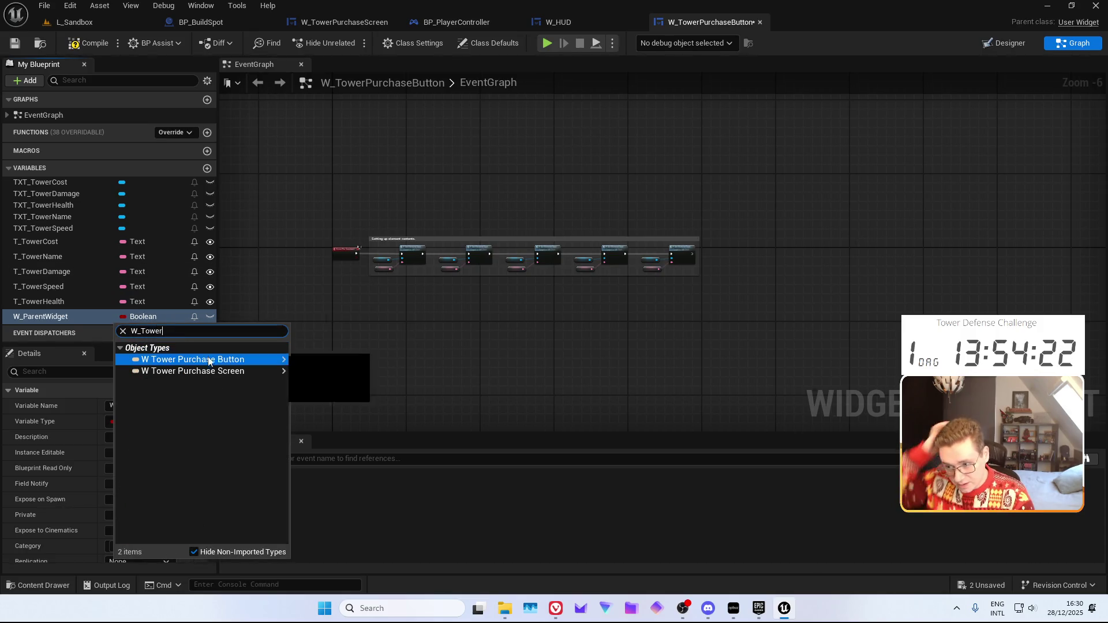
pyautogui.click(227, 372)
pyautogui.click(208, 317)
pyautogui.click(15, 43)
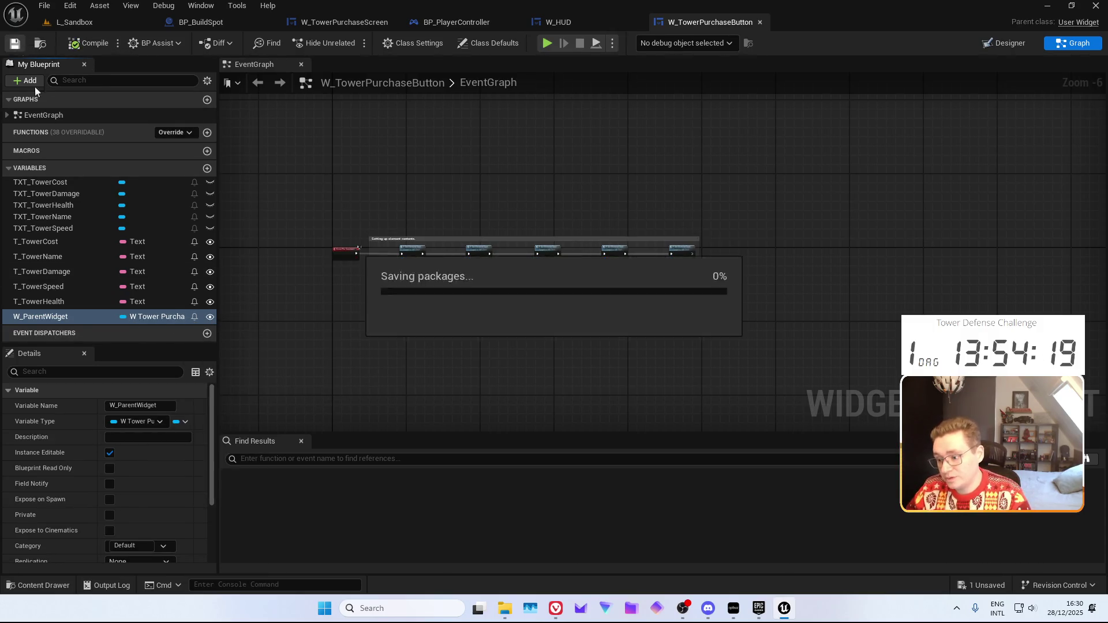
pyautogui.click(109, 497)
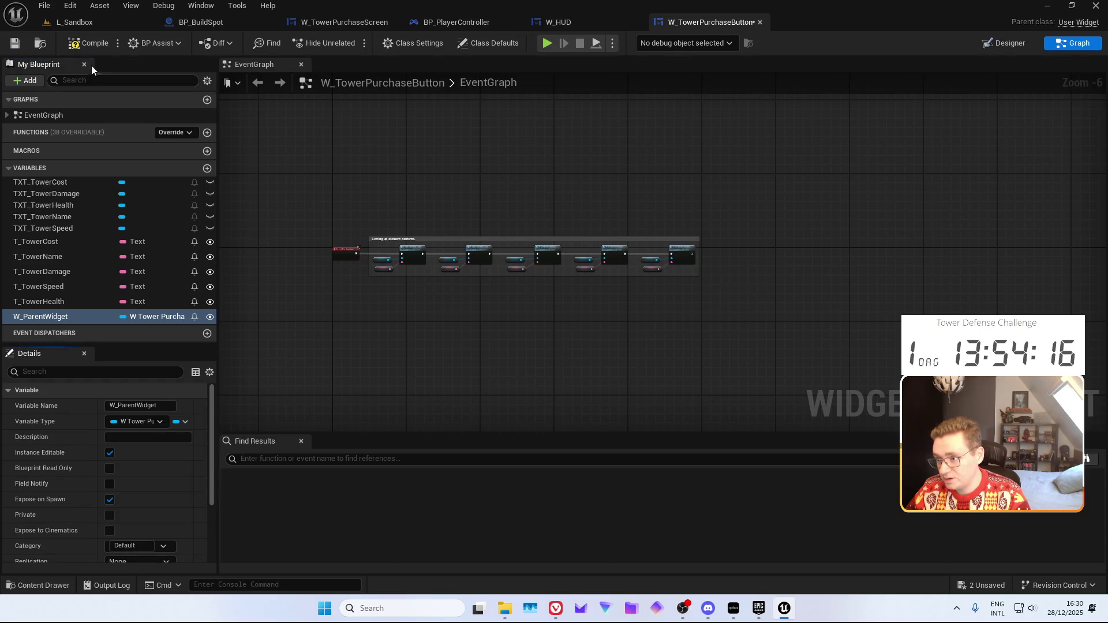
pyautogui.hotkey('ctrl', 's')
pyautogui.click(344, 22)
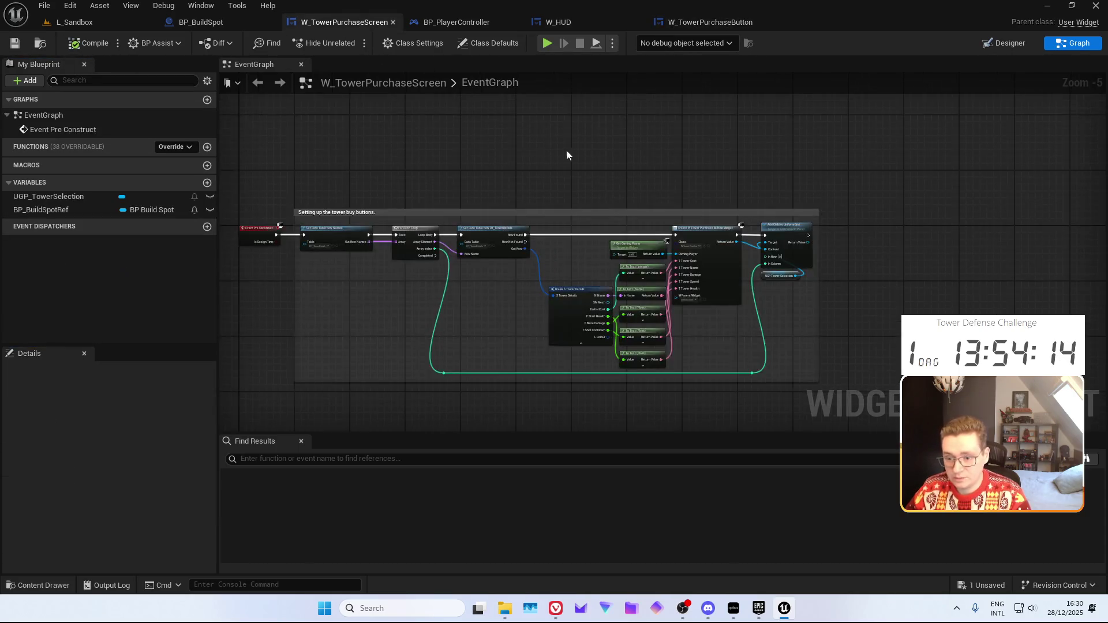
# Wire a Self reference into Create Widget's W Parent Widget input, then compile and save
pyautogui.scroll(5, 549, 163)
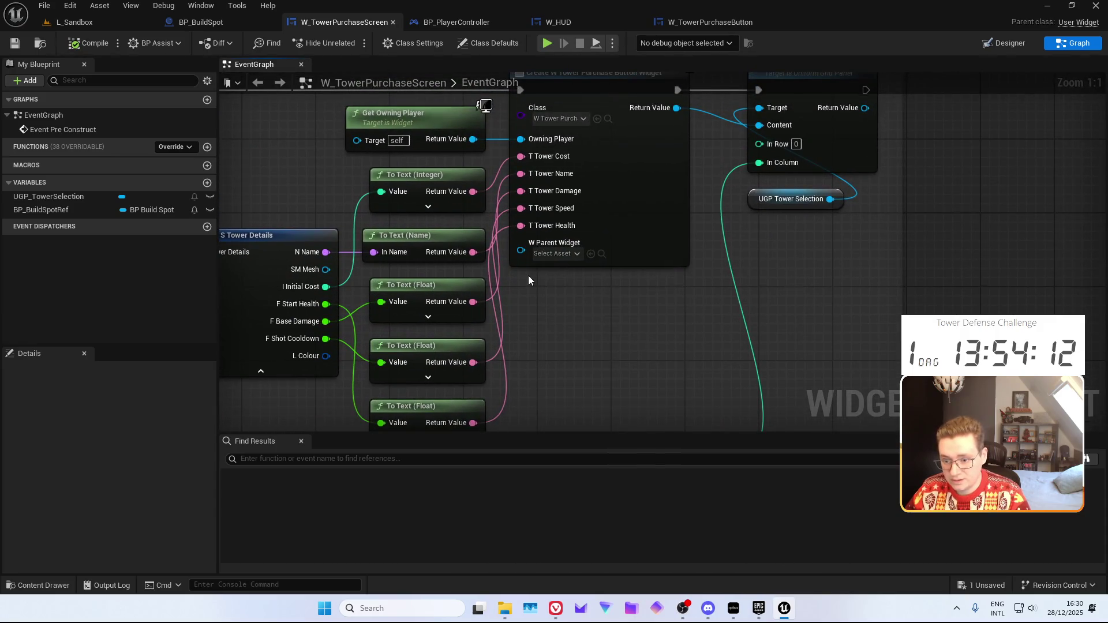
pyautogui.rightClick(539, 285)
pyautogui.write('reference to')
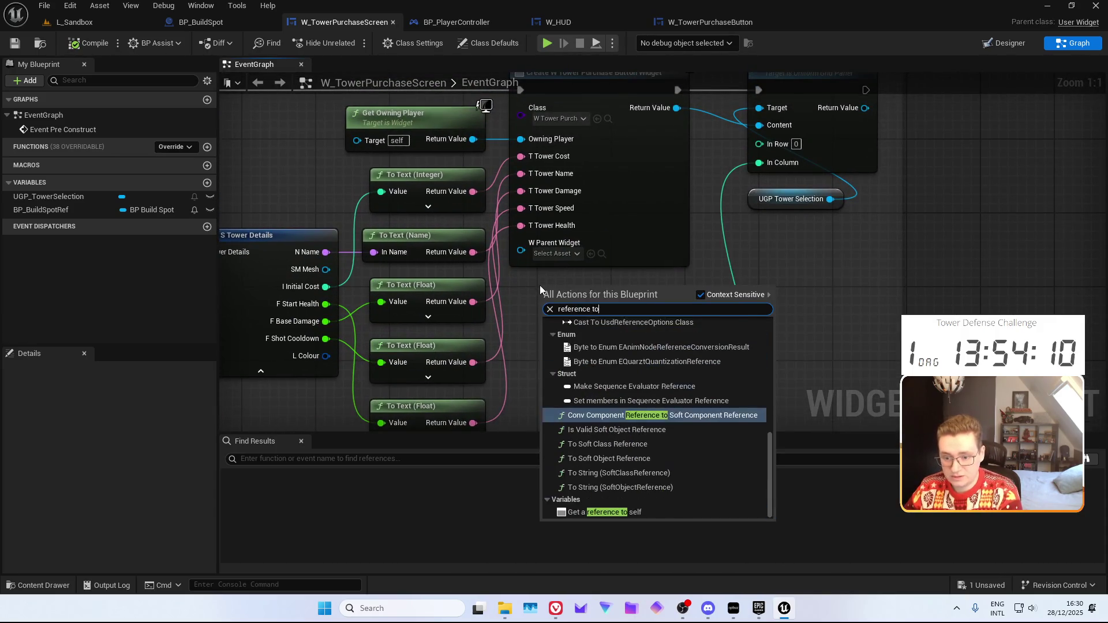
pyautogui.press('Down')
pyautogui.press('Down')
pyautogui.press('Down')
pyautogui.press('Return')
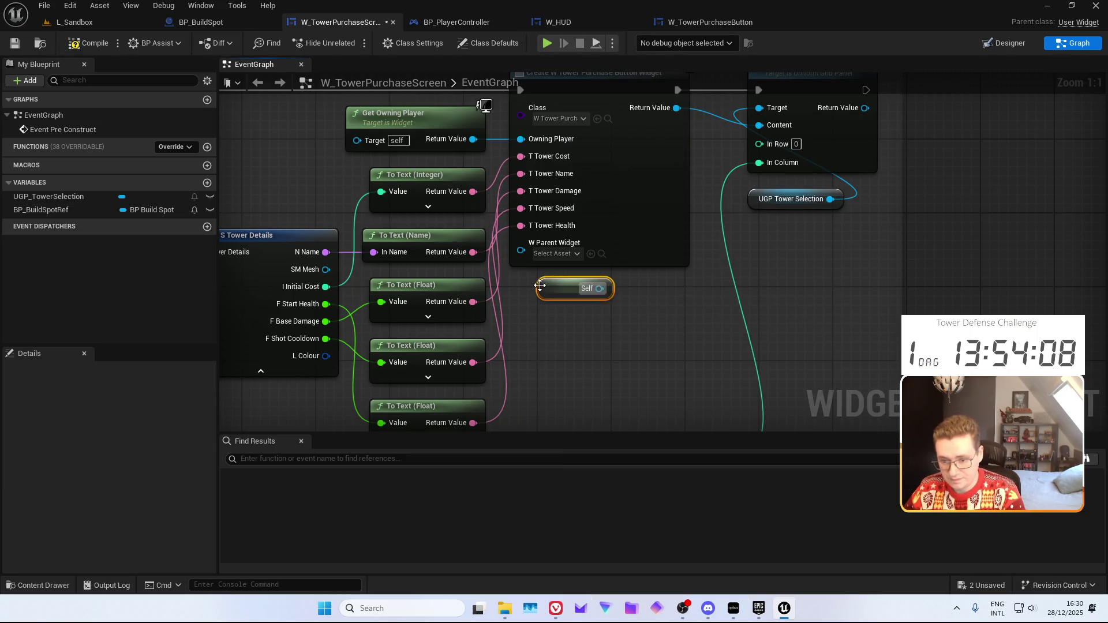
pyautogui.moveTo(599, 288); pyautogui.dragTo(520, 251)
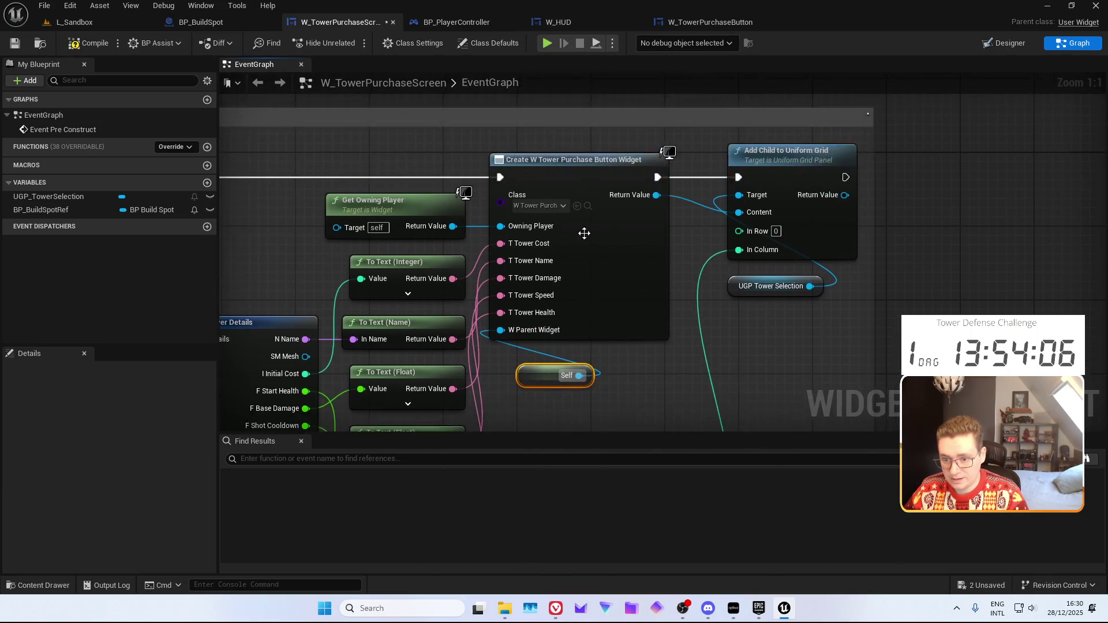
pyautogui.click(90, 45)
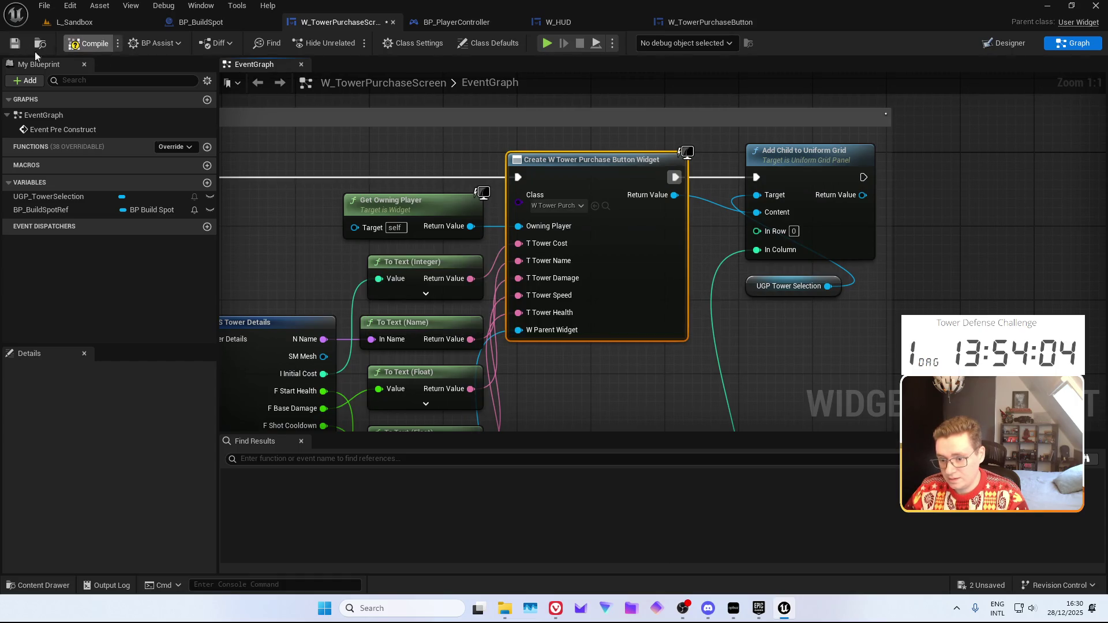
pyautogui.click(17, 45)
pyautogui.click(710, 22)
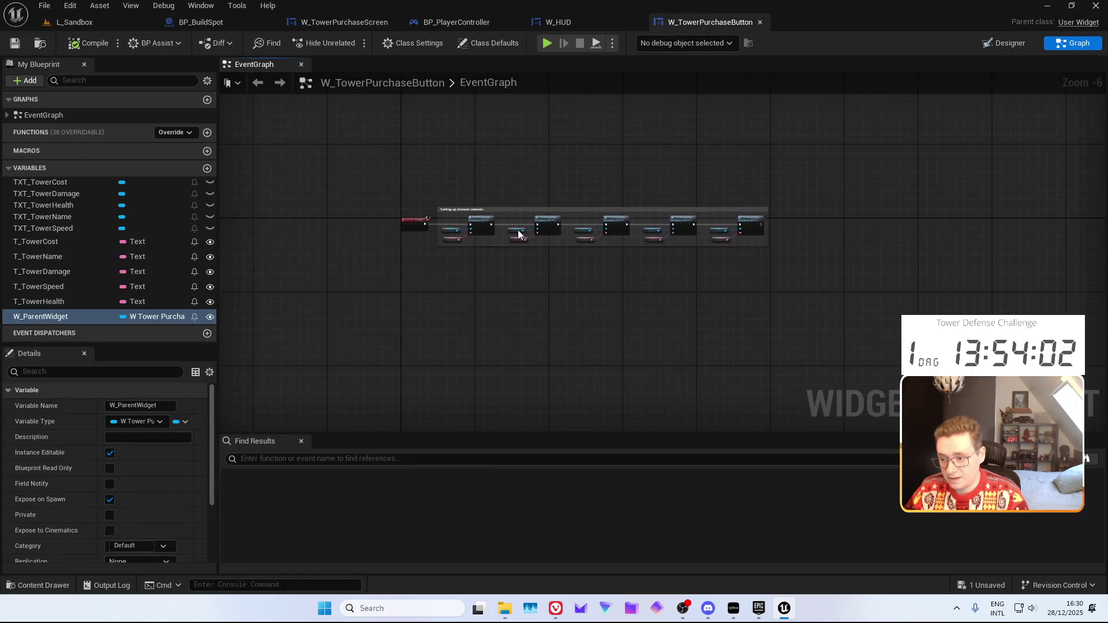
# Rename the layout's button to BTN_TowerBuyButton and mark it Is Variable
pyautogui.scroll(3, 428, 320)
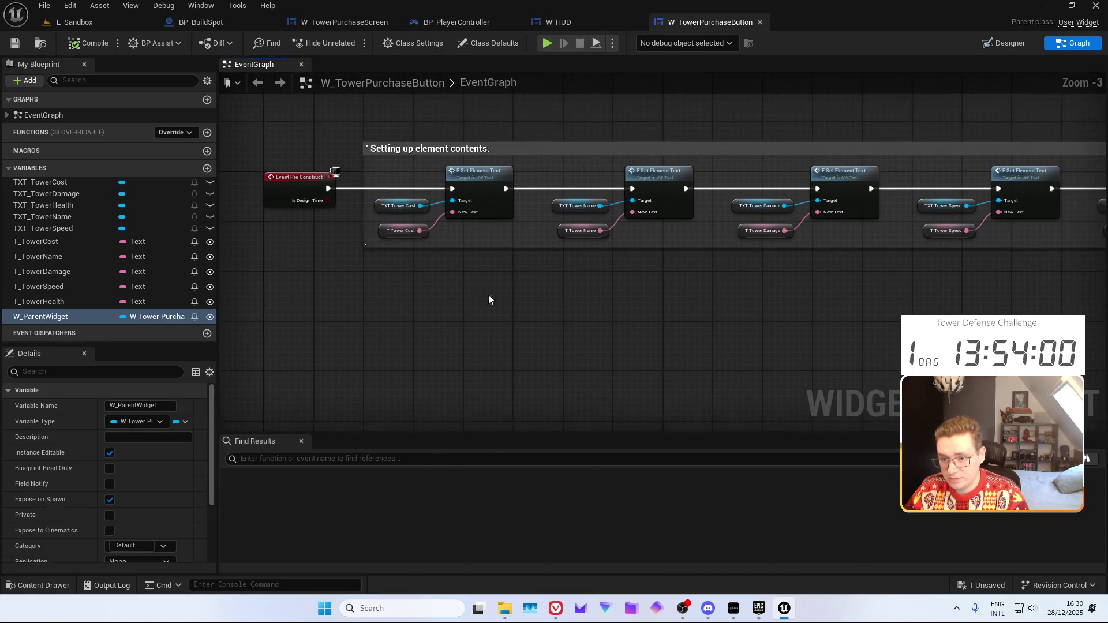
pyautogui.click(1004, 43)
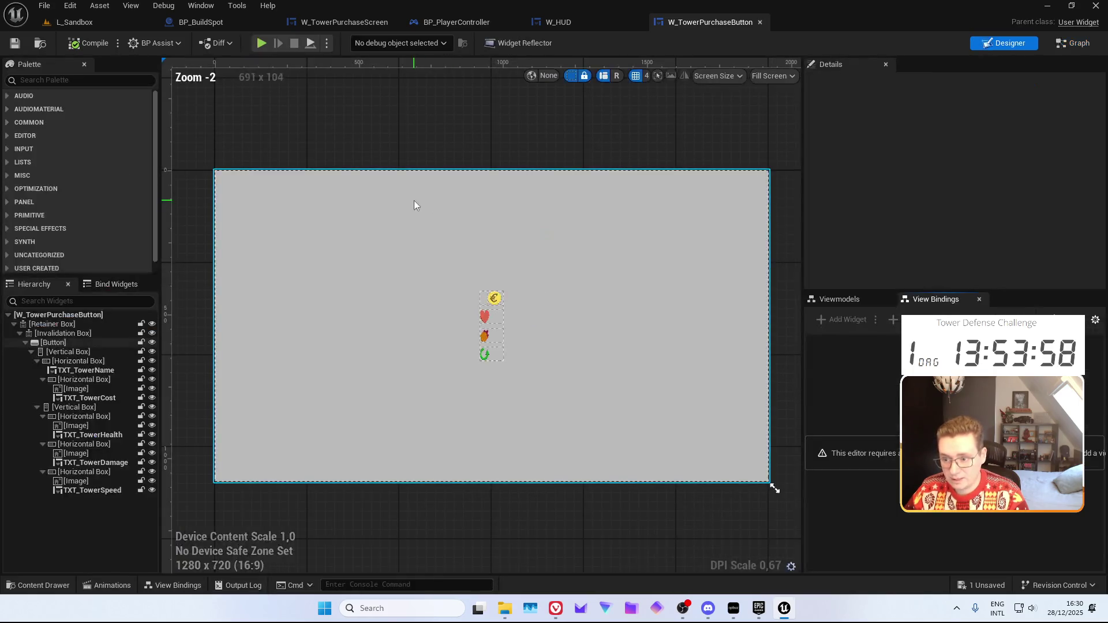
pyautogui.click(465, 241)
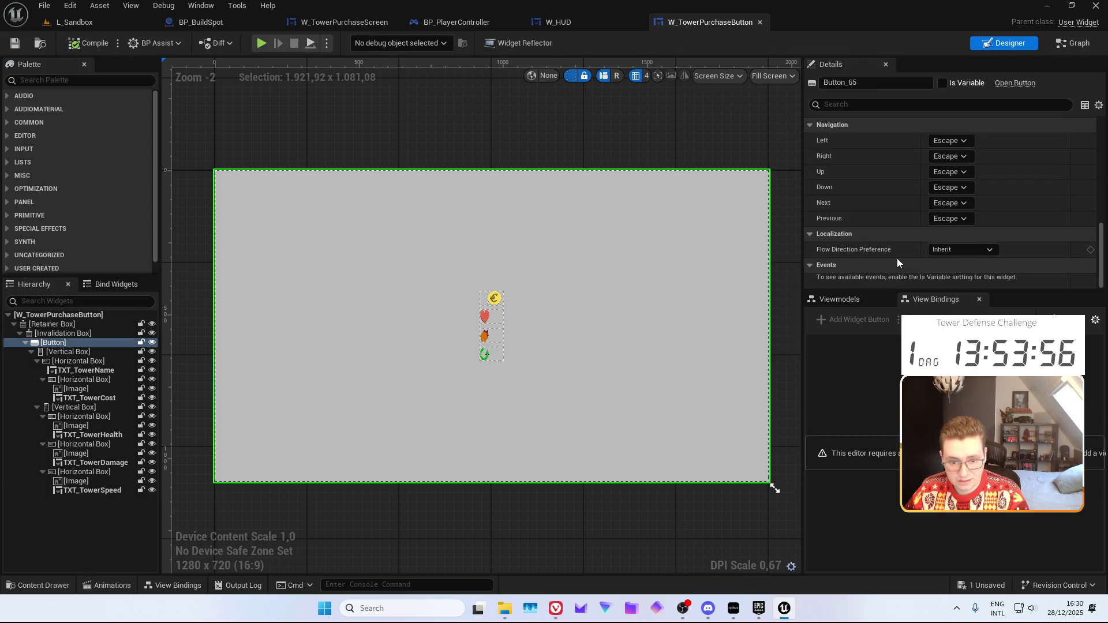
pyautogui.click(913, 84)
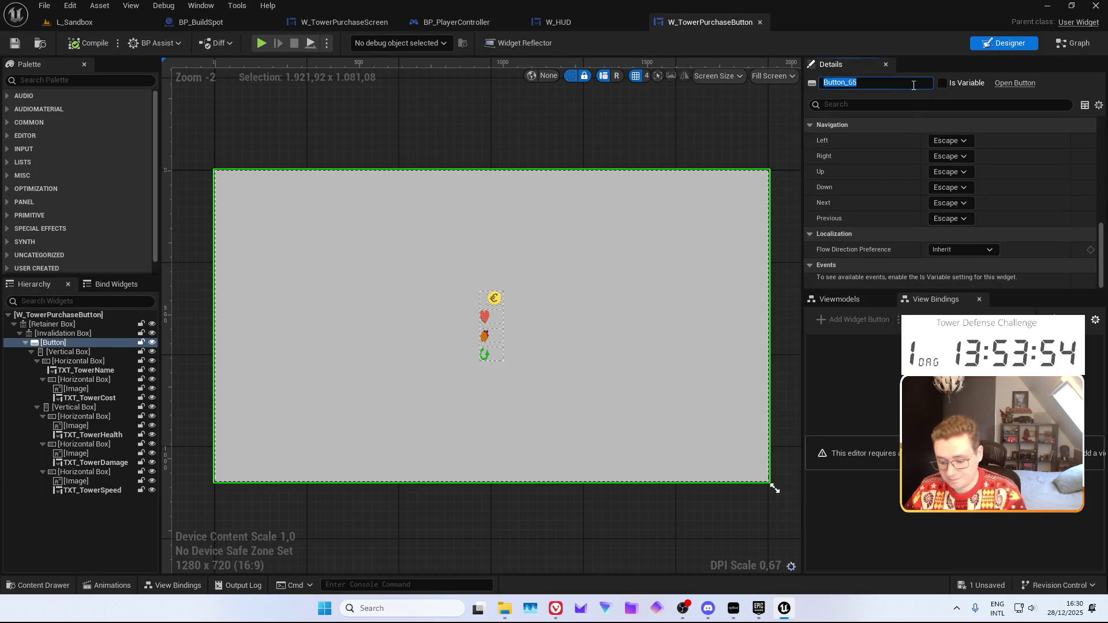
pyautogui.write('B')
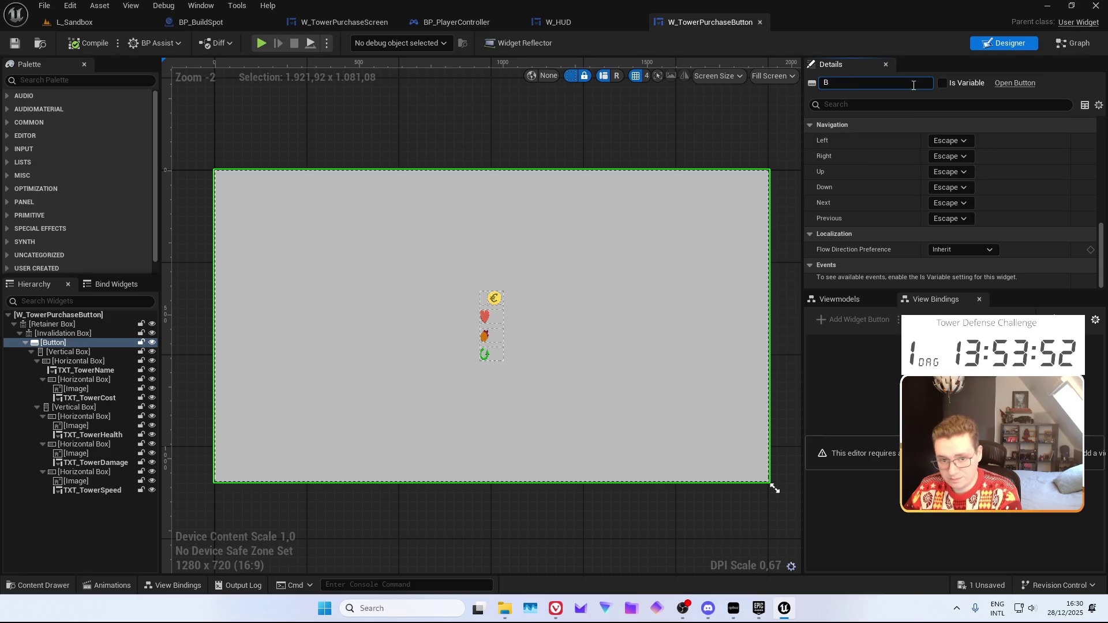
pyautogui.write('uyButton')
pyautogui.press('Return')
pyautogui.click(942, 83)
pyautogui.scroll(-2, 895, 193)
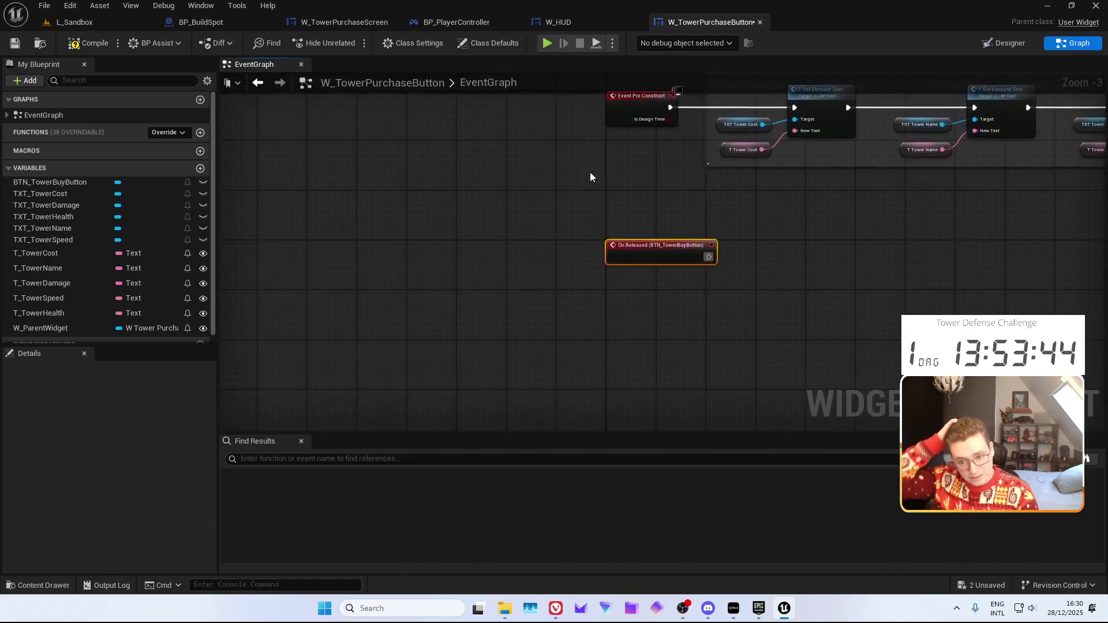
# Place a W_ParentWidget getter in the button graph and pull a Get BP Build Spot Ref node from it
pyautogui.moveTo(431, 223); pyautogui.dragTo(428, 376)
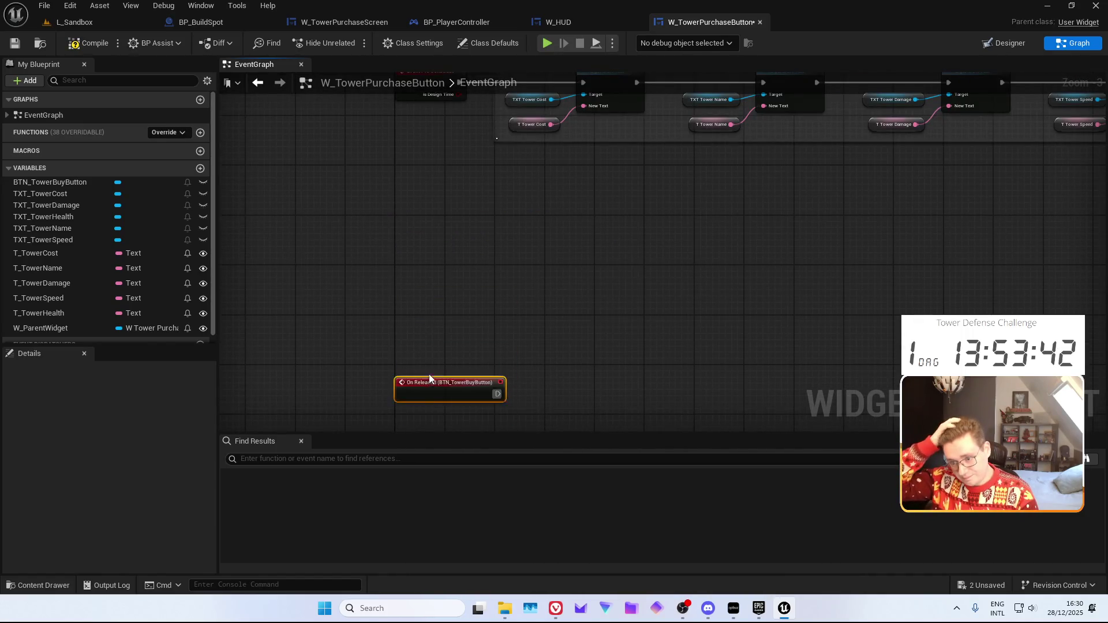
pyautogui.click(426, 338)
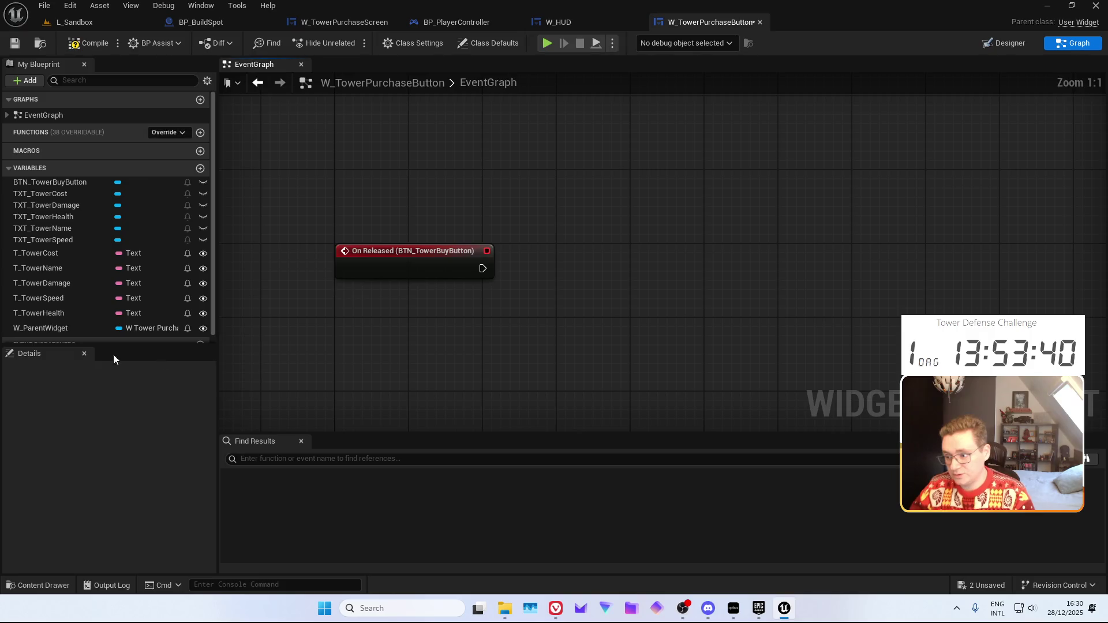
pyautogui.click(60, 329)
pyautogui.moveTo(59, 330)
pyautogui.mouseDown()
pyautogui.moveTo(487, 359)
pyautogui.moveTo(545, 287)
pyautogui.mouseUp()
pyautogui.write('get BP_')
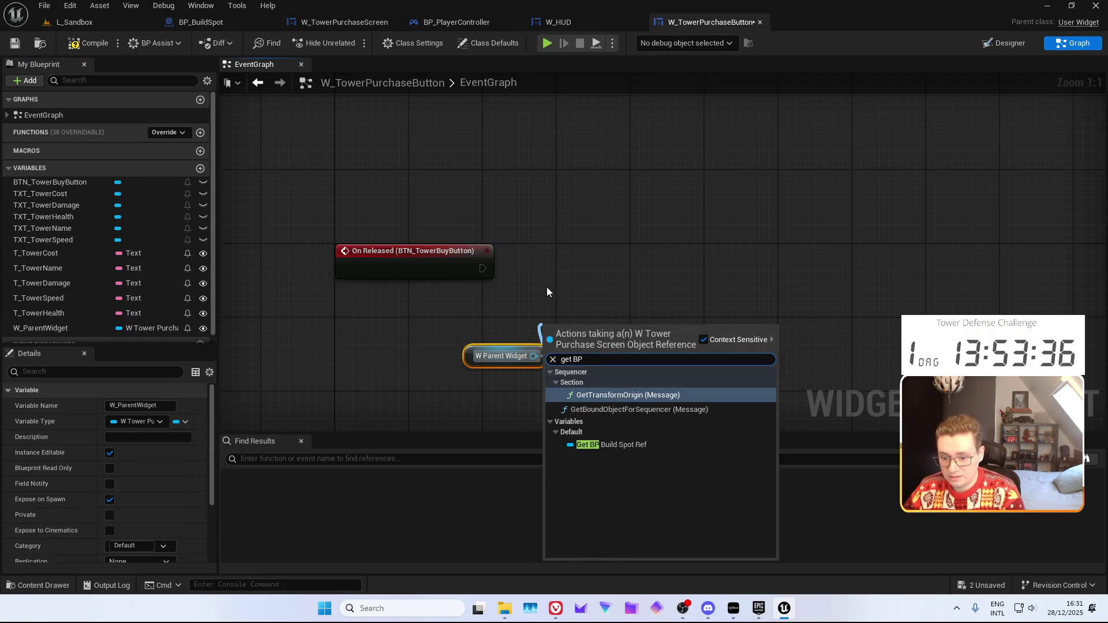
pyautogui.press('Down')
pyautogui.press('Down')
pyautogui.press('Return')
pyautogui.moveTo(545, 286); pyautogui.dragTo(469, 232)
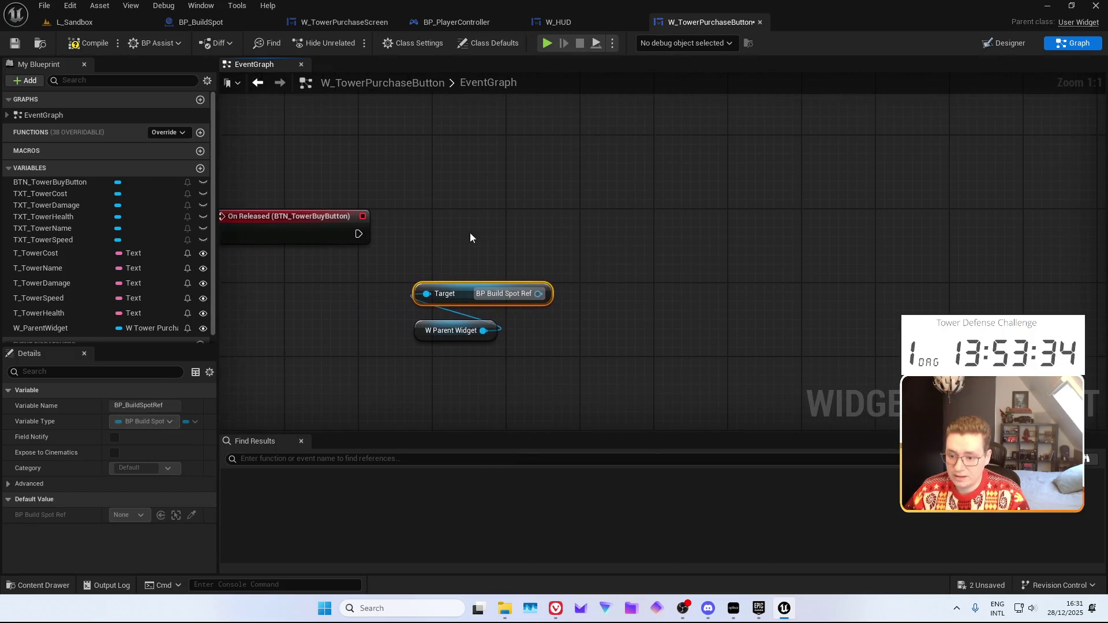
pyautogui.click(233, 23)
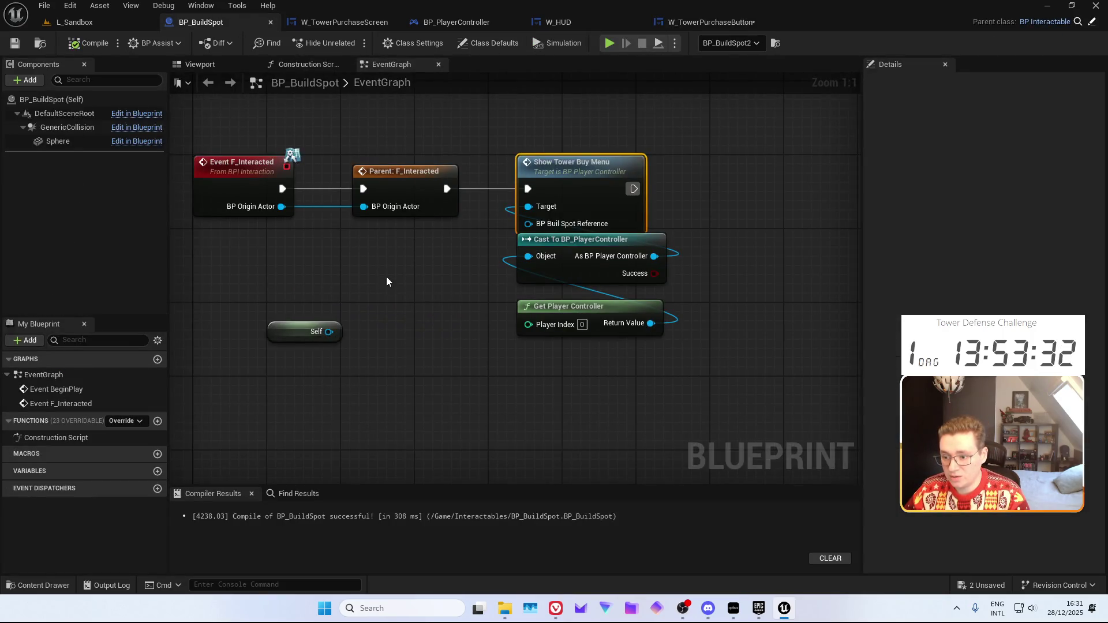
# Connect Self to Show Tower Buy Menu's build spot reference input and compile BP_BuildSpot
pyautogui.scroll(-1, 386, 275)
pyautogui.moveTo(362, 317); pyautogui.dragTo(511, 237)
pyautogui.scroll(-7, 454, 178)
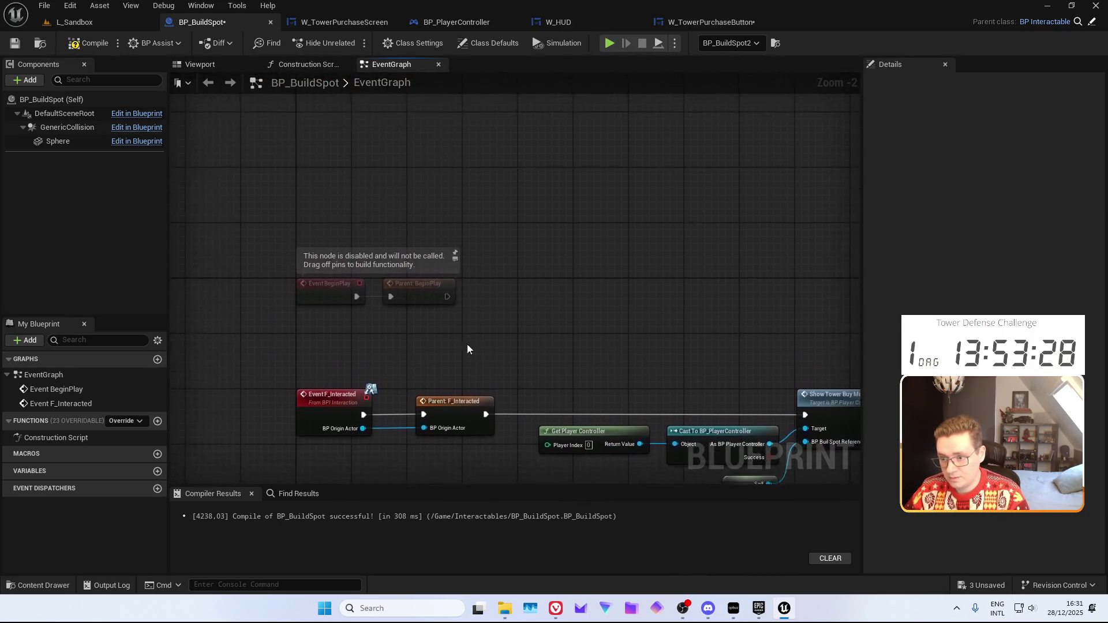
pyautogui.scroll(3, 381, 283)
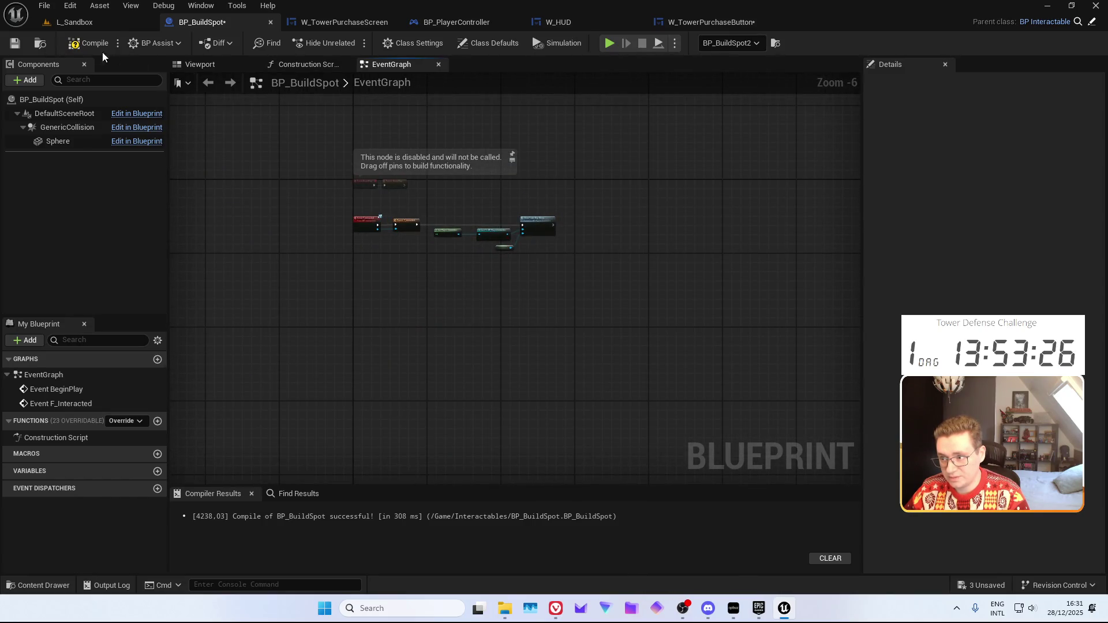
pyautogui.click(26, 43)
pyautogui.scroll(2, 455, 341)
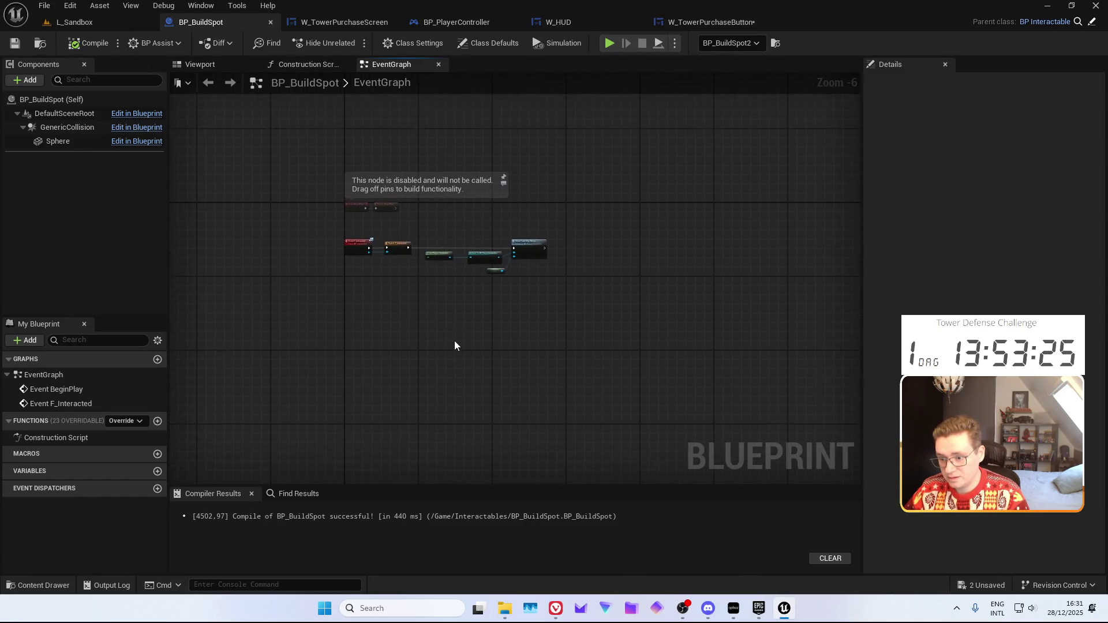
# Add a custom event named TowerBought to BP_BuildSpot's graph
pyautogui.rightClick(293, 307)
pyautogui.write('custom')
pyautogui.press('Return')
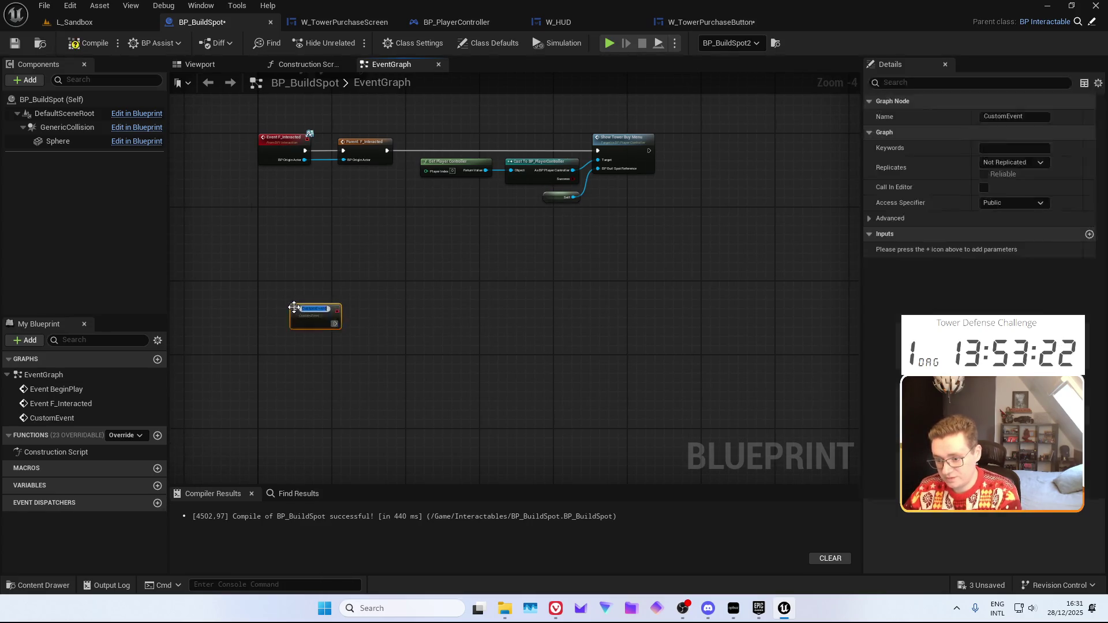
pyautogui.write('TowerBought')
pyautogui.press('Return')
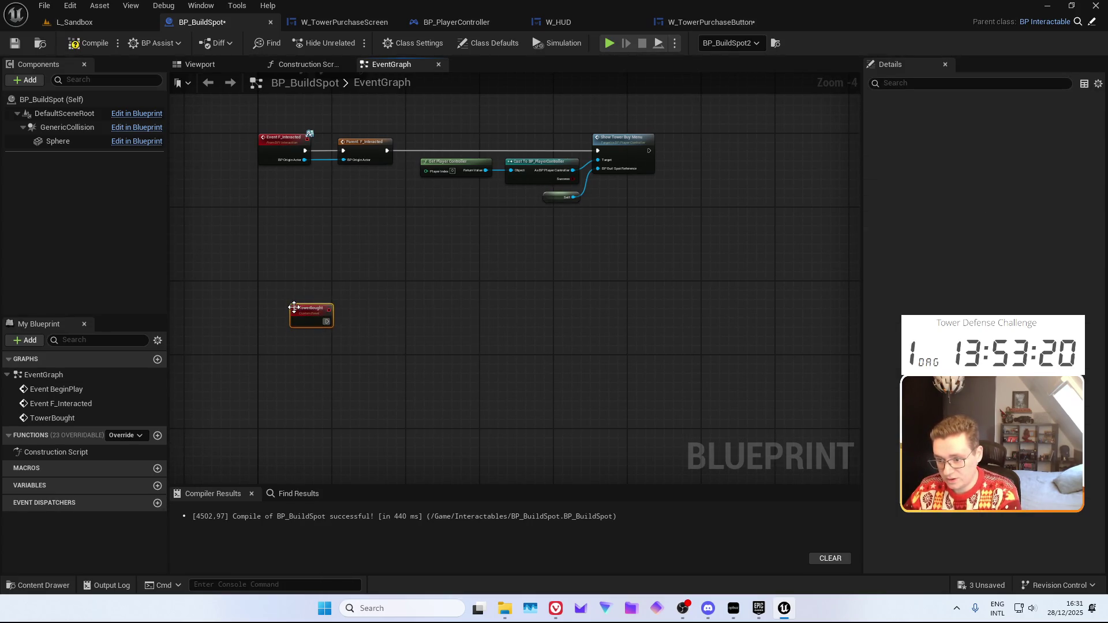
pyautogui.moveTo(301, 312); pyautogui.dragTo(284, 307)
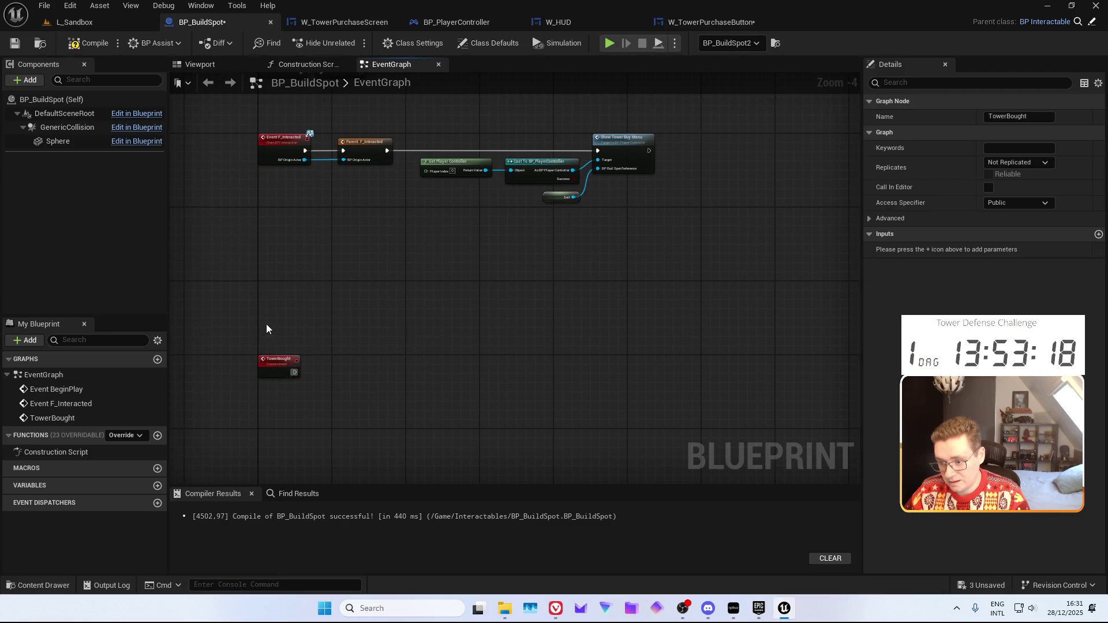
pyautogui.click(266, 323)
pyautogui.scroll(4, 307, 302)
# Call Tower Bought on the build spot reference from On Released, then compile and save the button
pyautogui.click(711, 22)
pyautogui.moveTo(528, 294)
pyautogui.mouseDown()
pyautogui.moveTo(493, 190)
pyautogui.moveTo(357, 233)
pyautogui.mouseUp()
pyautogui.write('tower')
pyautogui.press('Return')
pyautogui.moveTo(310, 205); pyautogui.dragTo(360, 190)
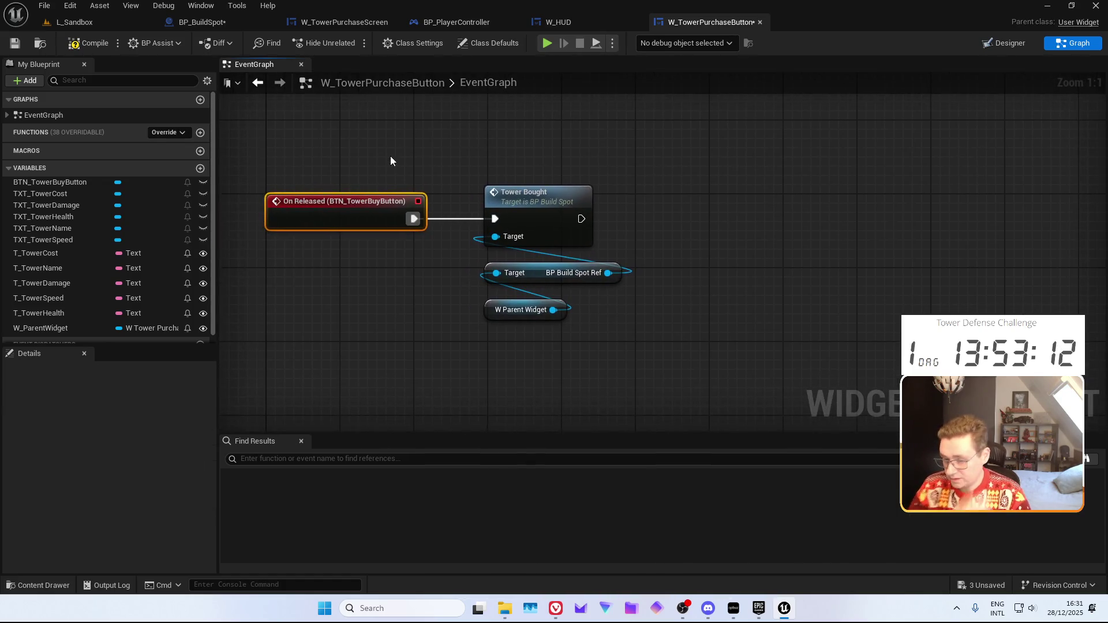
pyautogui.click(113, 49)
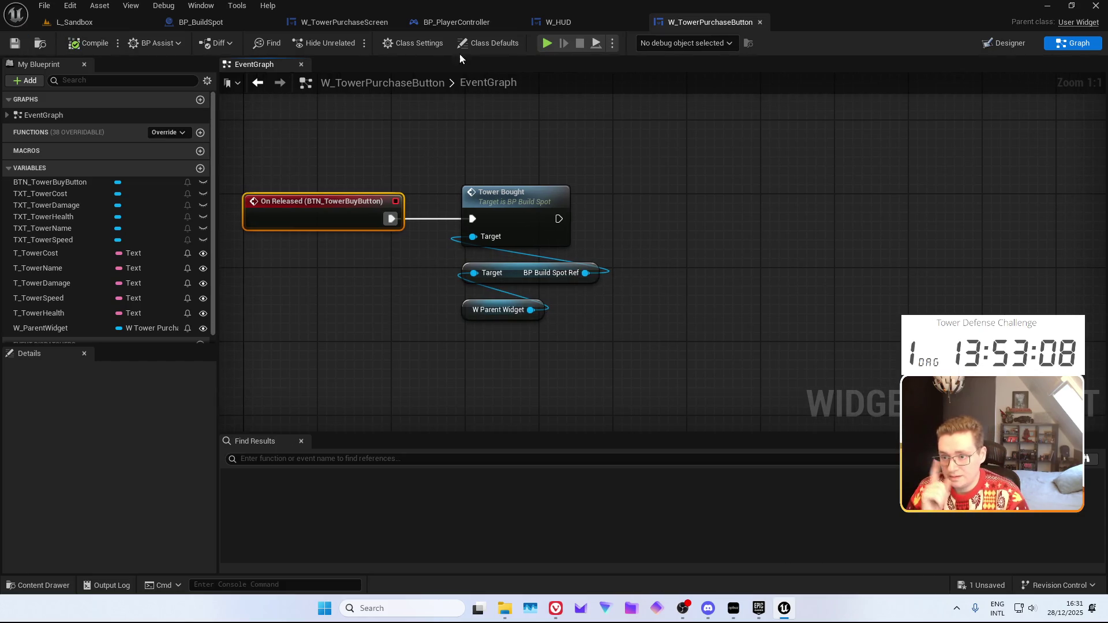
pyautogui.click(456, 22)
pyautogui.scroll(-1, 409, 187)
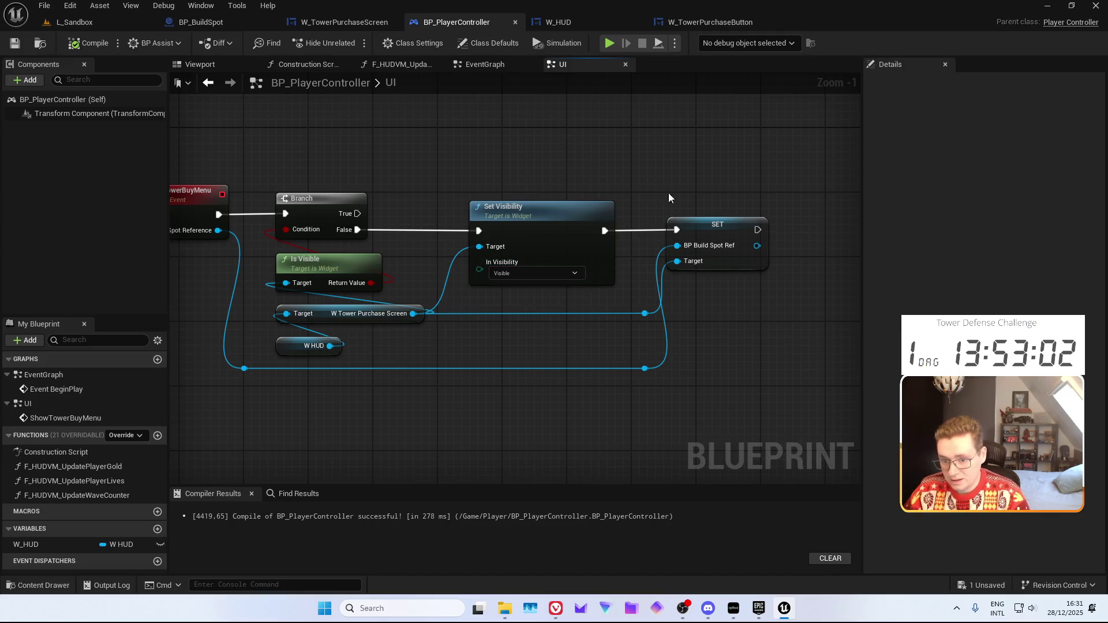
# Move the SET BP Build Spot Ref node to the start of ShowTowerBuyMenu's chain and compile
pyautogui.click(710, 254)
pyautogui.hotkey('ctrl', 'shift', 'alt', 'Left')
pyautogui.hotkey('ctrl', 'shift', 'alt', 'Left')
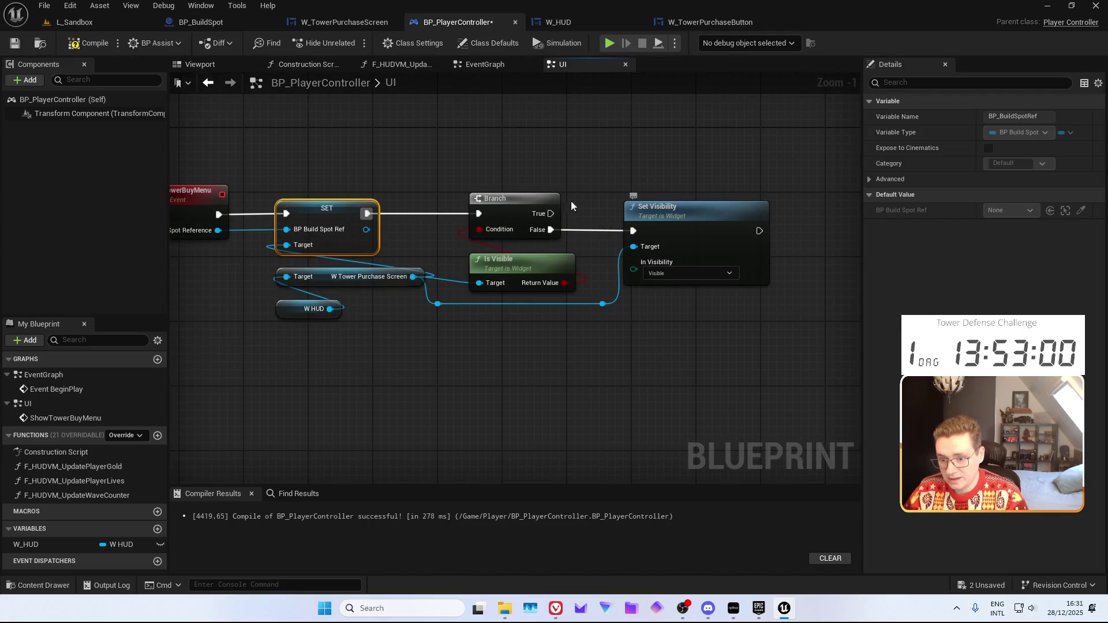
pyautogui.click(383, 178)
pyautogui.moveTo(383, 178); pyautogui.dragTo(452, 200)
pyautogui.click(87, 43)
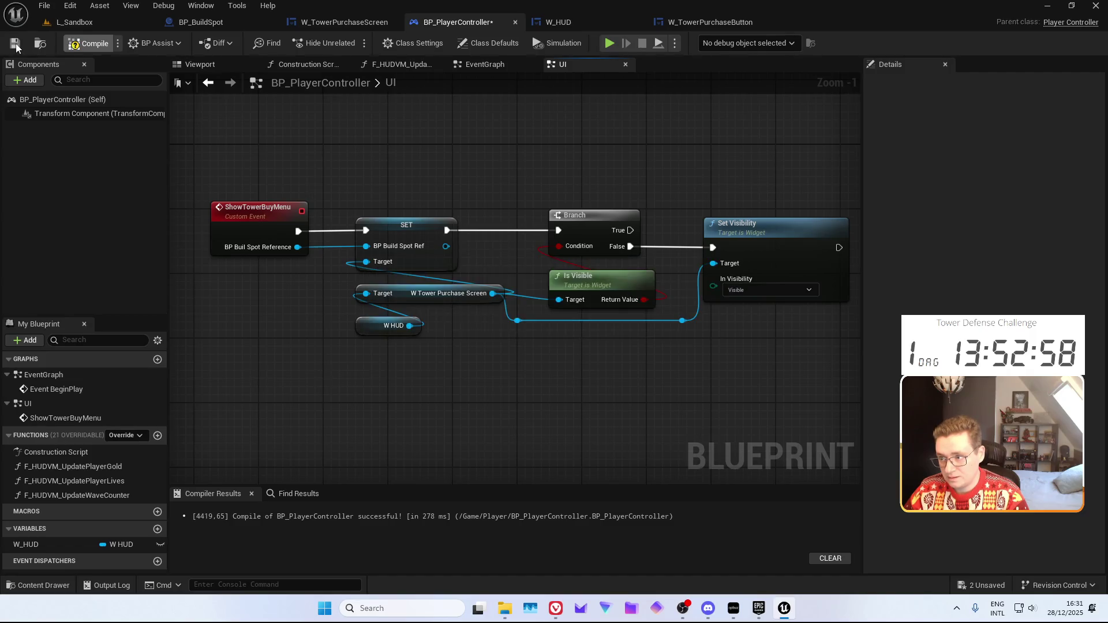
# Jump from the purchase button's Tower Bought call to its event definition and back
pyautogui.click(710, 22)
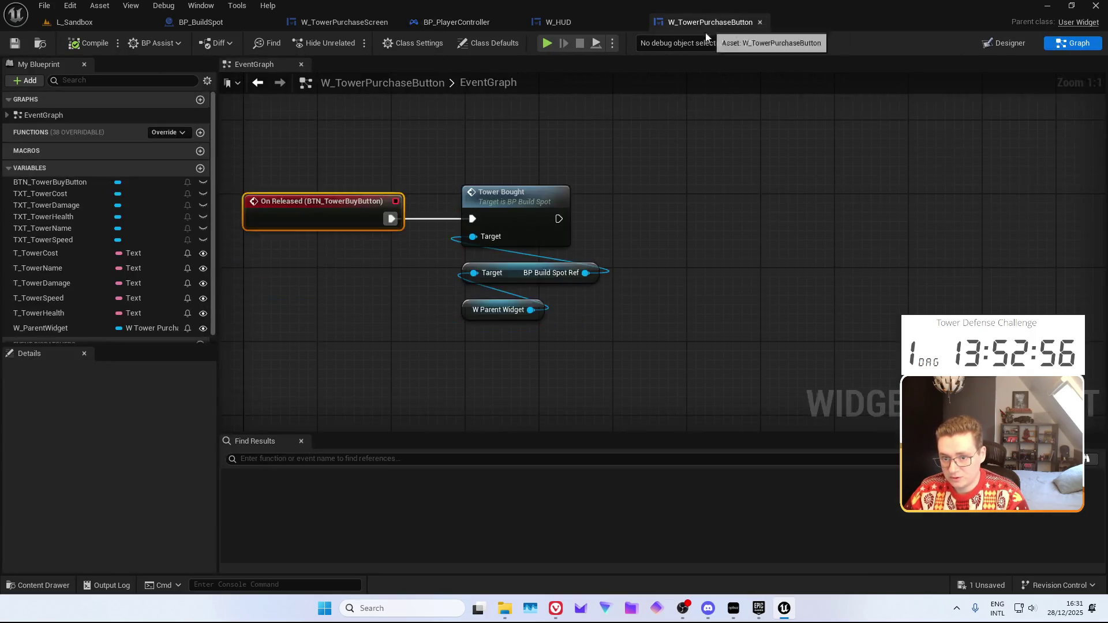
pyautogui.moveTo(688, 240); pyautogui.dragTo(687, 210)
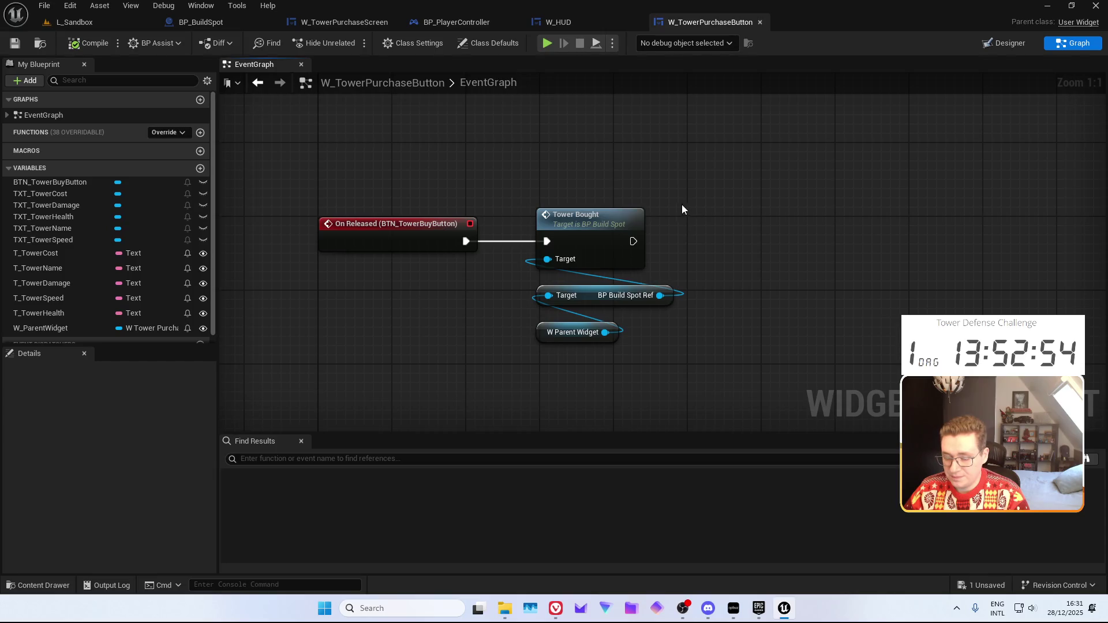
pyautogui.doubleClick(587, 219)
pyautogui.click(710, 22)
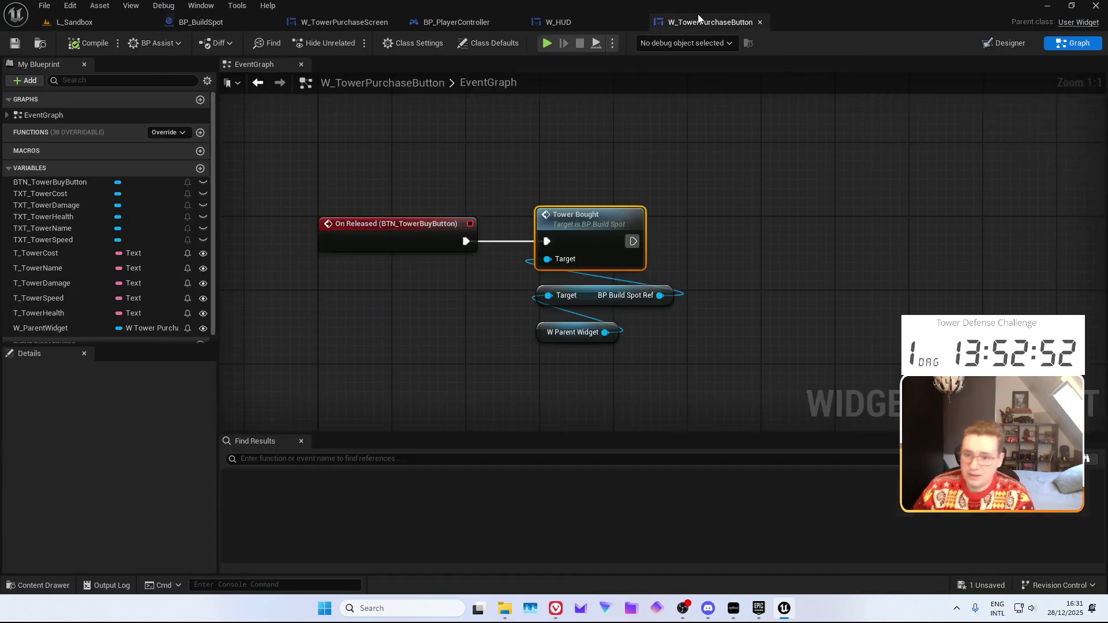
# Add a T Tower Name getter to the purchase button graph and position it
pyautogui.moveTo(61, 268)
pyautogui.mouseDown()
pyautogui.moveTo(491, 312)
pyautogui.moveTo(603, 272)
pyautogui.moveTo(508, 373)
pyautogui.mouseUp()
pyautogui.write('to na')
pyautogui.press('BackSpace')
pyautogui.press('BackSpace')
pyautogui.press('BackSpace')
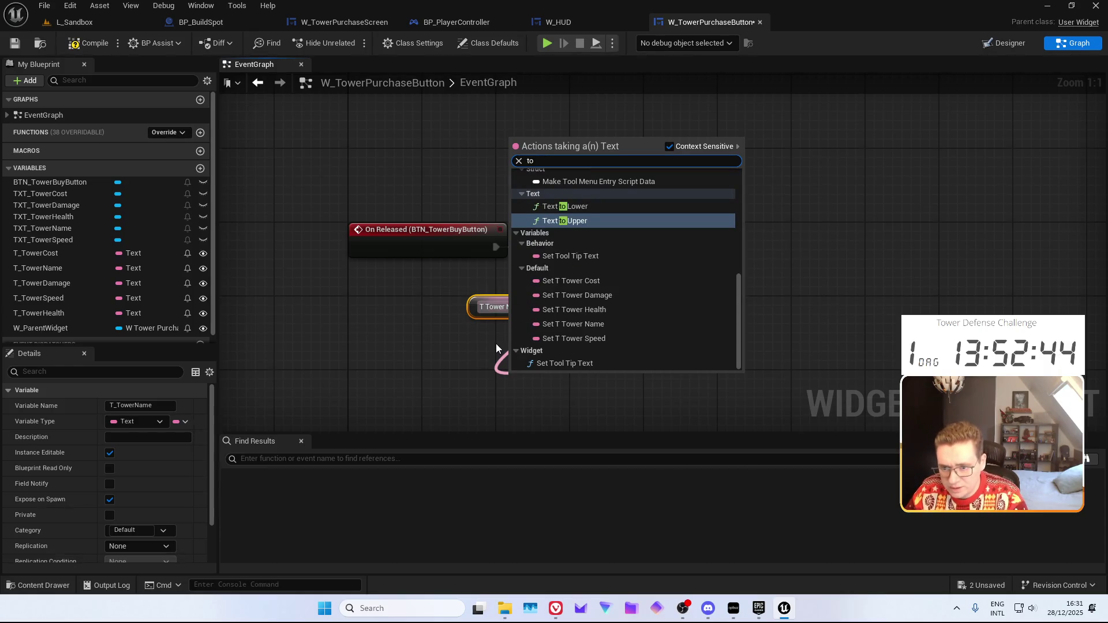
pyautogui.write('name')
pyautogui.click(481, 345)
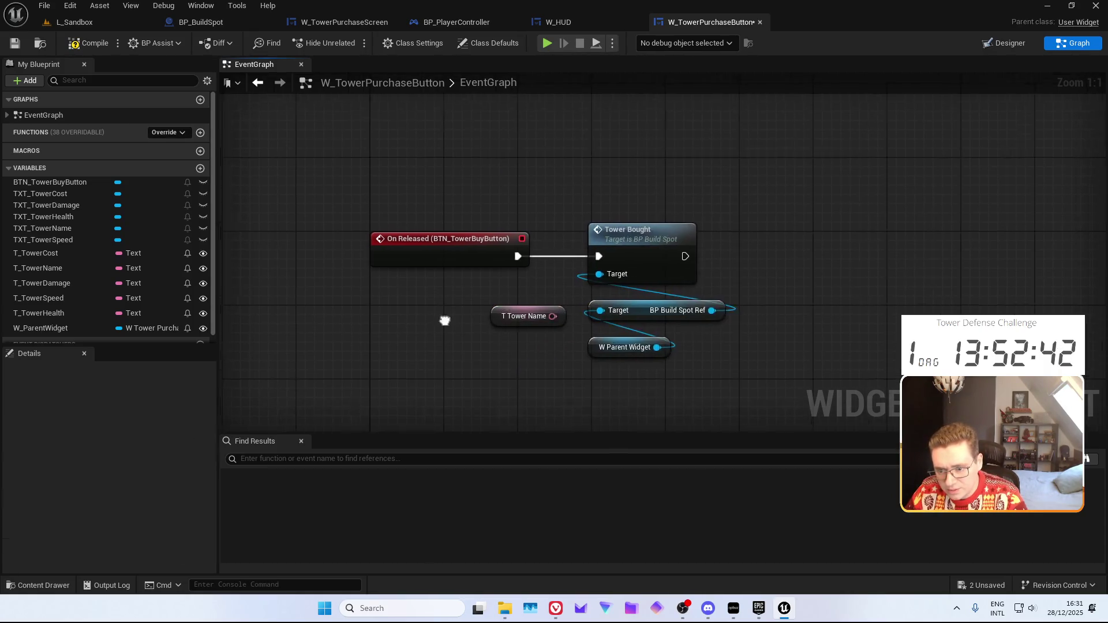
pyautogui.moveTo(569, 302); pyautogui.dragTo(520, 299)
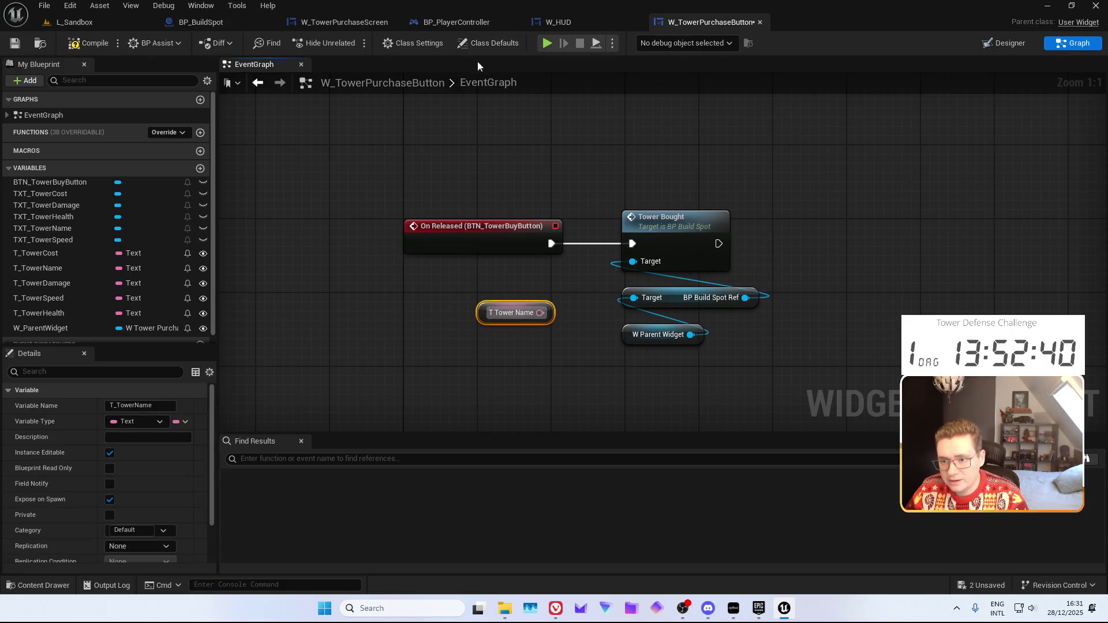
pyautogui.click(246, 20)
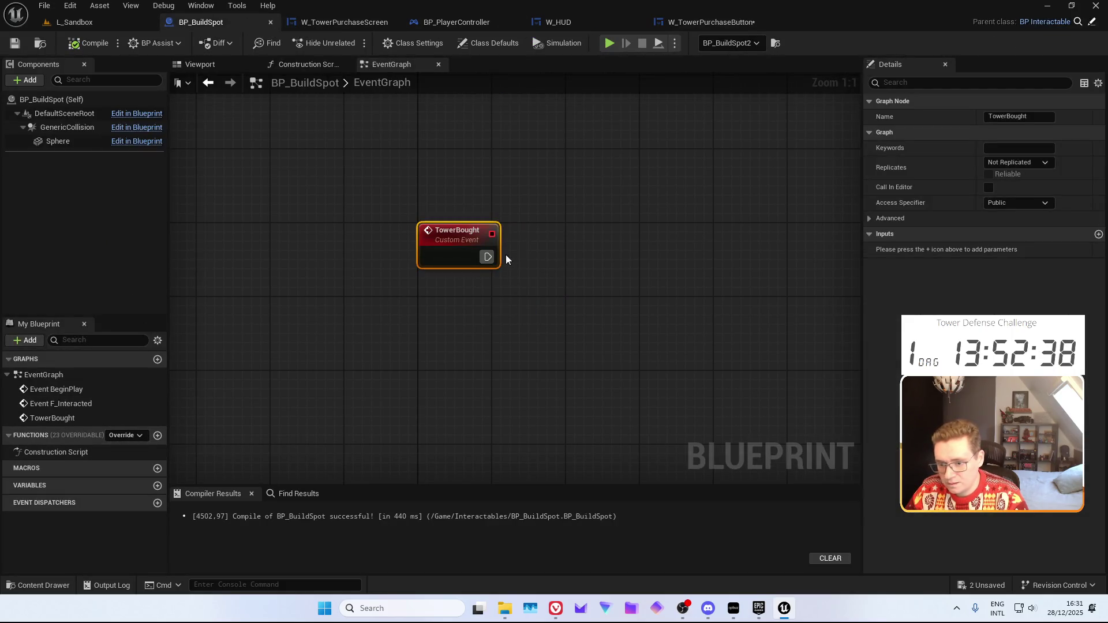
# Add an N_TowerName input of type Name to the TowerBought event, then compile and save BP_BuildSpot
pyautogui.click(1097, 235)
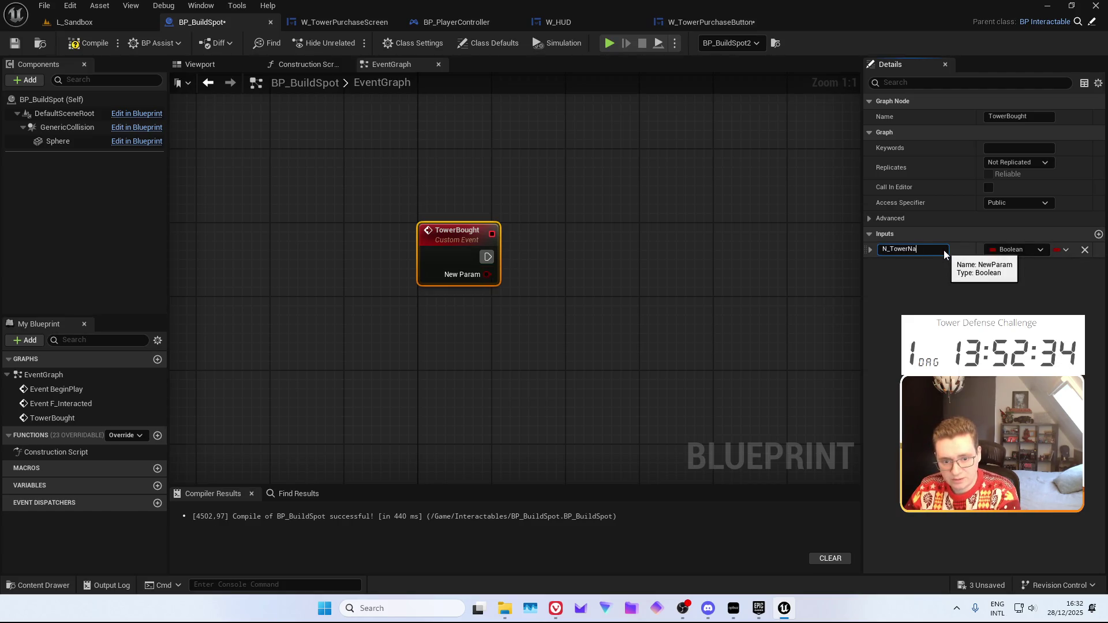
pyautogui.write('me')
pyautogui.press('Return')
pyautogui.click(999, 254)
pyautogui.write('Na')
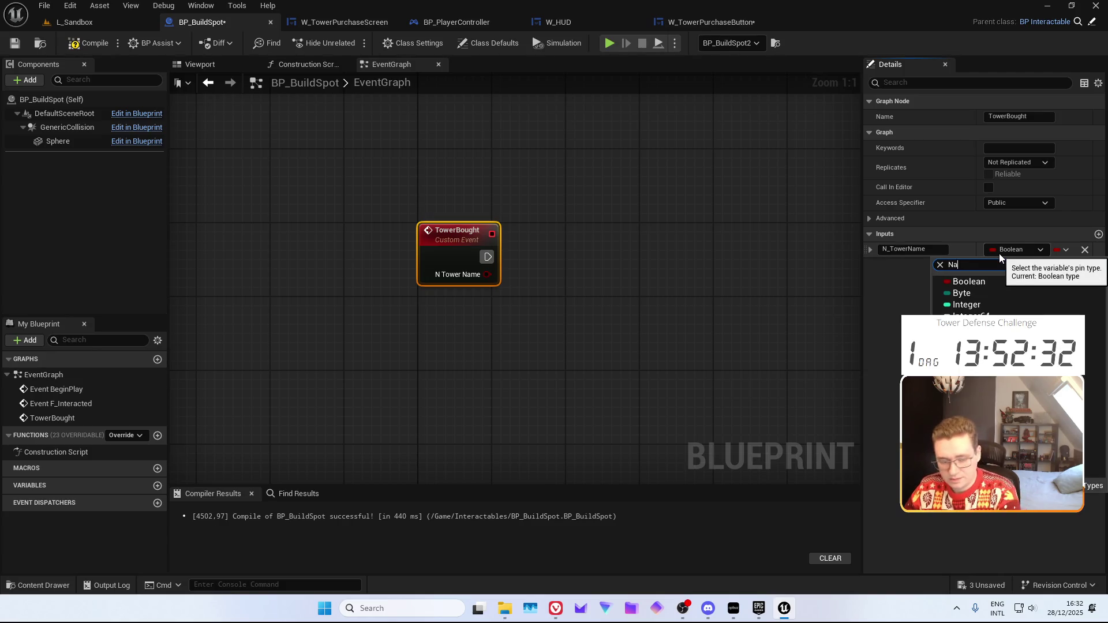
pyautogui.write('m')
pyautogui.press('Return')
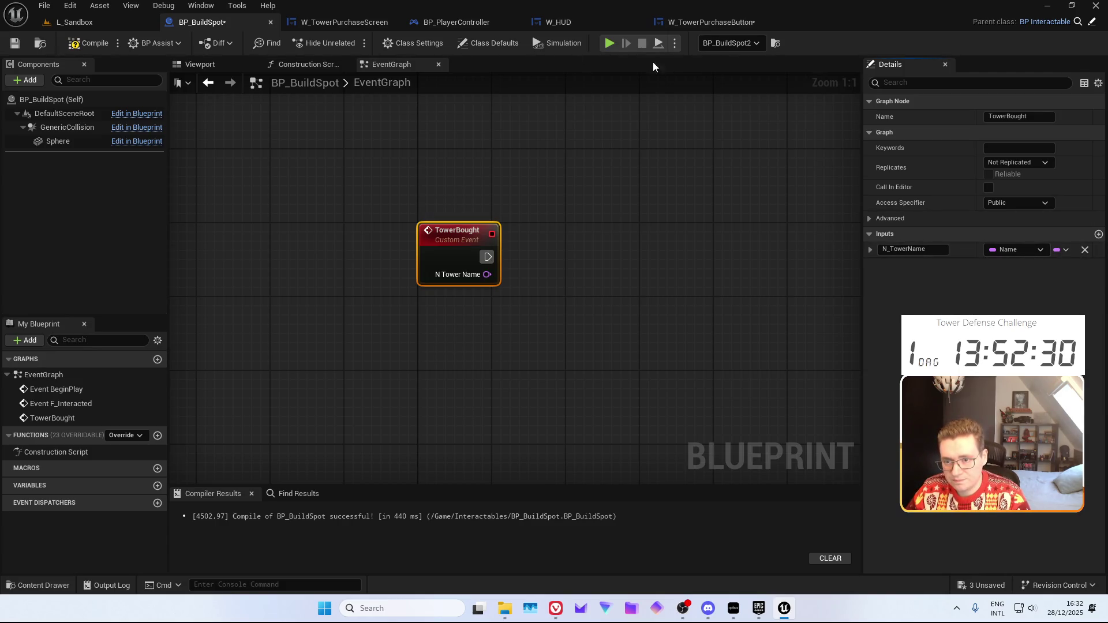
pyautogui.press('F7')
pyautogui.hotkey('ctrl', 's')
# In the purchase button graph, trial-wire T Tower Name into N Tower Name through a Make Literal Name node
pyautogui.click(710, 22)
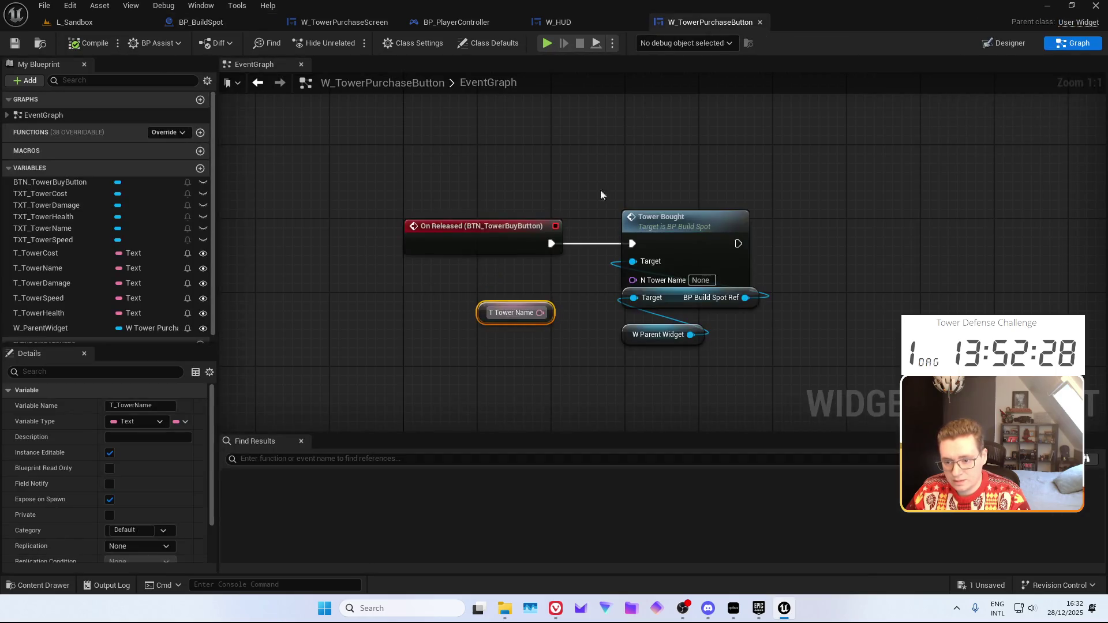
pyautogui.moveTo(547, 312)
pyautogui.mouseDown()
pyautogui.moveTo(634, 283)
pyautogui.moveTo(552, 166)
pyautogui.moveTo(549, 373)
pyautogui.moveTo(793, 202)
pyautogui.moveTo(509, 234)
pyautogui.moveTo(602, 366)
pyautogui.mouseUp()
pyautogui.write('text ')
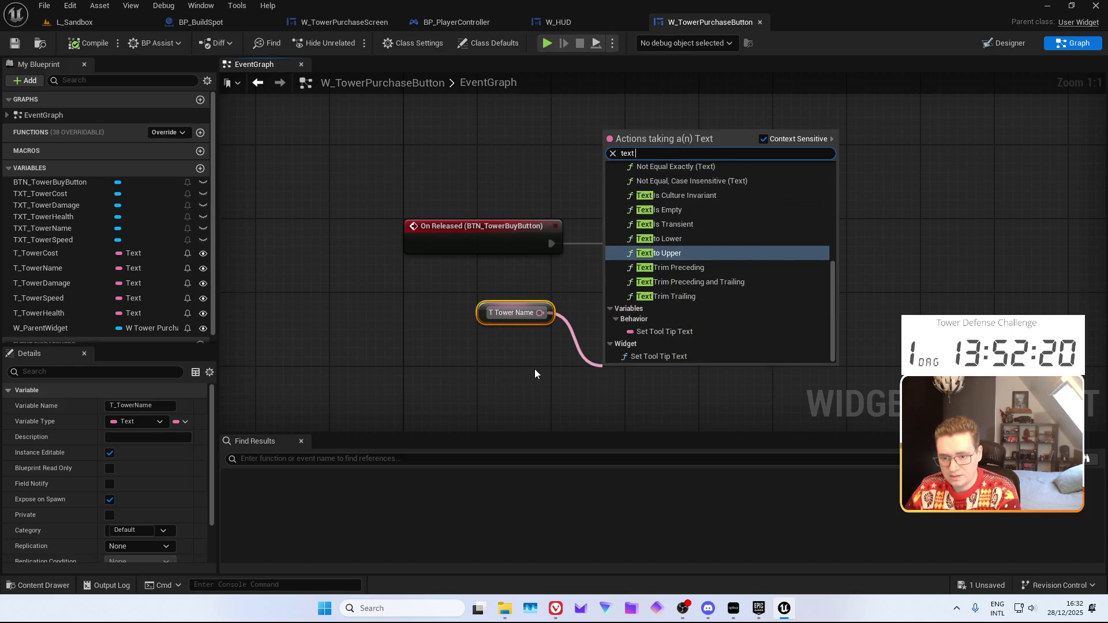
pyautogui.write('to')
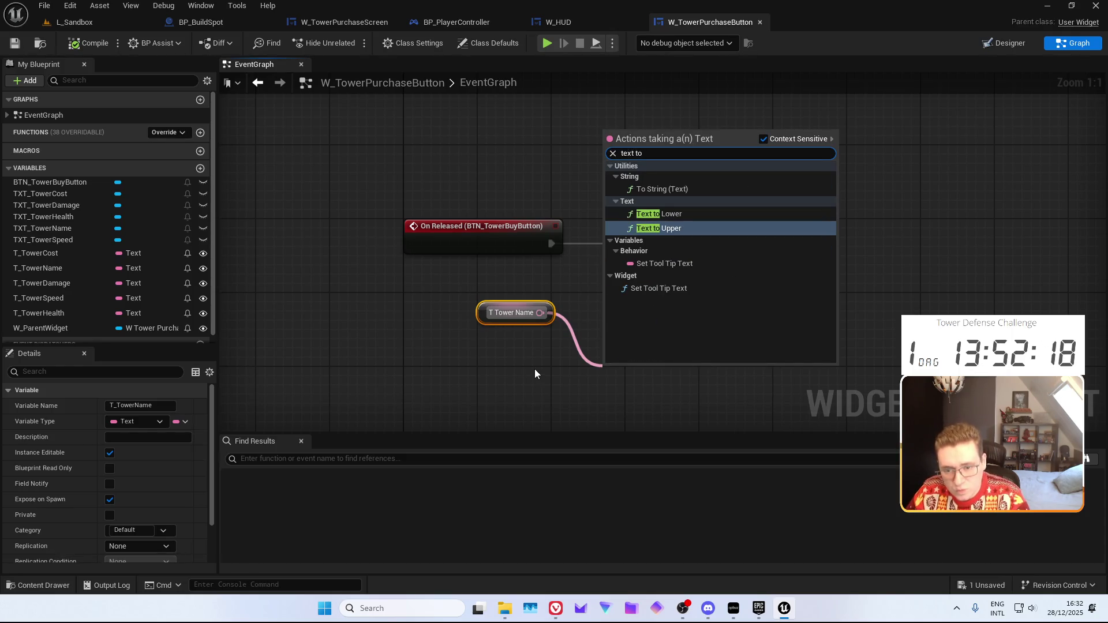
pyautogui.click(490, 354)
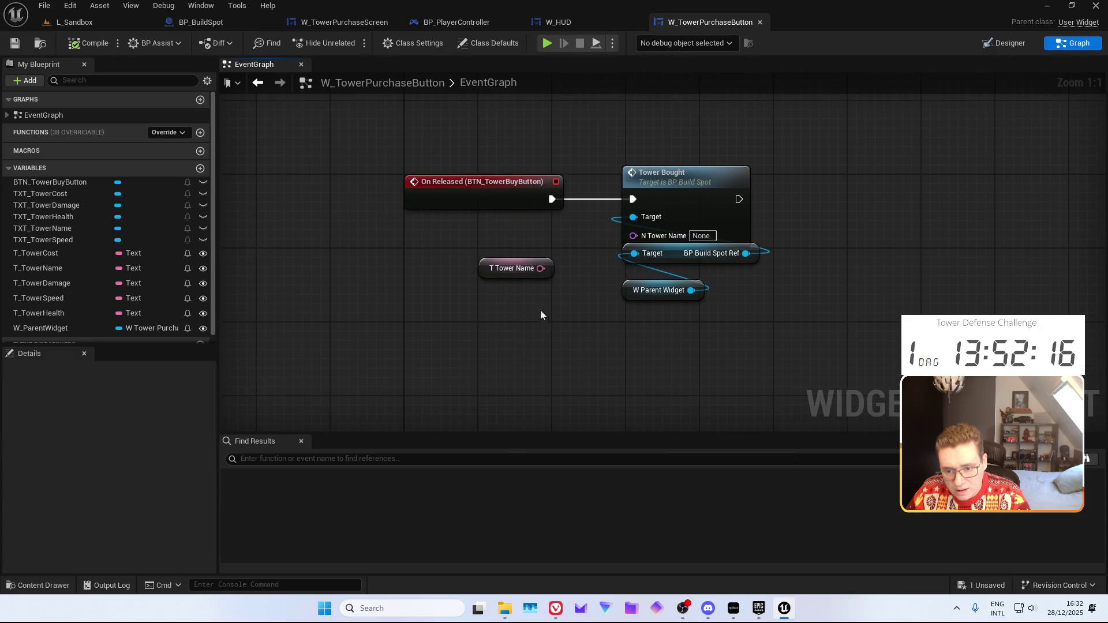
pyautogui.moveTo(633, 235)
pyautogui.mouseDown()
pyautogui.moveTo(590, 276)
pyautogui.moveTo(742, 290)
pyautogui.moveTo(744, 280)
pyautogui.moveTo(579, 354)
pyautogui.mouseUp()
pyautogui.write('make lit')
pyautogui.press('Return')
pyautogui.click(657, 294)
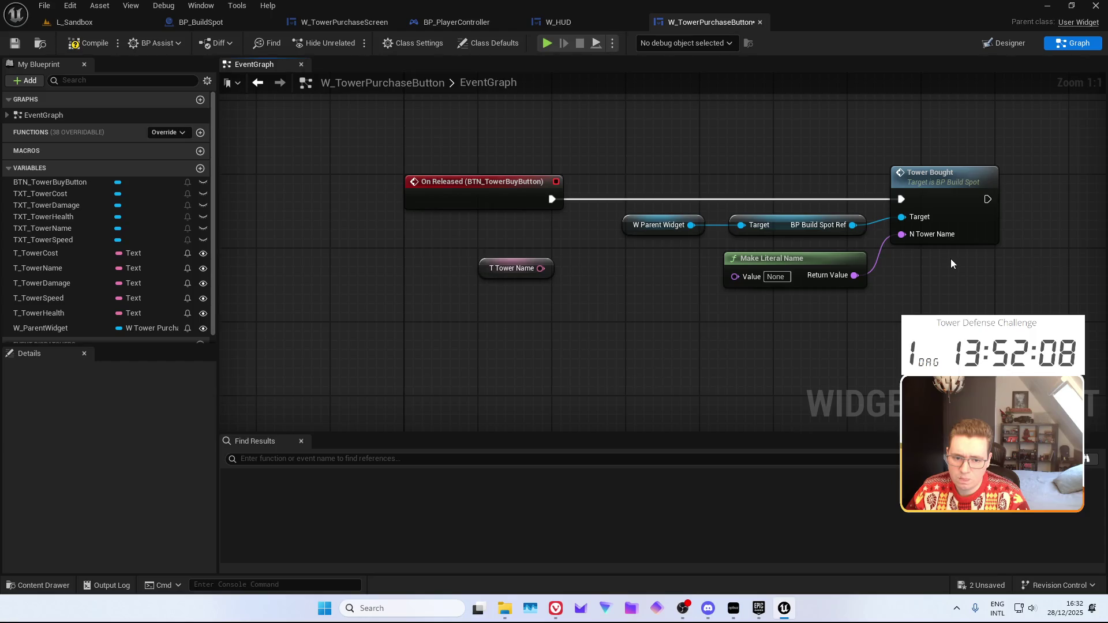
# Delete the trial T Tower Name and Make Literal Name nodes and switch to W_TowerPurchaseScreen
pyautogui.scroll(3, 676, 259)
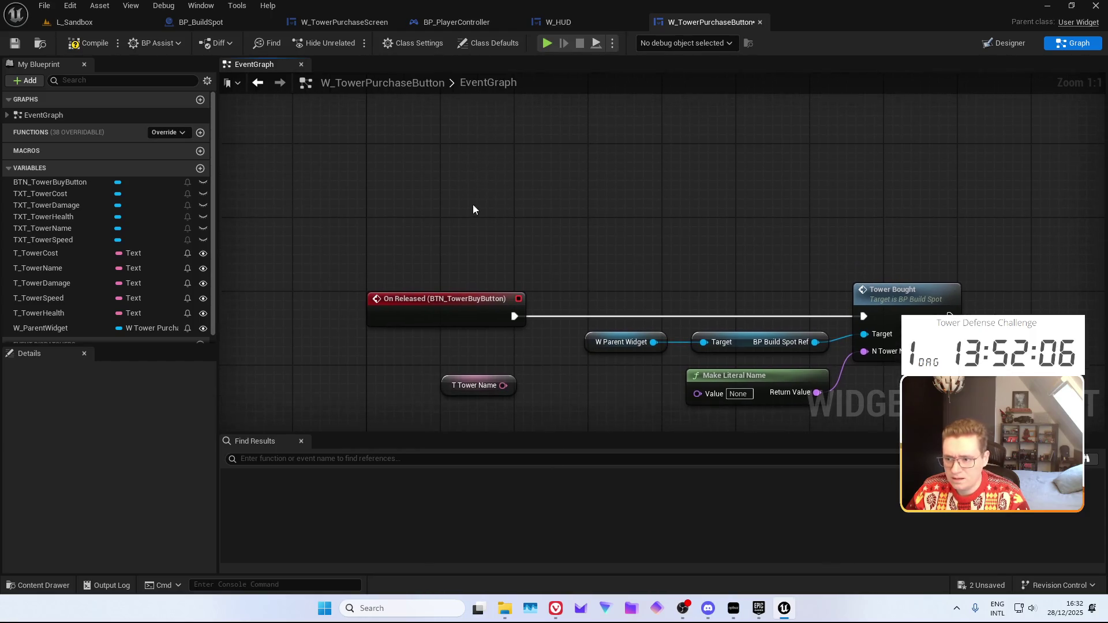
pyautogui.scroll(-3, 512, 247)
pyautogui.moveTo(352, 298); pyautogui.dragTo(778, 375)
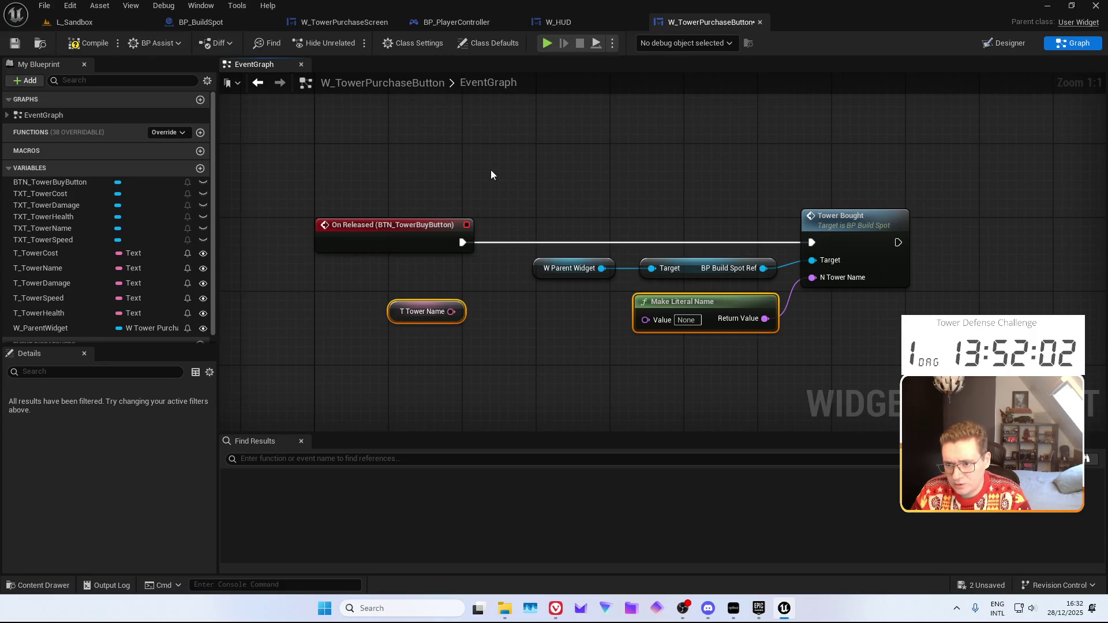
pyautogui.press('Delete')
pyautogui.click(344, 22)
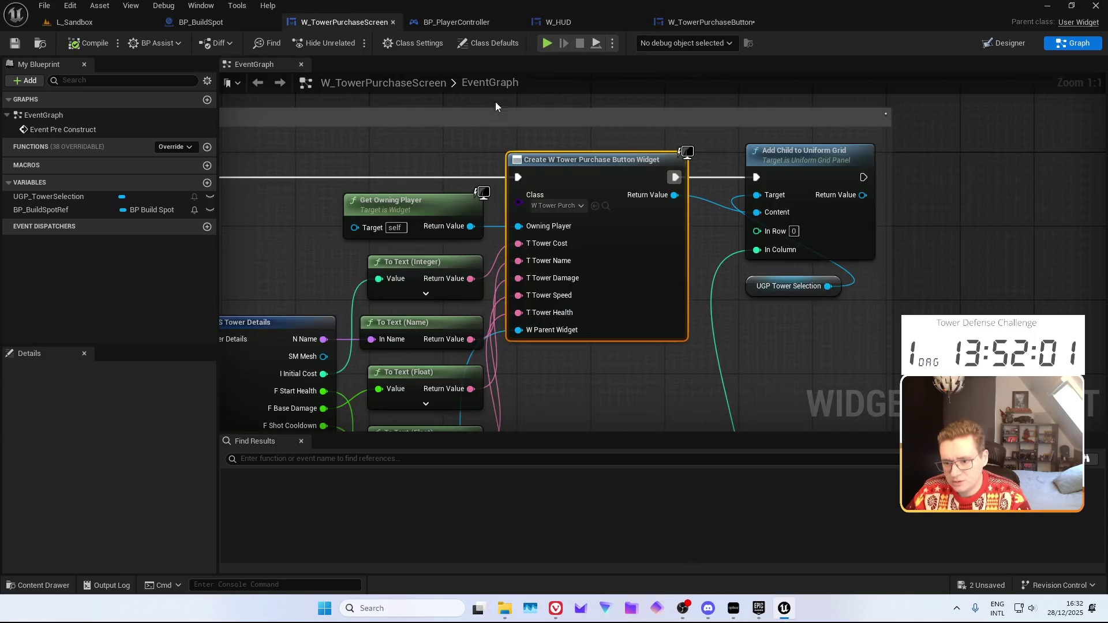
# In W_TowerPurchaseButton's event graph, break the T Tower Name link into Set Element Text's New Text
pyautogui.moveTo(524, 343)
pyautogui.mouseDown()
pyautogui.moveTo(604, 184)
pyautogui.moveTo(844, 359)
pyautogui.moveTo(955, 354)
pyautogui.moveTo(710, 307)
pyautogui.mouseUp()
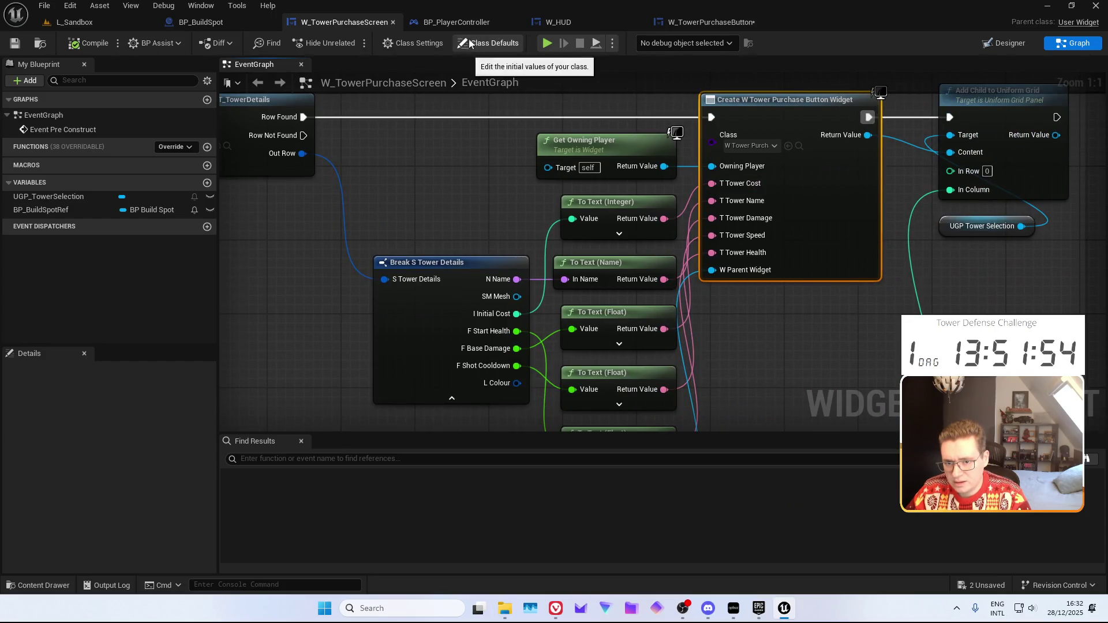
pyautogui.click(711, 22)
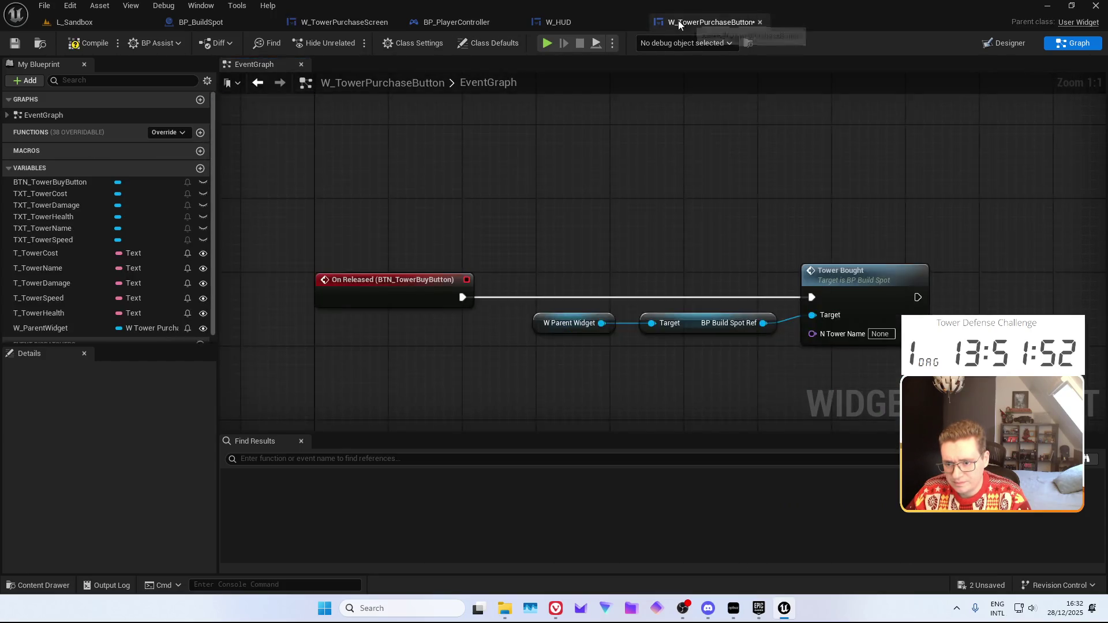
pyautogui.click(1035, 51)
pyautogui.click(1065, 44)
pyautogui.moveTo(594, 175); pyautogui.dragTo(515, 300)
pyautogui.scroll(-5, 517, 234)
pyautogui.scroll(5, 500, 317)
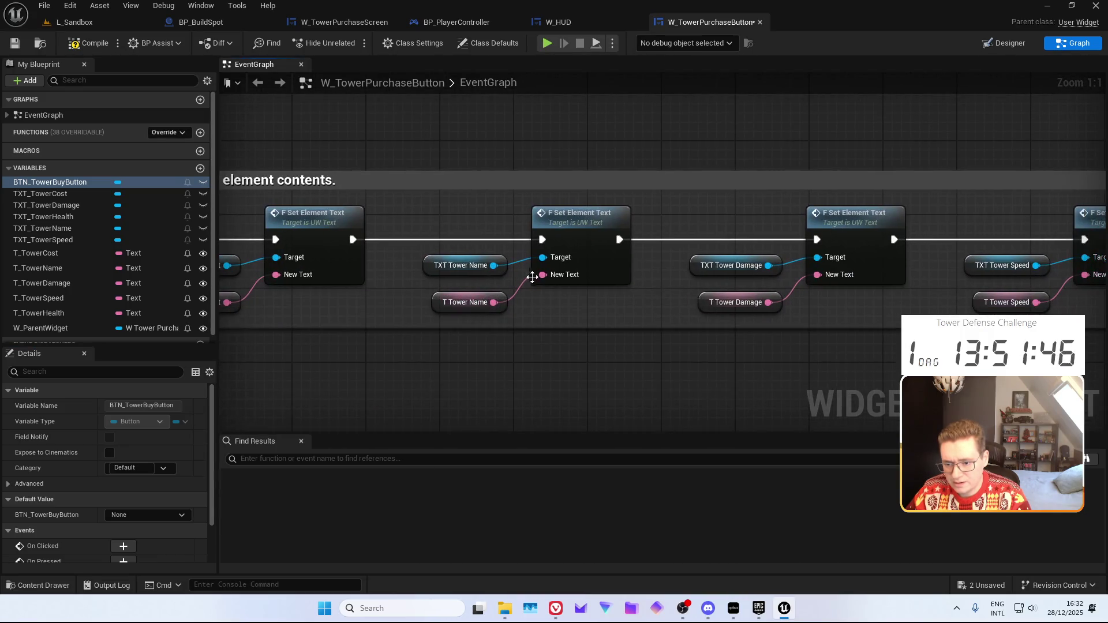
pyautogui.keyDown('alt'); pyautogui.click(529, 280); pyautogui.keyUp('alt')
# Retype T_TowerName as Name, relink it to New Text through a conversion, and place a T_TowerName getter
pyautogui.click(465, 302)
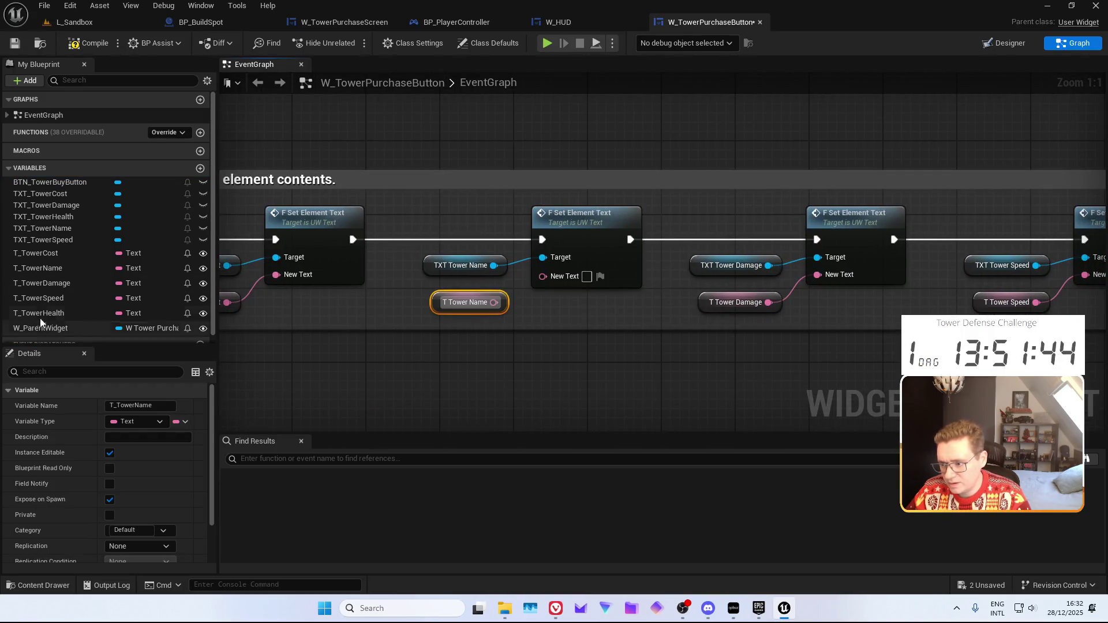
pyautogui.click(128, 267)
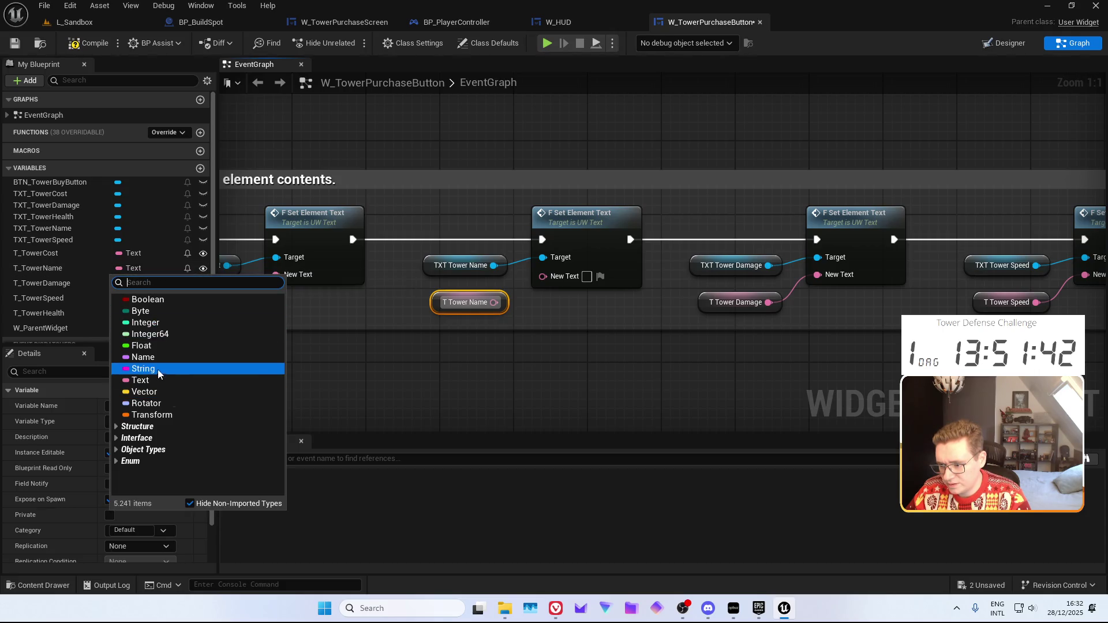
pyautogui.click(143, 357)
pyautogui.click(571, 324)
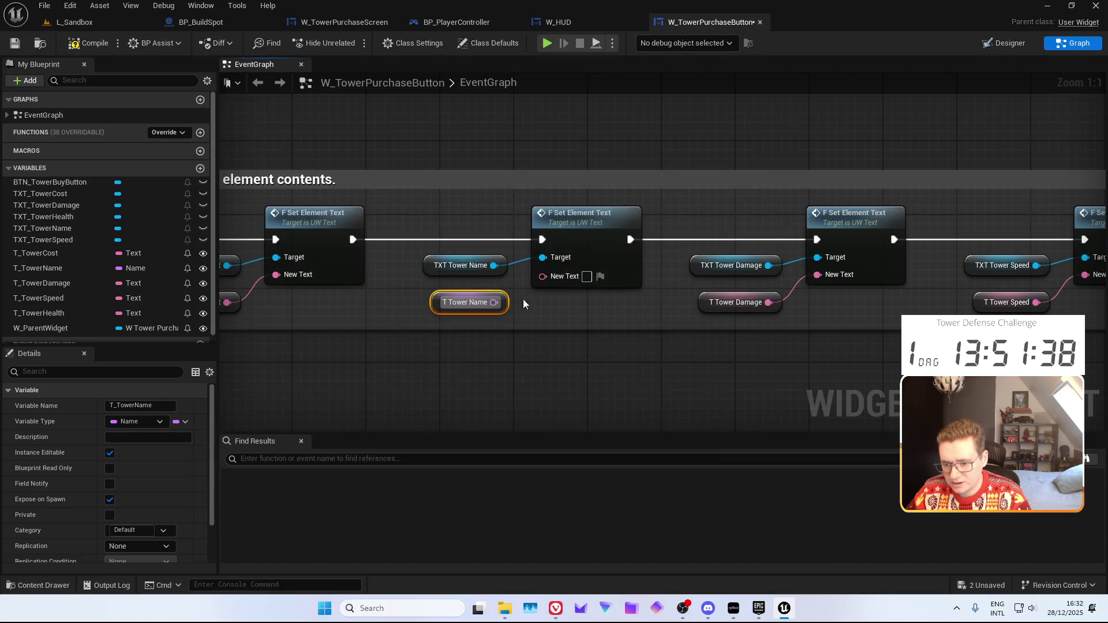
pyautogui.moveTo(494, 302); pyautogui.dragTo(543, 276)
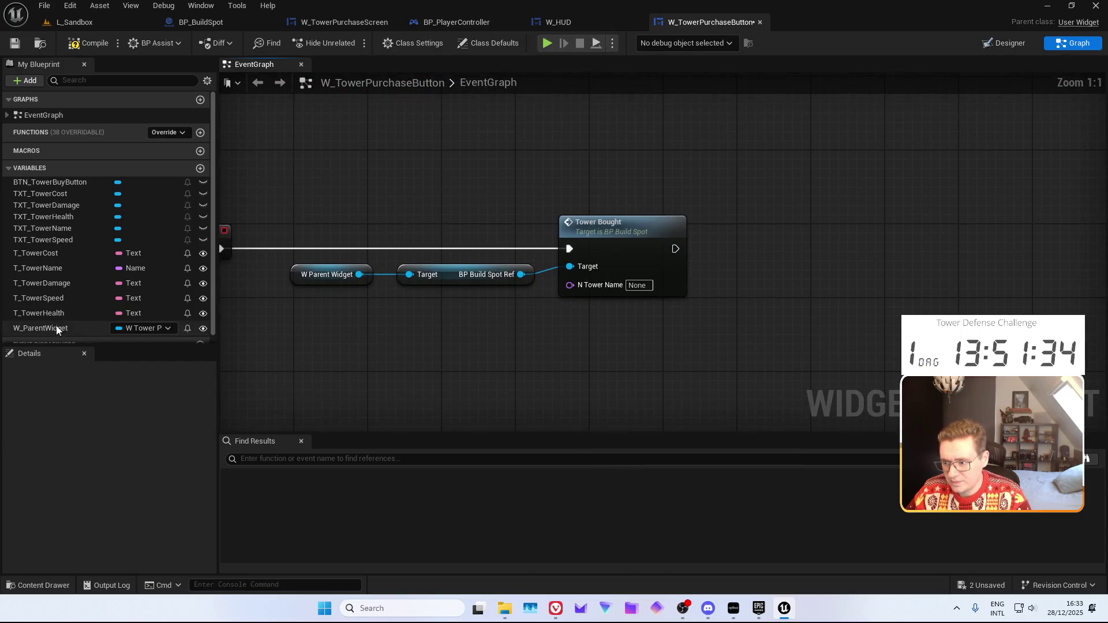
pyautogui.moveTo(37, 268)
pyautogui.mouseDown()
pyautogui.moveTo(134, 298)
pyautogui.moveTo(459, 354)
pyautogui.moveTo(570, 285)
pyautogui.mouseUp()
pyautogui.click(321, 23)
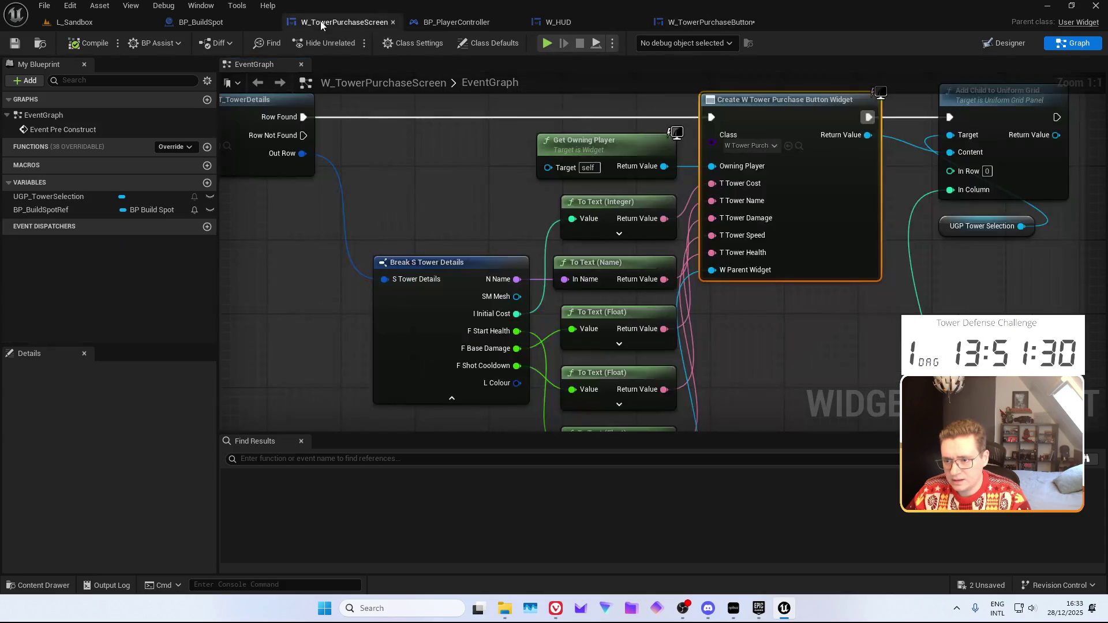
# Delete the To Text (Name) node and save all modified assets
pyautogui.click(480, 209)
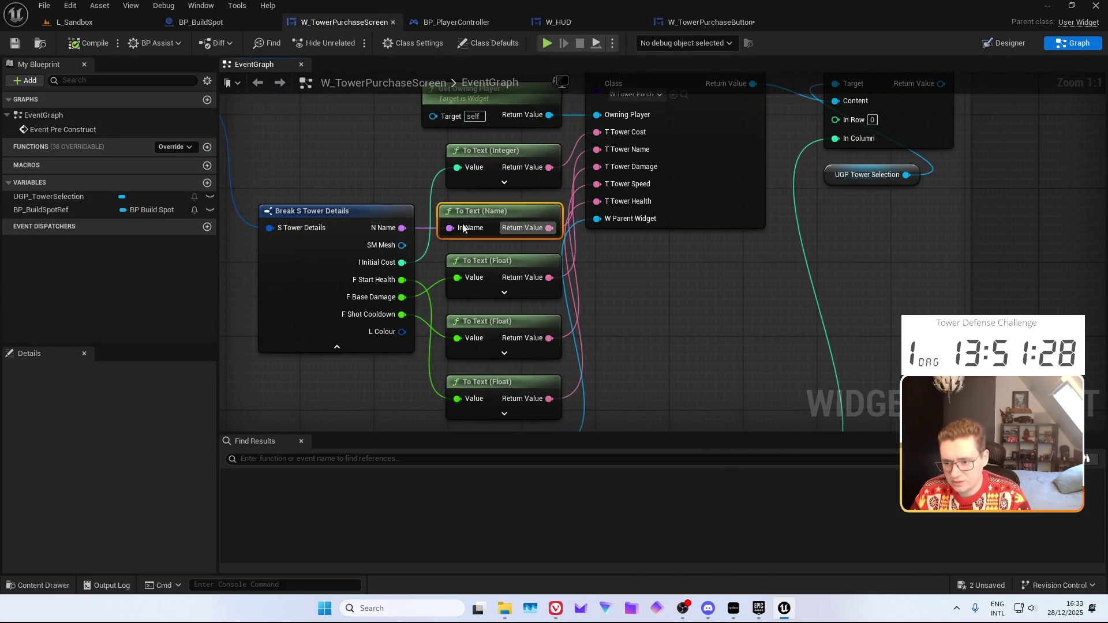
pyautogui.press('Delete')
pyautogui.moveTo(400, 228)
pyautogui.mouseDown()
pyautogui.moveTo(594, 172)
pyautogui.moveTo(556, 212)
pyautogui.moveTo(724, 166)
pyautogui.mouseUp()
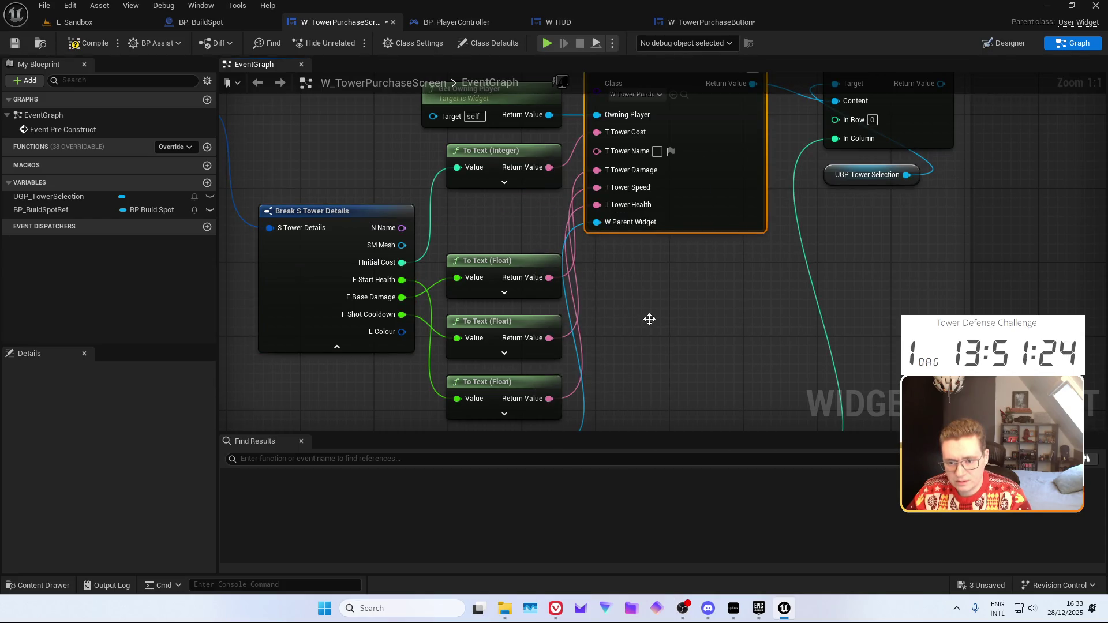
pyautogui.rightClick(620, 278)
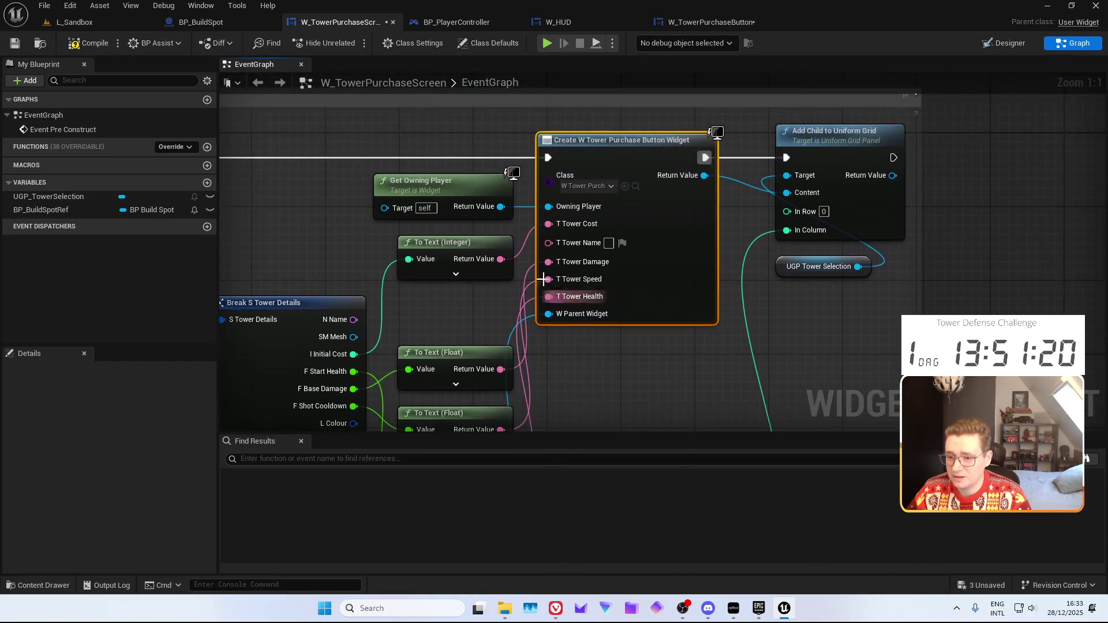
pyautogui.hotkey('ctrl', 'shift', 's')
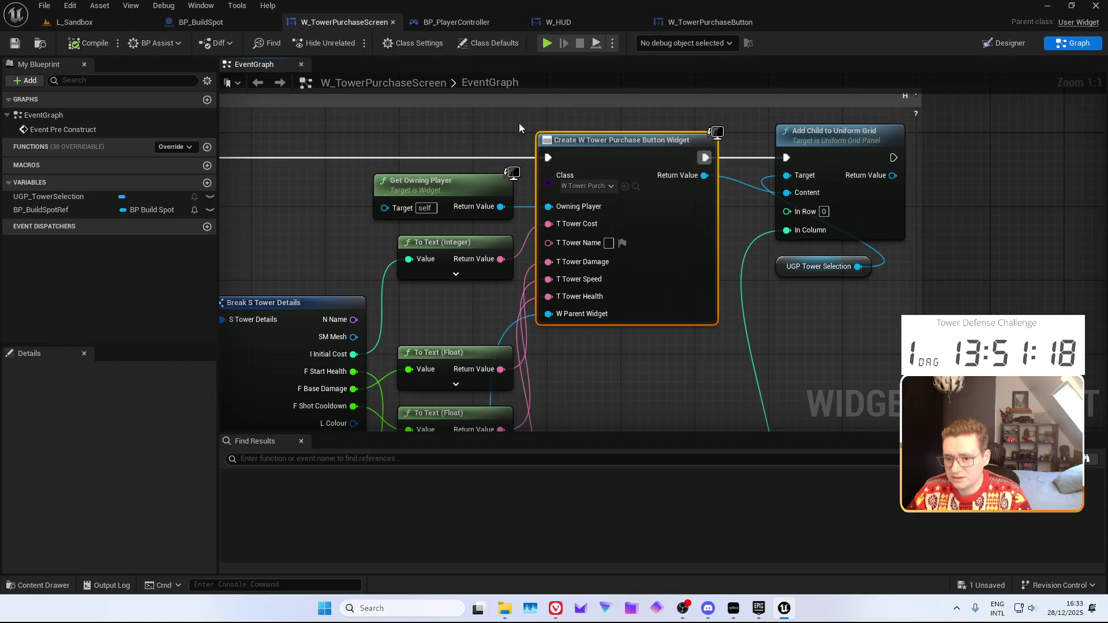
# Refresh the Create Widget node's pins, wire N Name into T Tower Name, and save the purchase screen
pyautogui.rightClick(614, 140)
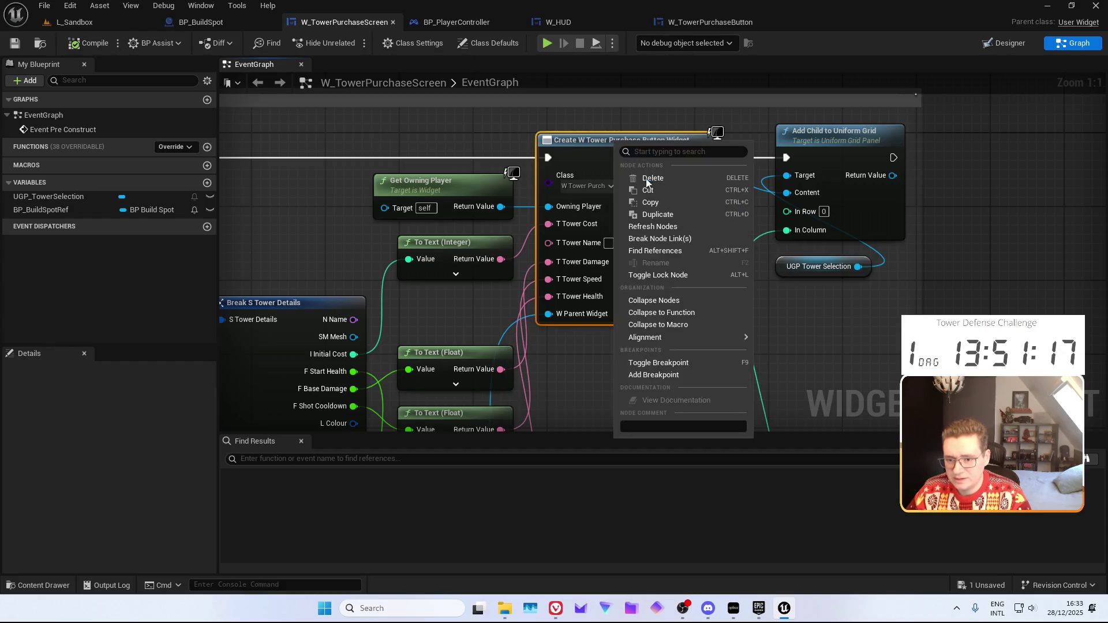
pyautogui.click(644, 231)
pyautogui.moveTo(353, 319); pyautogui.dragTo(548, 242)
pyautogui.click(618, 157)
pyautogui.click(88, 42)
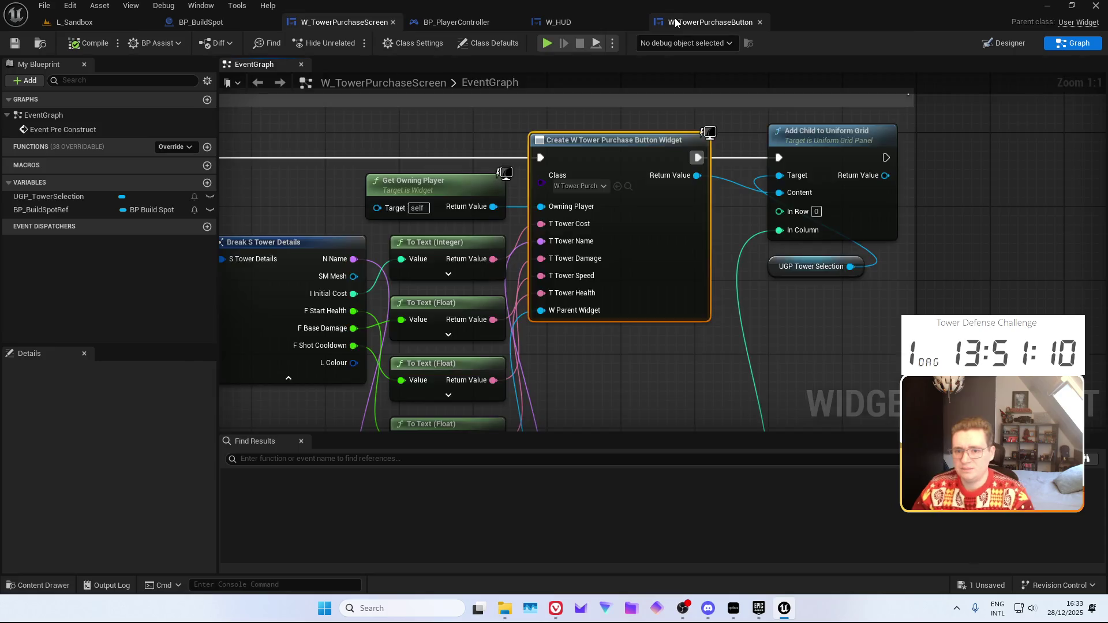
pyautogui.click(709, 22)
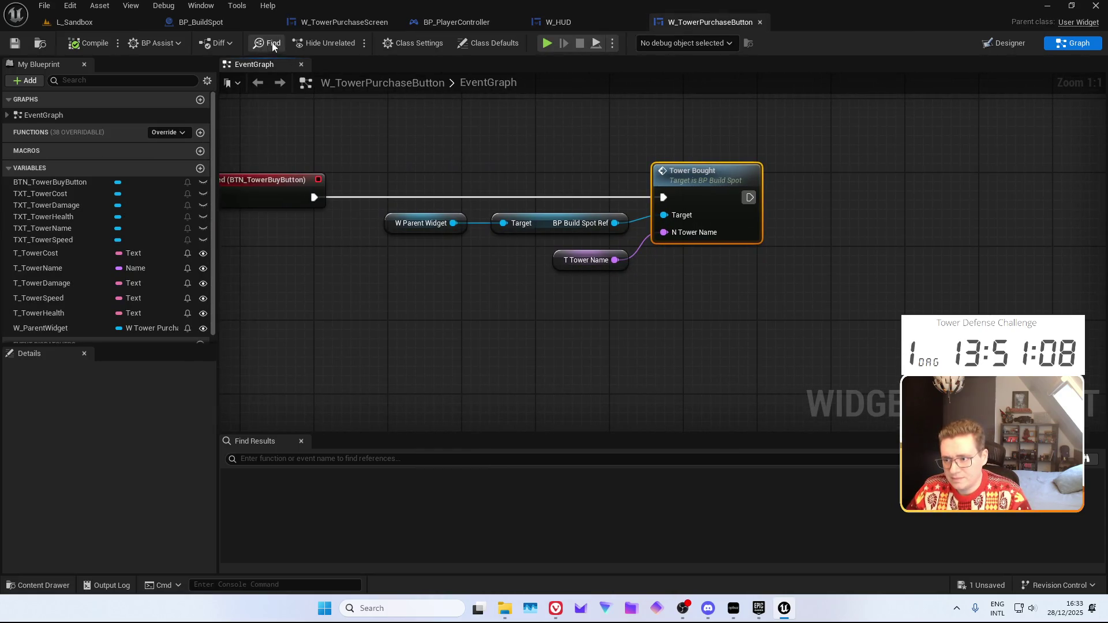
pyautogui.click(196, 22)
pyautogui.click(500, 272)
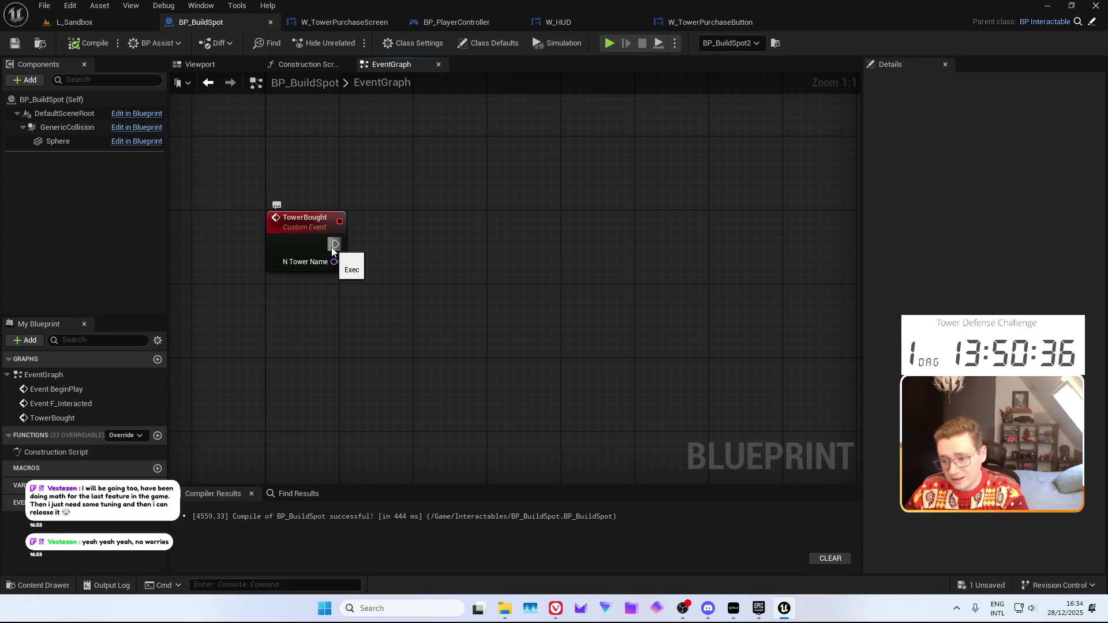
# Add a Get Data Table Row node on DT_TowerDetails with N Tower Name as Row Name, then compile and save
pyautogui.moveTo(331, 247)
pyautogui.mouseDown()
pyautogui.moveTo(354, 232)
pyautogui.moveTo(338, 207)
pyautogui.moveTo(365, 231)
pyautogui.mouseUp()
pyautogui.moveTo(321, 155)
pyautogui.mouseDown()
pyautogui.moveTo(292, 163)
pyautogui.moveTo(307, 184)
pyautogui.moveTo(347, 193)
pyautogui.moveTo(375, 242)
pyautogui.moveTo(331, 257)
pyautogui.moveTo(362, 241)
pyautogui.mouseUp()
pyautogui.write('get dat tab')
pyautogui.press('BackSpace')
pyautogui.press('BackSpace')
pyautogui.press('BackSpace')
pyautogui.write('a table')
pyautogui.press('Down')
pyautogui.press('Return')
pyautogui.moveTo(300, 259)
pyautogui.mouseDown()
pyautogui.moveTo(416, 315)
pyautogui.moveTo(382, 291)
pyautogui.mouseUp()
pyautogui.click(407, 272)
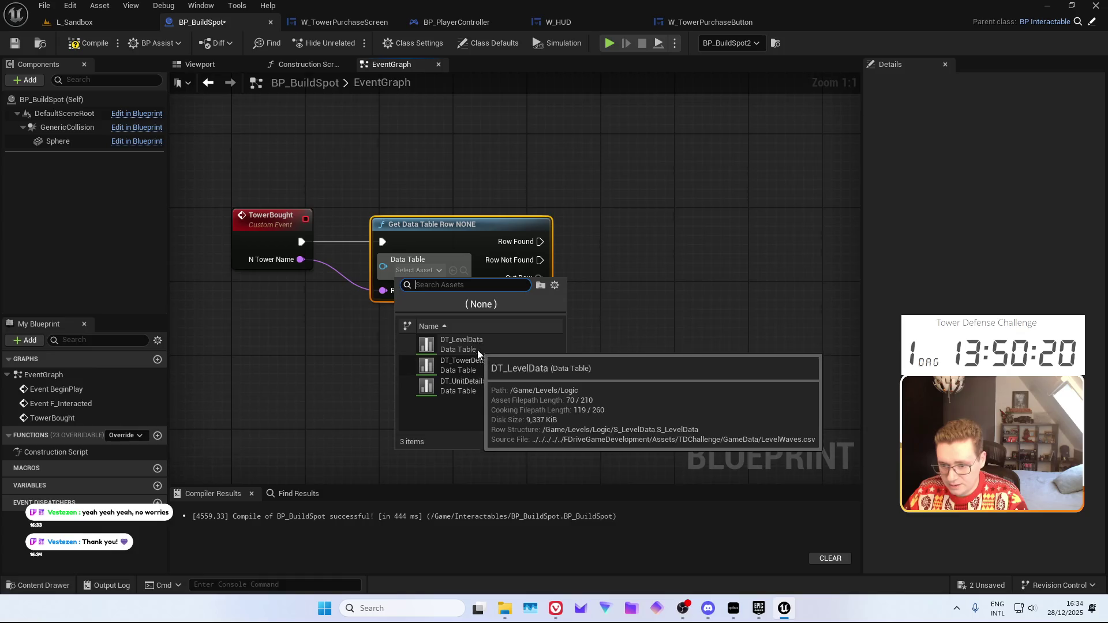
pyautogui.click(461, 365)
pyautogui.moveTo(538, 344); pyautogui.dragTo(452, 254)
pyautogui.click(88, 43)
# On Row Found, add a Spawn Actor from Class node that spawns BP_TowerBase
pyautogui.moveTo(542, 137); pyautogui.dragTo(359, 206)
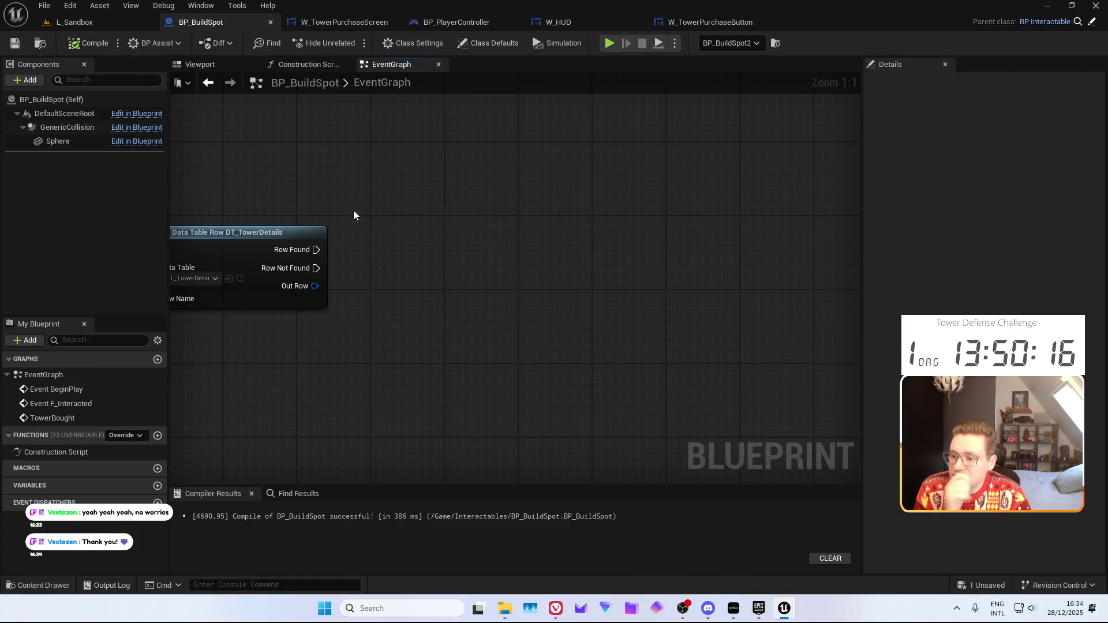
pyautogui.moveTo(323, 255); pyautogui.dragTo(397, 255)
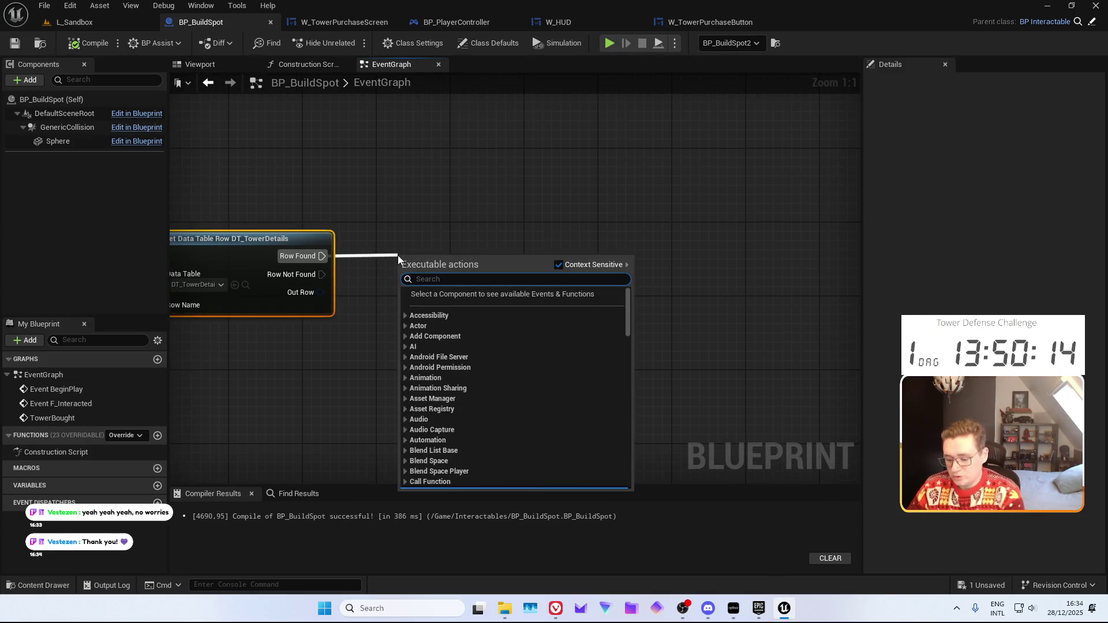
pyautogui.write('spawn')
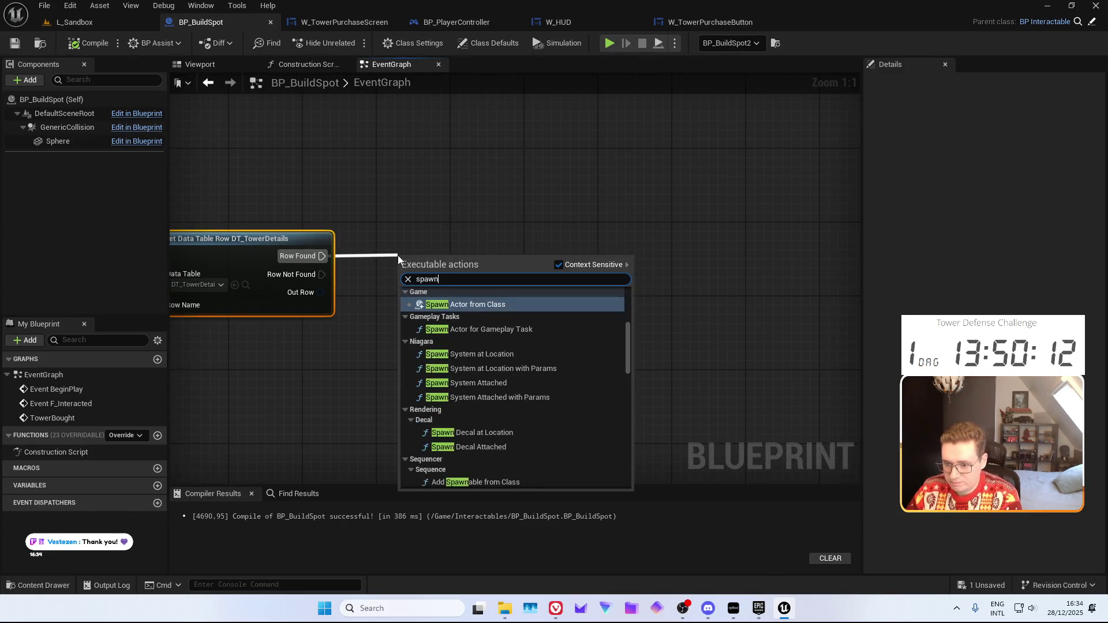
pyautogui.press('Return')
pyautogui.click(446, 285)
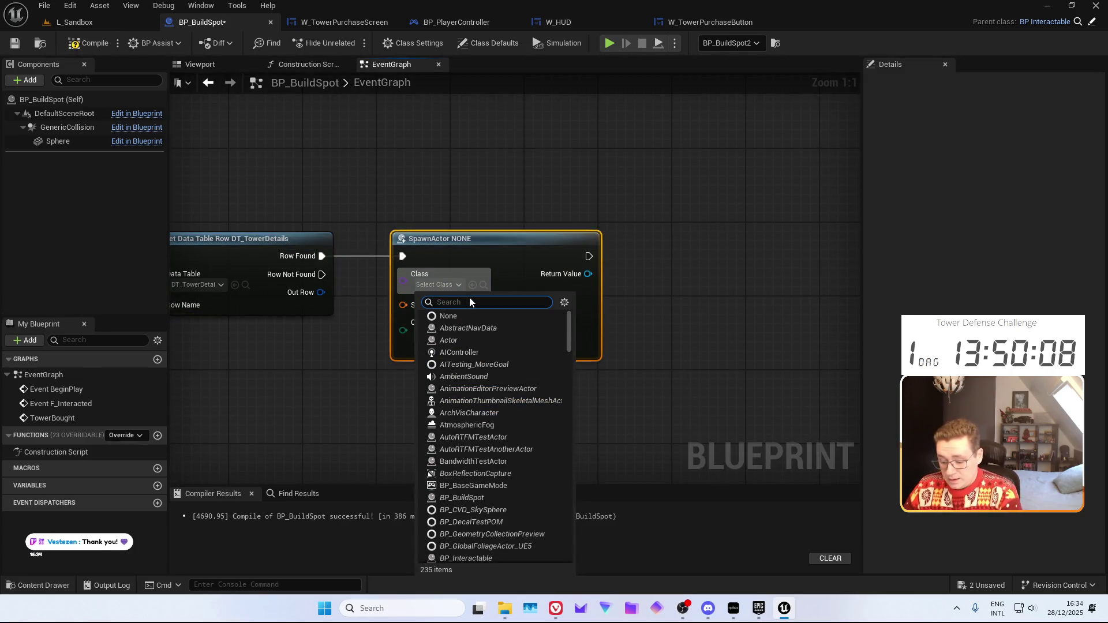
pyautogui.write('BP_Tower')
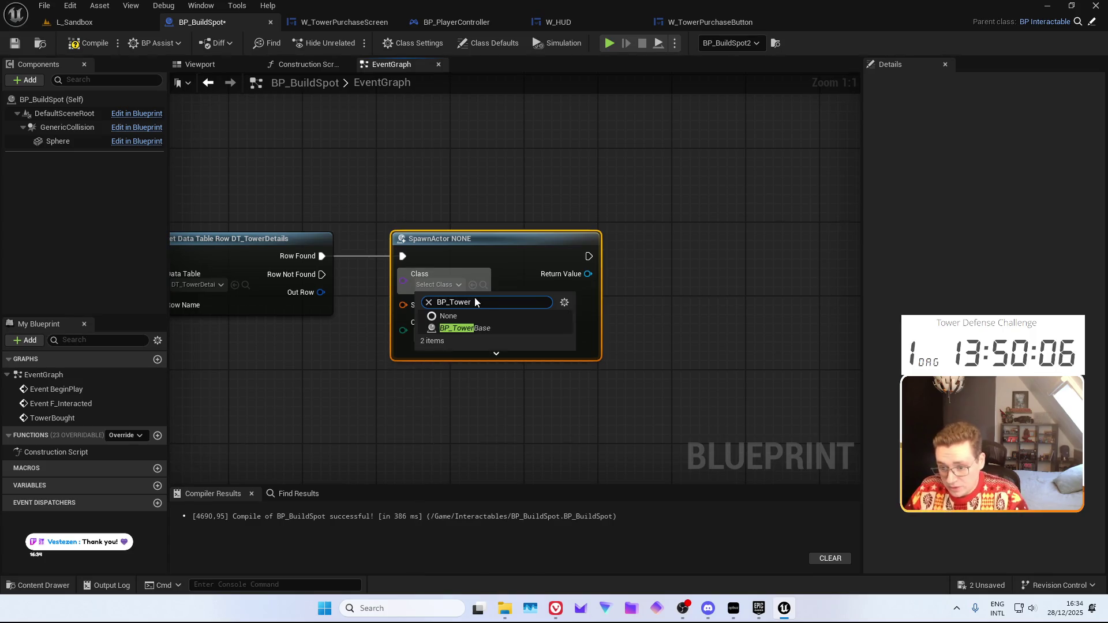
pyautogui.click(479, 328)
# Use Get Actor Transform as the spawn transform and set collision handling to always spawn, ignoring collisions
pyautogui.rightClick(391, 372)
pyautogui.write('get actor trans')
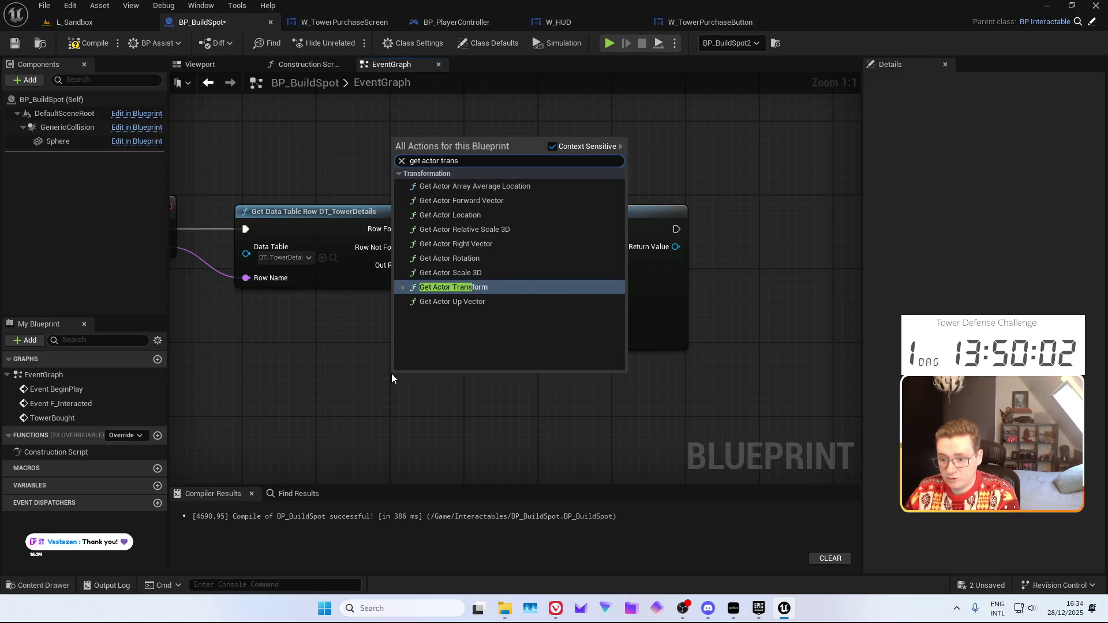
pyautogui.press('Return')
pyautogui.moveTo(438, 380)
pyautogui.mouseDown()
pyautogui.moveTo(451, 275)
pyautogui.moveTo(350, 378)
pyautogui.mouseUp()
pyautogui.moveTo(427, 407); pyautogui.dragTo(491, 280)
pyautogui.click(532, 310)
pyautogui.click(546, 327)
pyautogui.click(581, 345)
# Add a Destroy Actor node after the spawn so the build spot removes itself
pyautogui.moveTo(421, 176)
pyautogui.mouseDown()
pyautogui.moveTo(429, 215)
pyautogui.moveTo(509, 168)
pyautogui.moveTo(437, 152)
pyautogui.mouseUp()
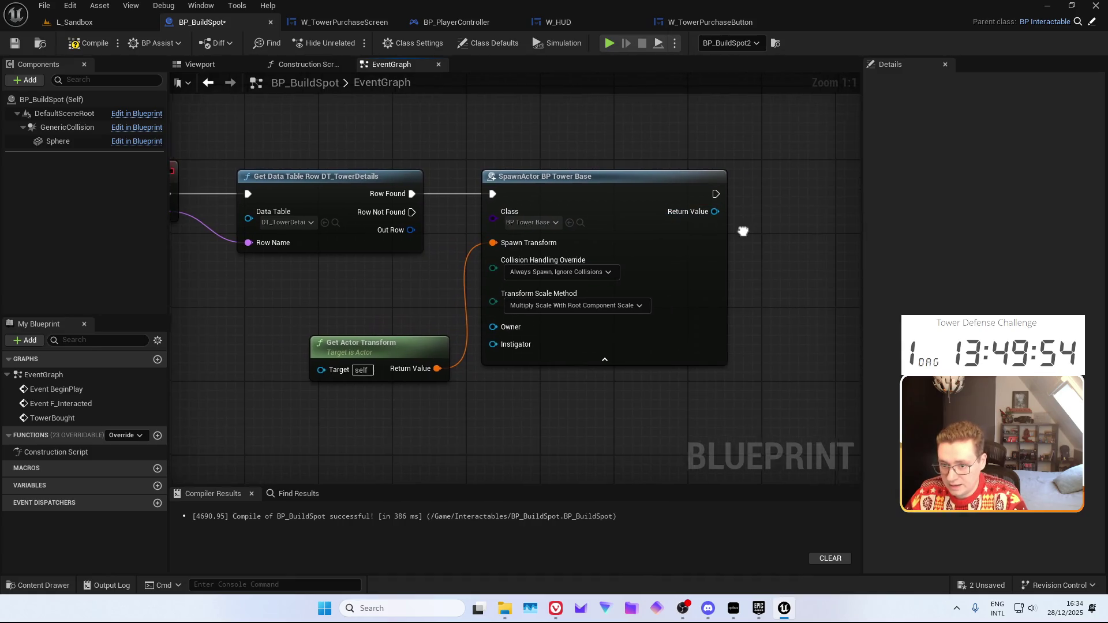
pyautogui.moveTo(747, 229); pyautogui.dragTo(566, 241)
pyautogui.moveTo(495, 214); pyautogui.dragTo(551, 217)
pyautogui.write('des')
pyautogui.press('Return')
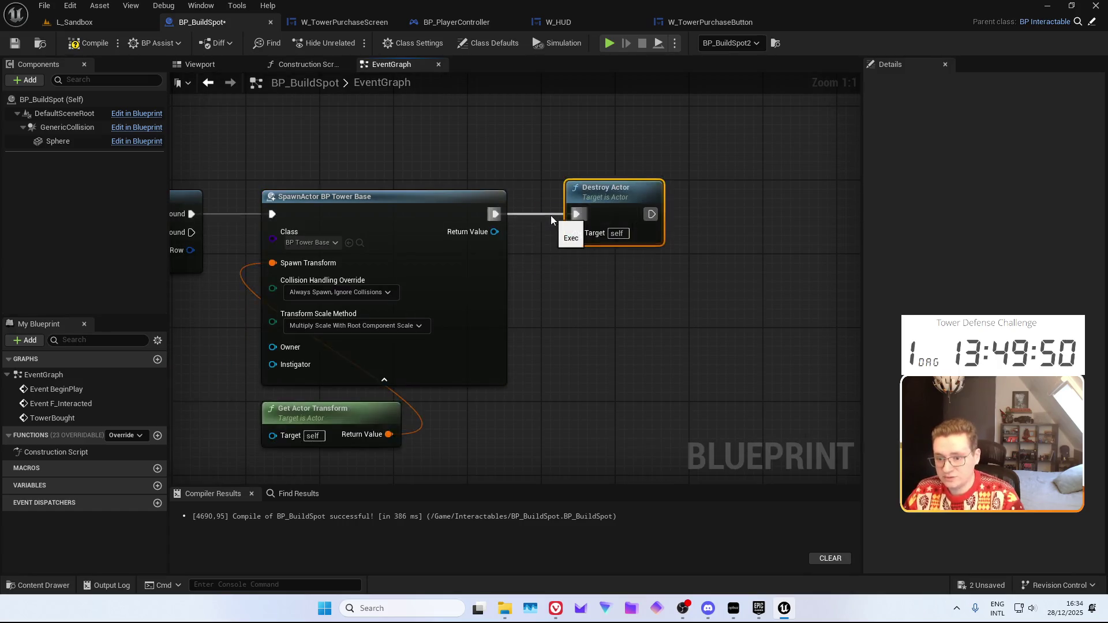
pyautogui.moveTo(499, 250); pyautogui.dragTo(624, 223)
# Locate the BP_TowerBase asset in the project's asset browser
pyautogui.moveTo(391, 149); pyautogui.dragTo(406, 174)
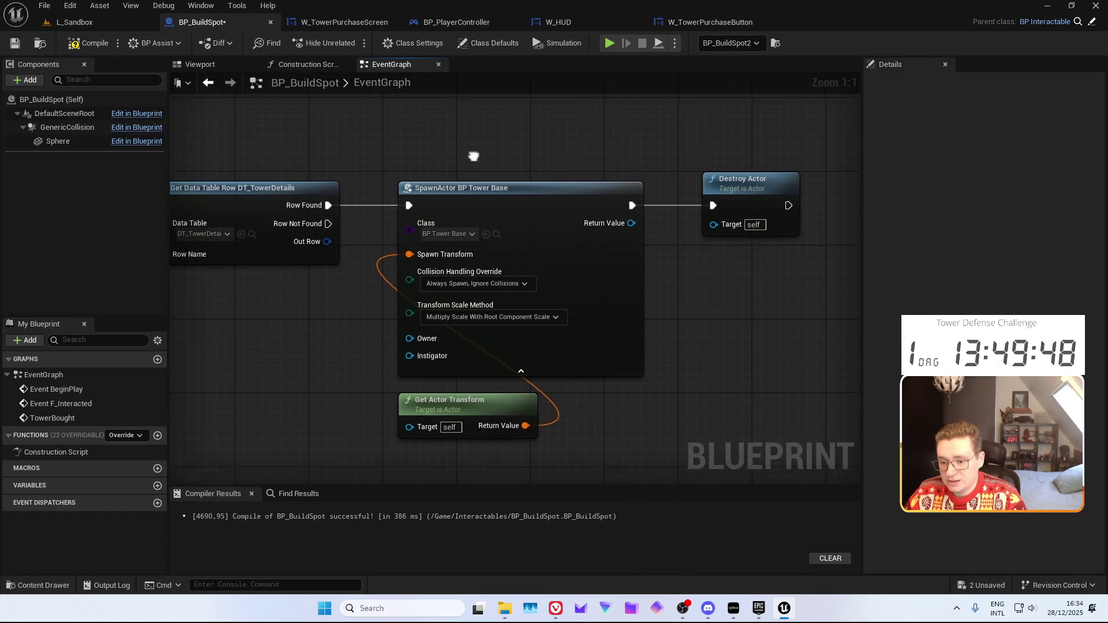
pyautogui.hotkey('ctrl', 'space')
pyautogui.moveTo(304, 341); pyautogui.dragTo(314, 317)
pyautogui.hotkey('ctrl', 'space')
pyautogui.click(178, 464)
# Open BP_TowerBase and select the N Temp Tower Name variable node in its graph
pyautogui.press('Return')
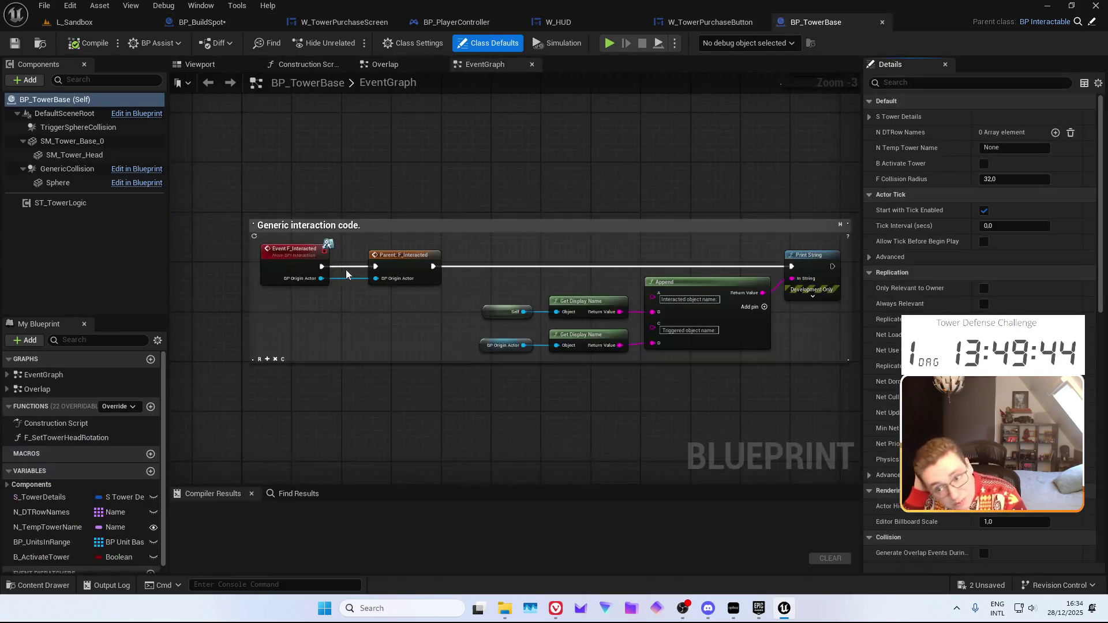
pyautogui.scroll(-5, 482, 289)
pyautogui.scroll(4, 406, 263)
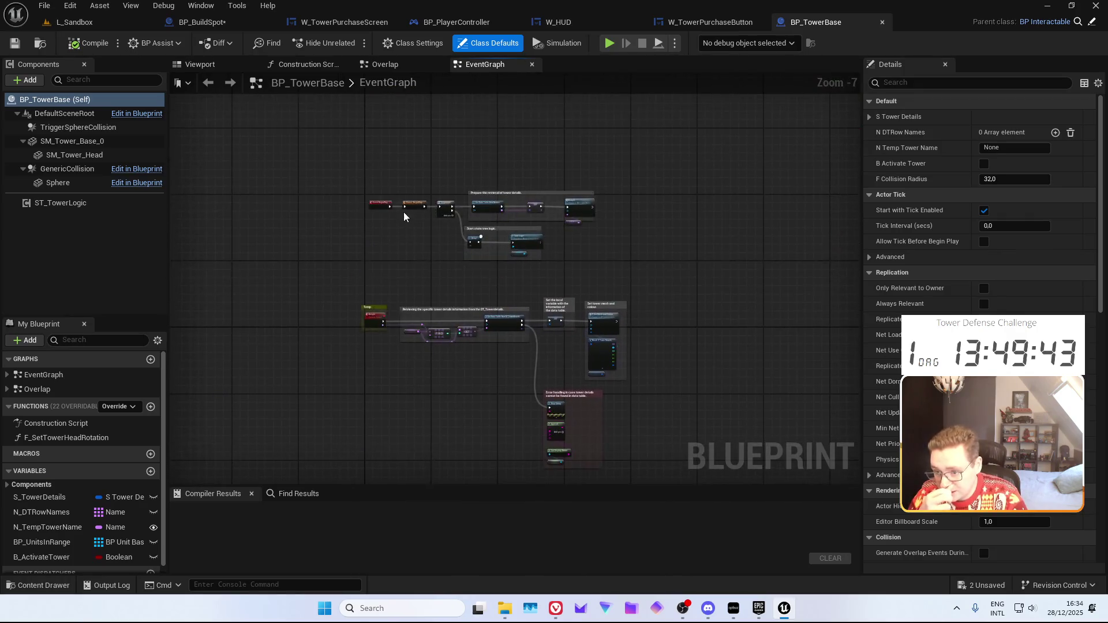
pyautogui.moveTo(407, 263); pyautogui.dragTo(373, 218)
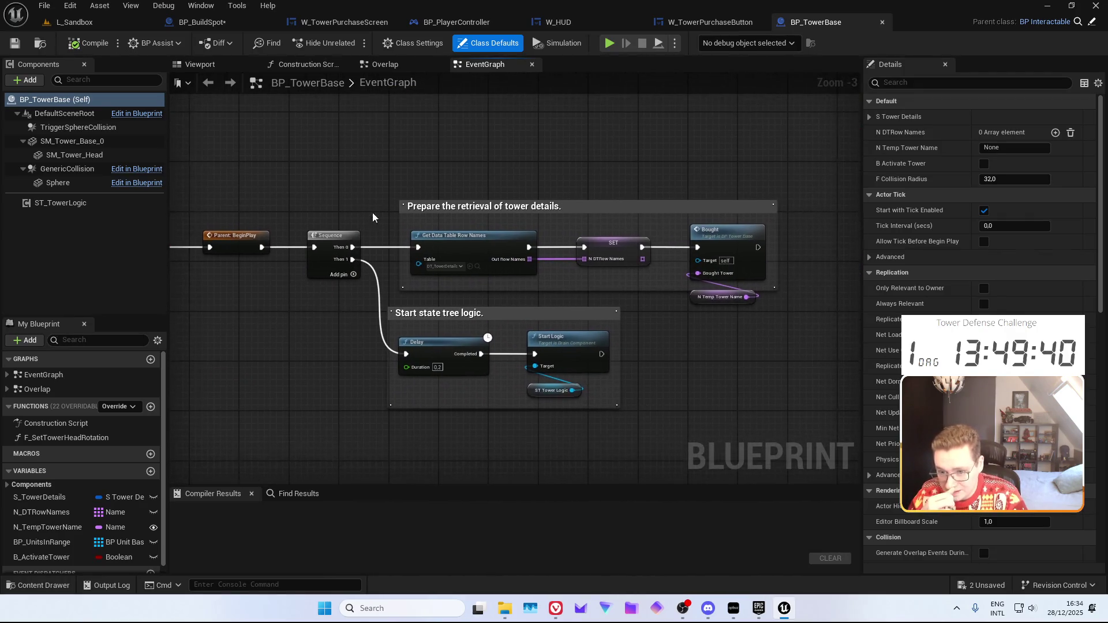
pyautogui.scroll(2, 456, 258)
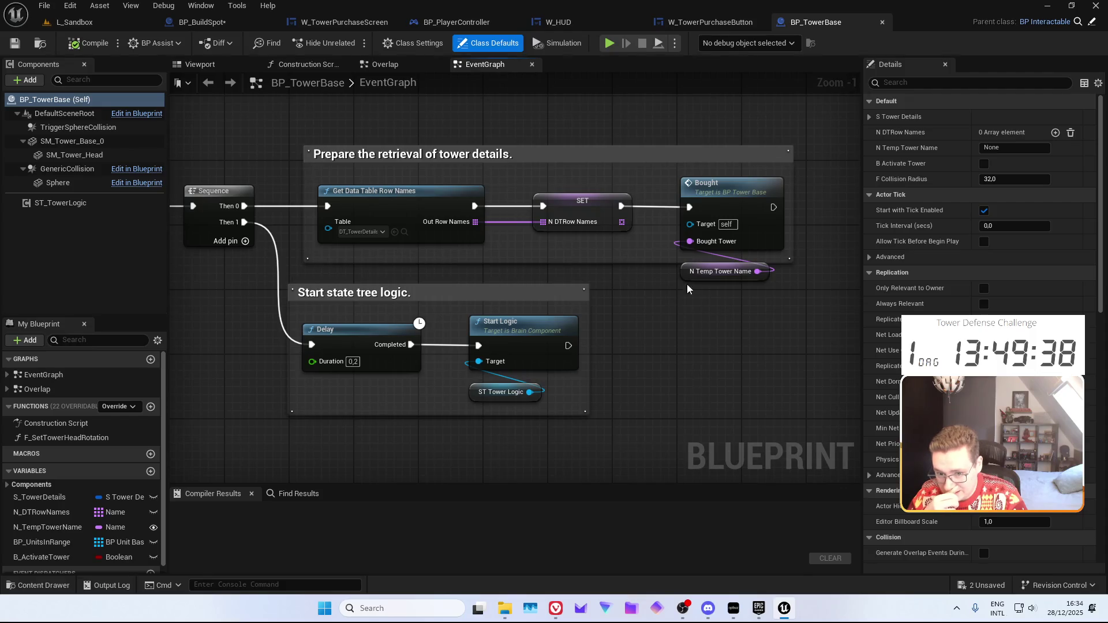
pyautogui.click(711, 272)
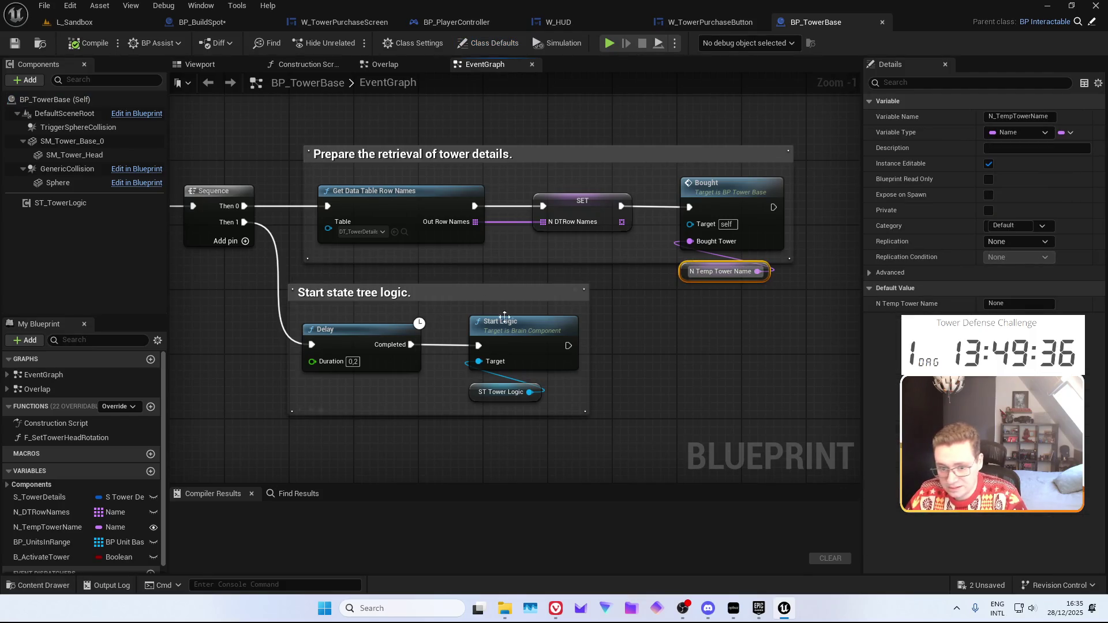
pyautogui.scroll(-3, 667, 311)
pyautogui.moveTo(667, 312)
pyautogui.mouseDown()
pyautogui.moveTo(607, 246)
pyautogui.moveTo(643, 217)
pyautogui.moveTo(669, 324)
pyautogui.moveTo(693, 218)
pyautogui.moveTo(685, 227)
pyautogui.mouseUp()
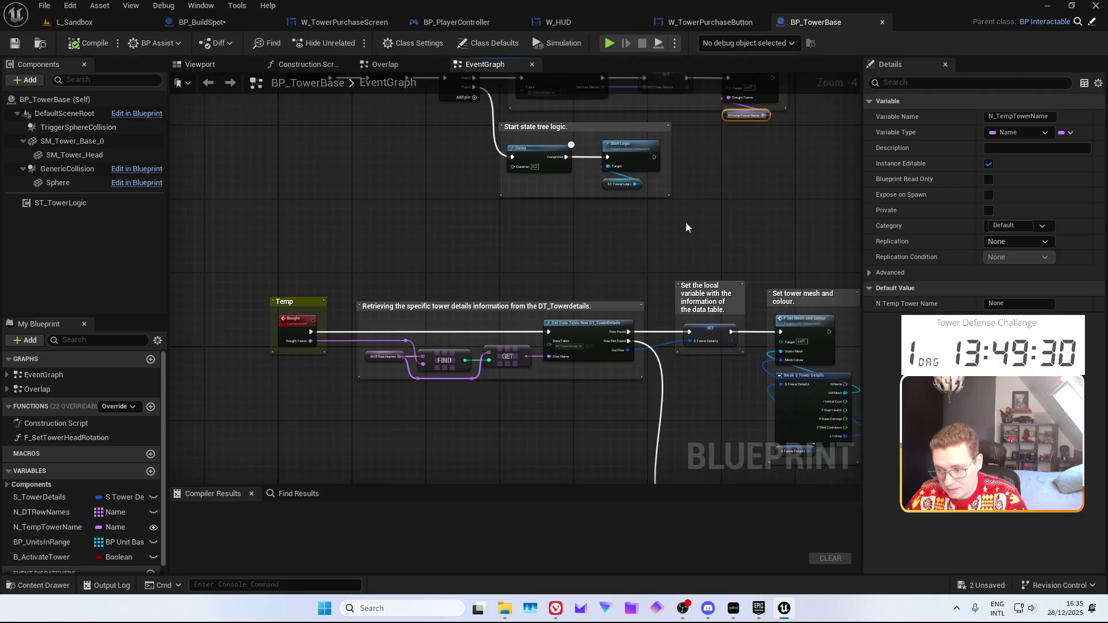
# Rename the variable from N_TempTowerName to N_TowerName
pyautogui.press('F2')
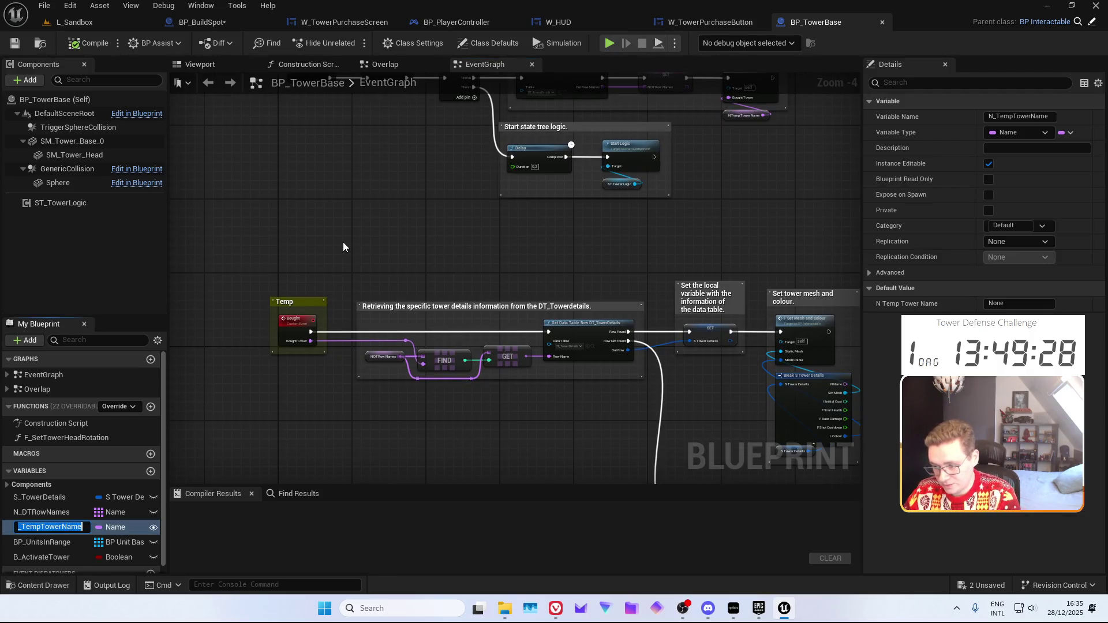
pyautogui.write('N_')
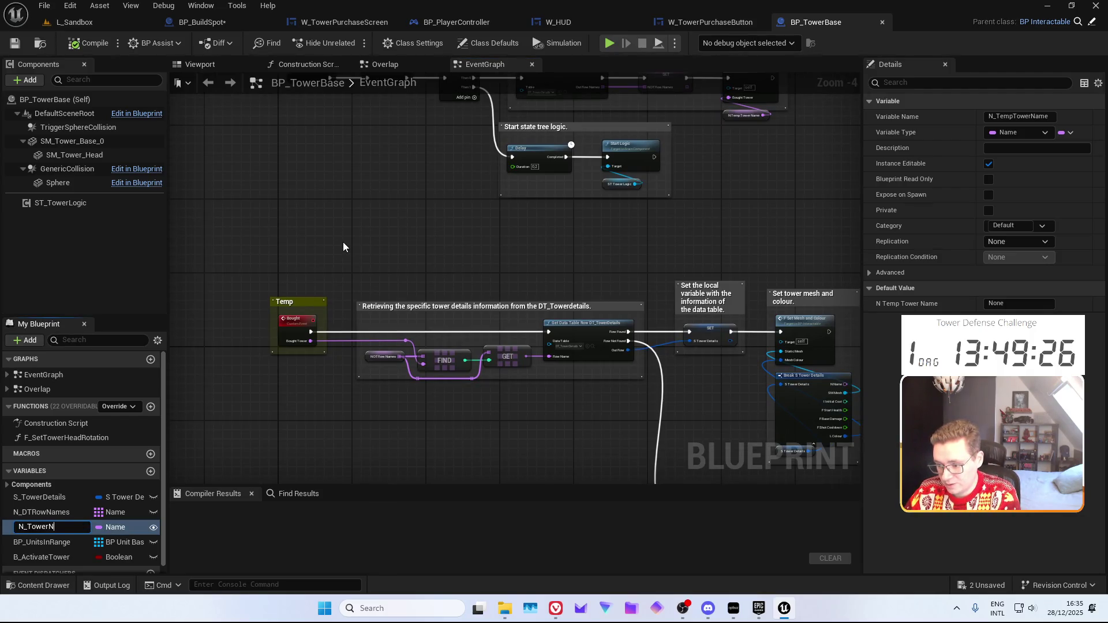
pyautogui.press('Return')
pyautogui.scroll(3, 428, 200)
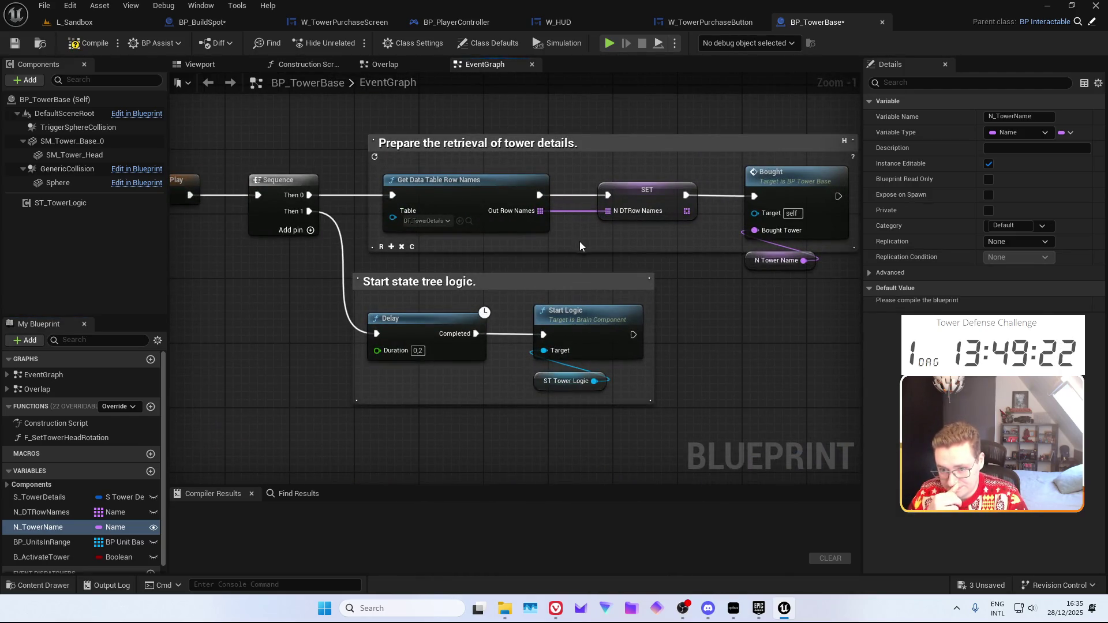
pyautogui.scroll(-5, 579, 240)
pyautogui.scroll(5, 472, 240)
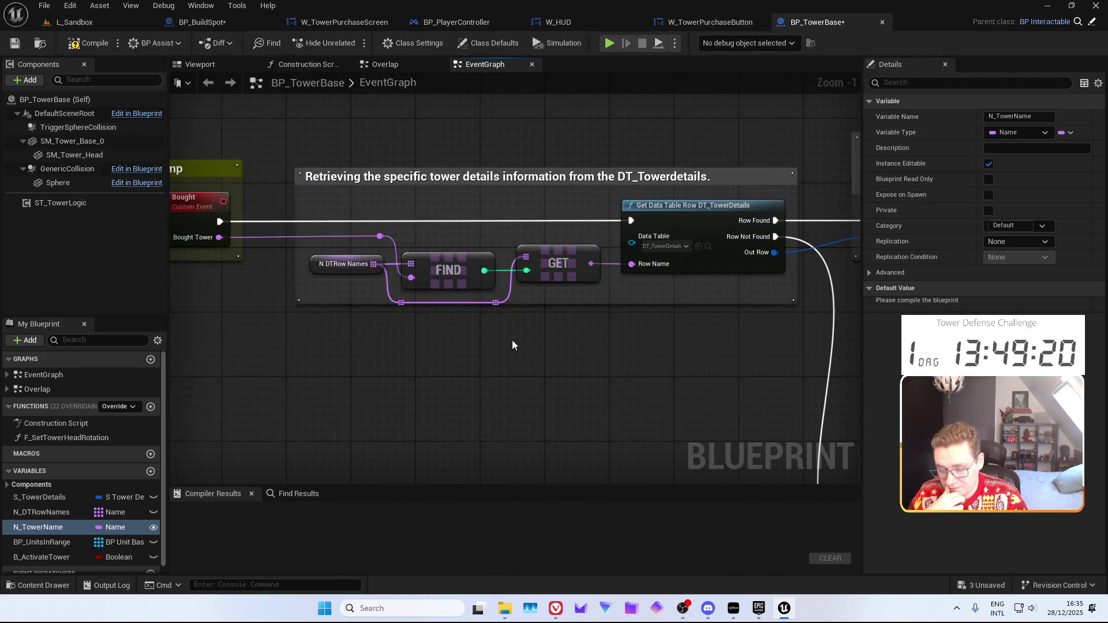
# Review the Start state tree logic and select the Get Data Table Row Names and SET nodes
pyautogui.moveTo(569, 339); pyautogui.dragTo(536, 346)
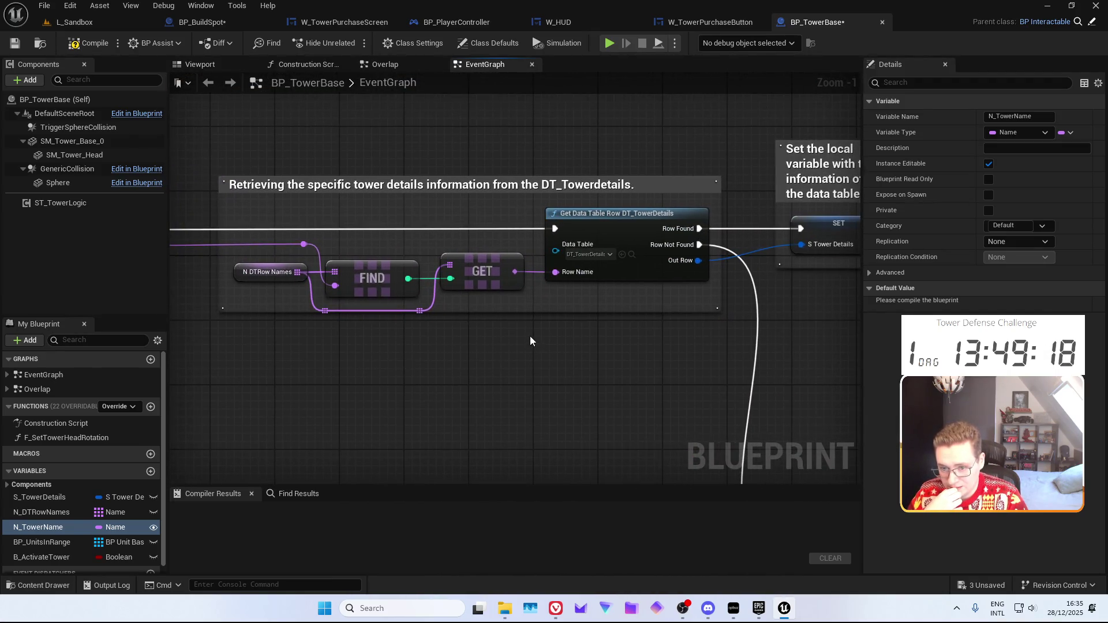
pyautogui.moveTo(528, 339)
pyautogui.mouseDown()
pyautogui.moveTo(480, 422)
pyautogui.moveTo(434, 309)
pyautogui.moveTo(280, 141)
pyautogui.moveTo(385, 428)
pyautogui.moveTo(284, 411)
pyautogui.moveTo(405, 421)
pyautogui.moveTo(439, 412)
pyautogui.moveTo(346, 403)
pyautogui.moveTo(323, 414)
pyautogui.mouseUp()
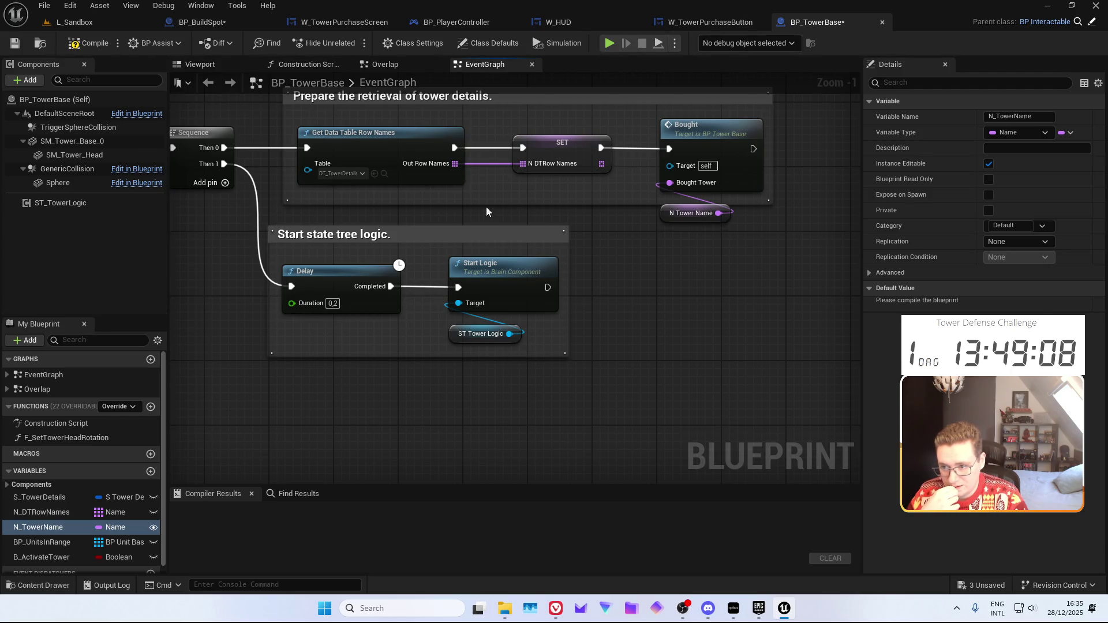
pyautogui.moveTo(600, 246)
pyautogui.mouseDown()
pyautogui.moveTo(597, 184)
pyautogui.moveTo(494, 239)
pyautogui.moveTo(504, 320)
pyautogui.moveTo(346, 322)
pyautogui.moveTo(700, 329)
pyautogui.moveTo(574, 371)
pyautogui.moveTo(638, 367)
pyautogui.moveTo(507, 186)
pyautogui.moveTo(571, 275)
pyautogui.mouseUp()
pyautogui.moveTo(395, 205); pyautogui.dragTo(290, 206)
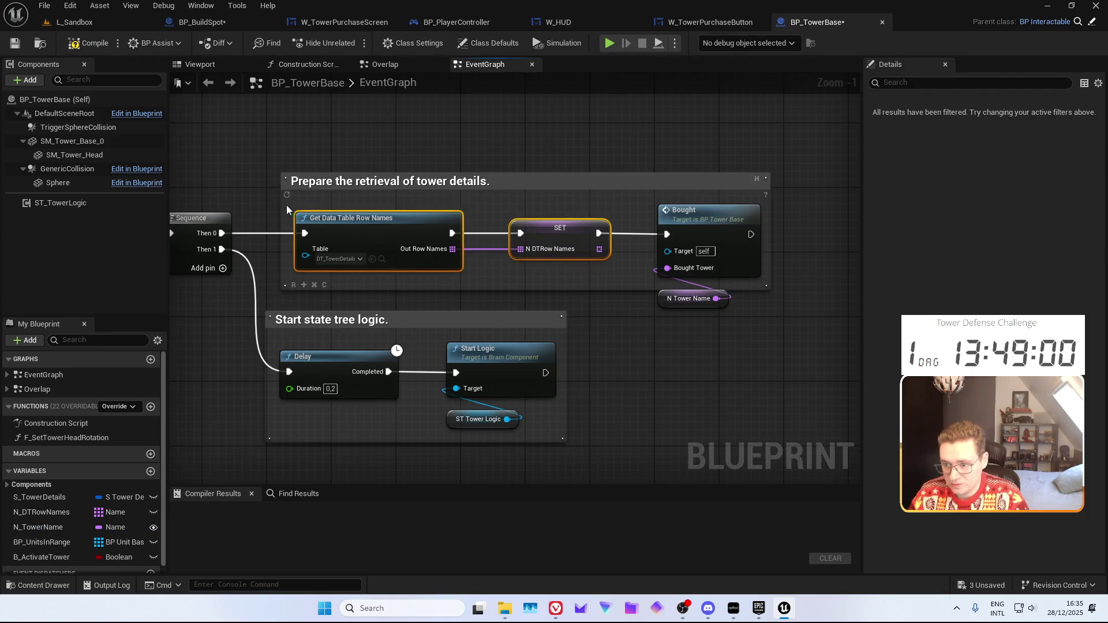
# Delete the row-names lookup nodes and their comment, wiring Sequence Then 0 directly to Bought
pyautogui.press('Delete')
pyautogui.moveTo(222, 233); pyautogui.dragTo(667, 234)
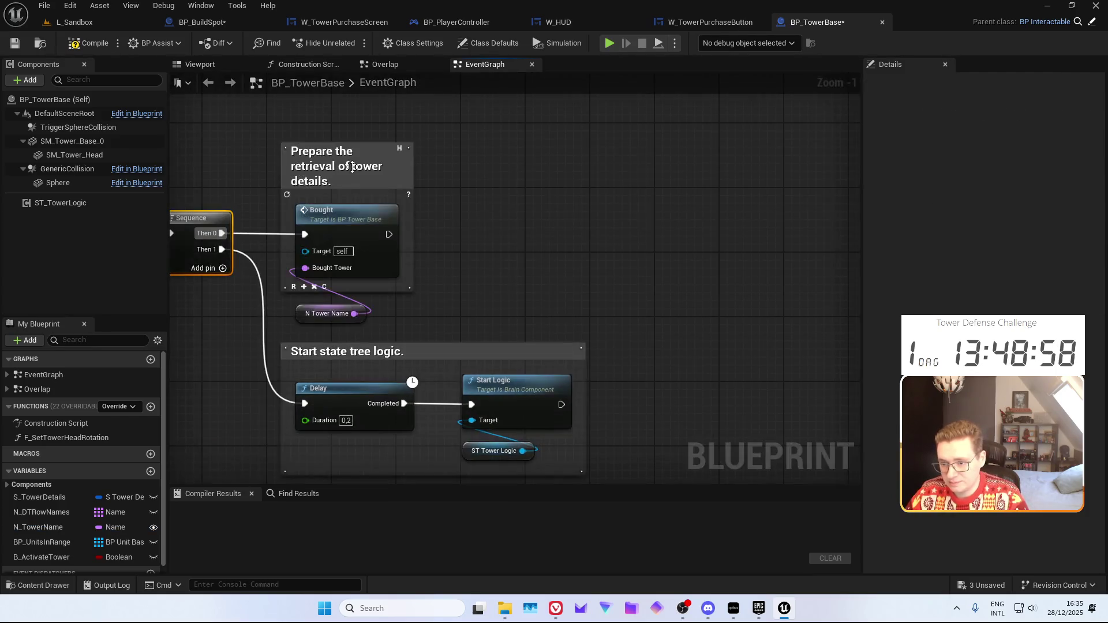
pyautogui.moveTo(447, 197); pyautogui.dragTo(543, 187)
pyautogui.click(497, 160)
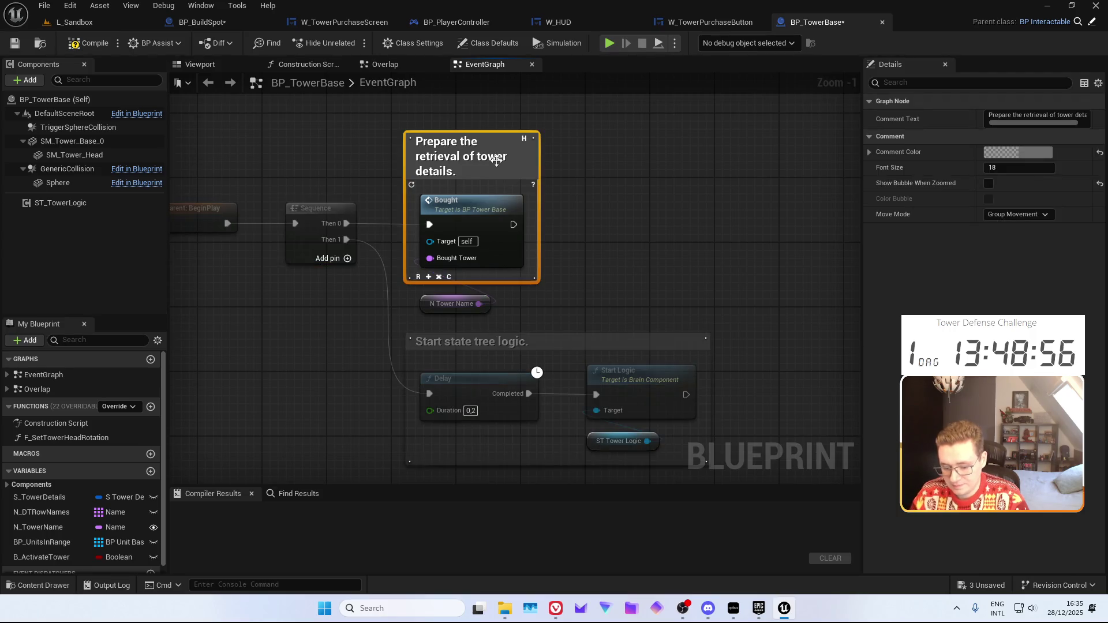
pyautogui.press('Delete')
pyautogui.scroll(-2, 400, 331)
pyautogui.scroll(2, 432, 410)
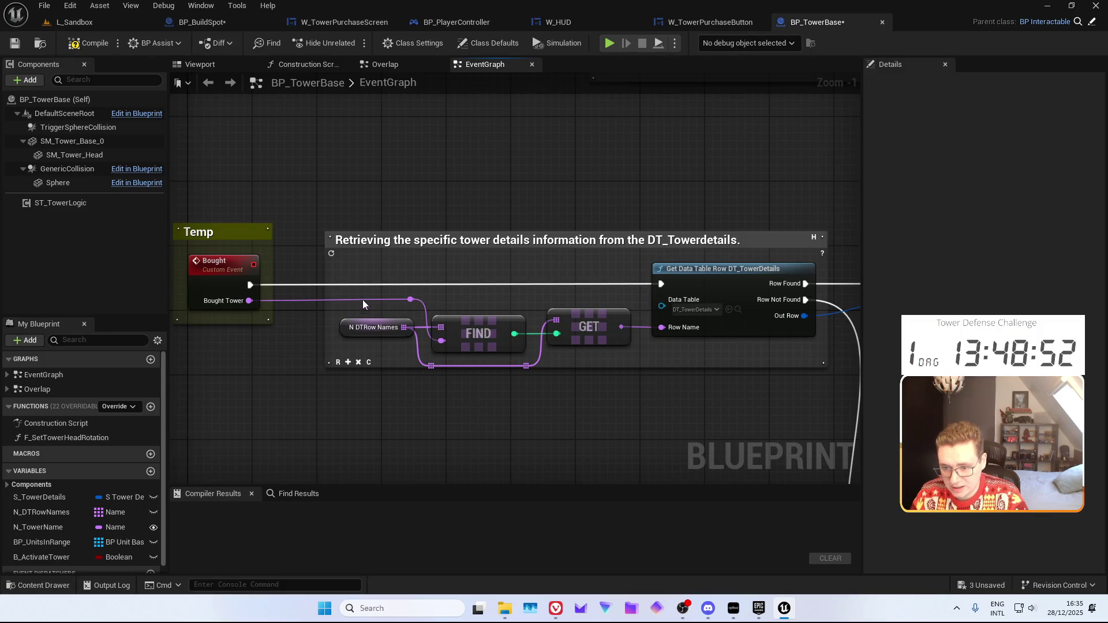
# Wire Bought Tower to Row Name and delete the leftover N DTRow Names, FIND and GET nodes
pyautogui.moveTo(249, 301)
pyautogui.mouseDown()
pyautogui.moveTo(497, 300)
pyautogui.moveTo(669, 331)
pyautogui.mouseUp()
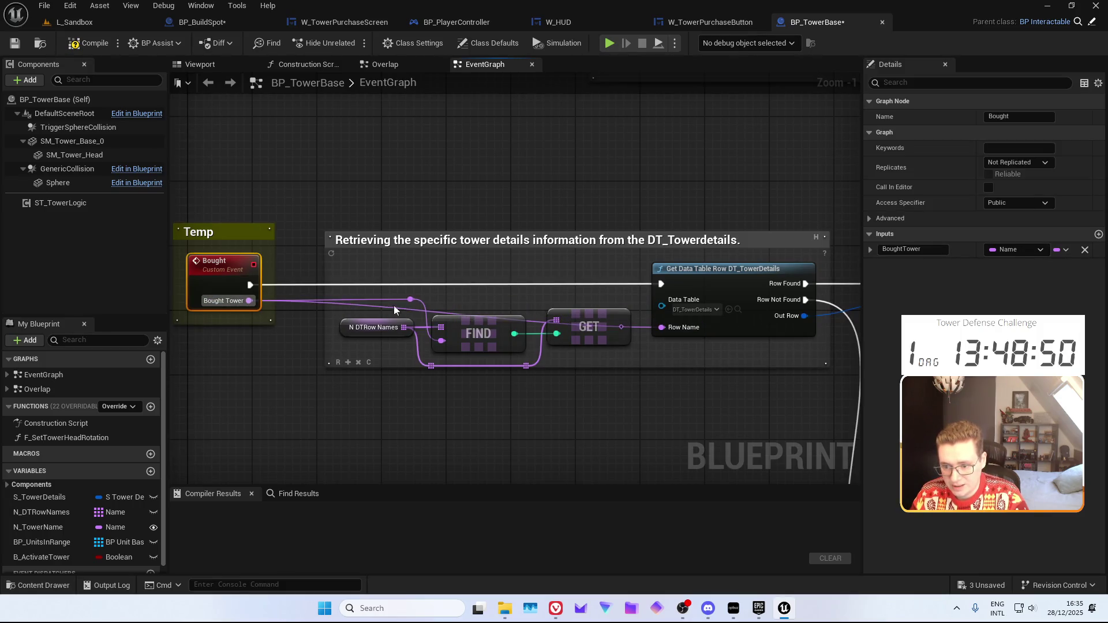
pyautogui.moveTo(356, 293)
pyautogui.mouseDown()
pyautogui.moveTo(641, 371)
pyautogui.moveTo(448, 363)
pyautogui.moveTo(279, 272)
pyautogui.mouseUp()
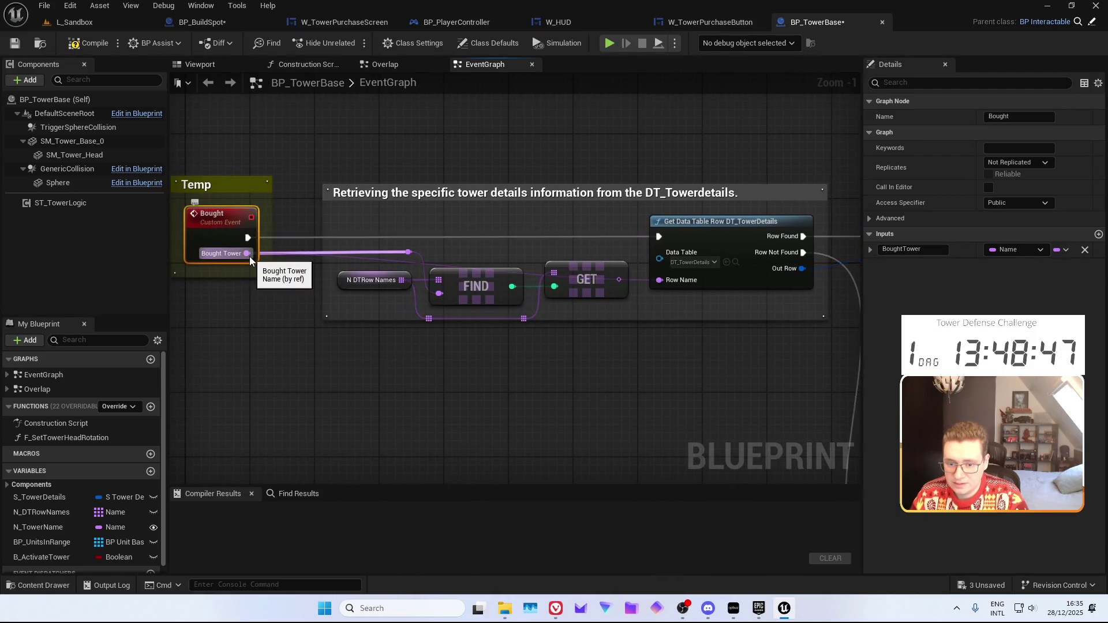
pyautogui.moveTo(344, 270)
pyautogui.mouseDown()
pyautogui.moveTo(591, 317)
pyautogui.moveTo(597, 336)
pyautogui.mouseUp()
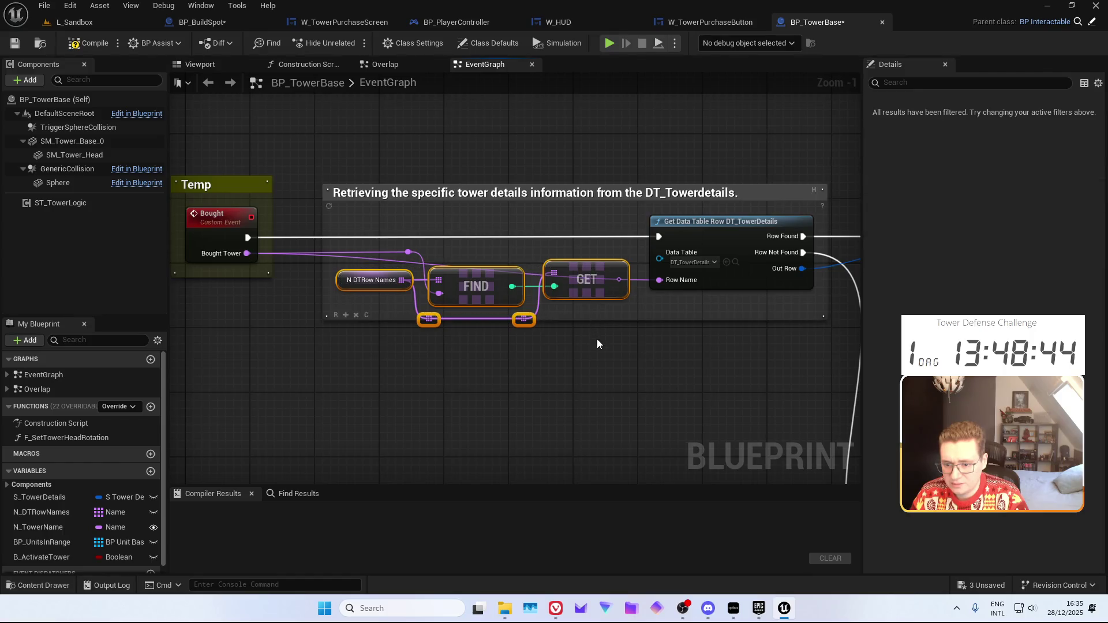
pyautogui.press('Delete')
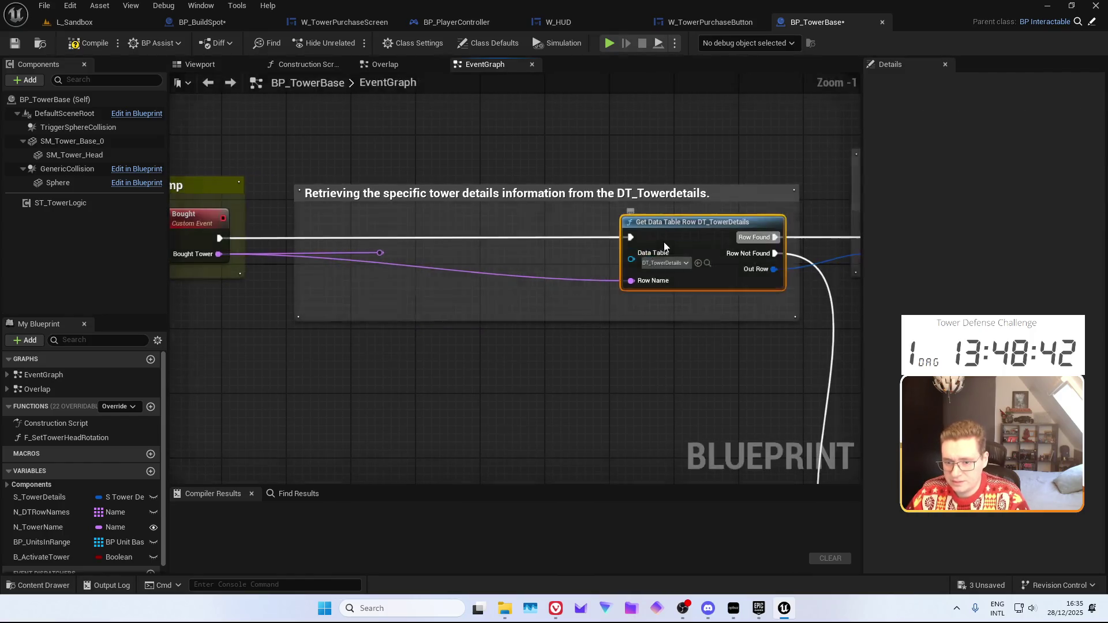
pyautogui.moveTo(666, 240); pyautogui.dragTo(528, 330)
pyautogui.click(394, 371)
pyautogui.scroll(-3, 376, 303)
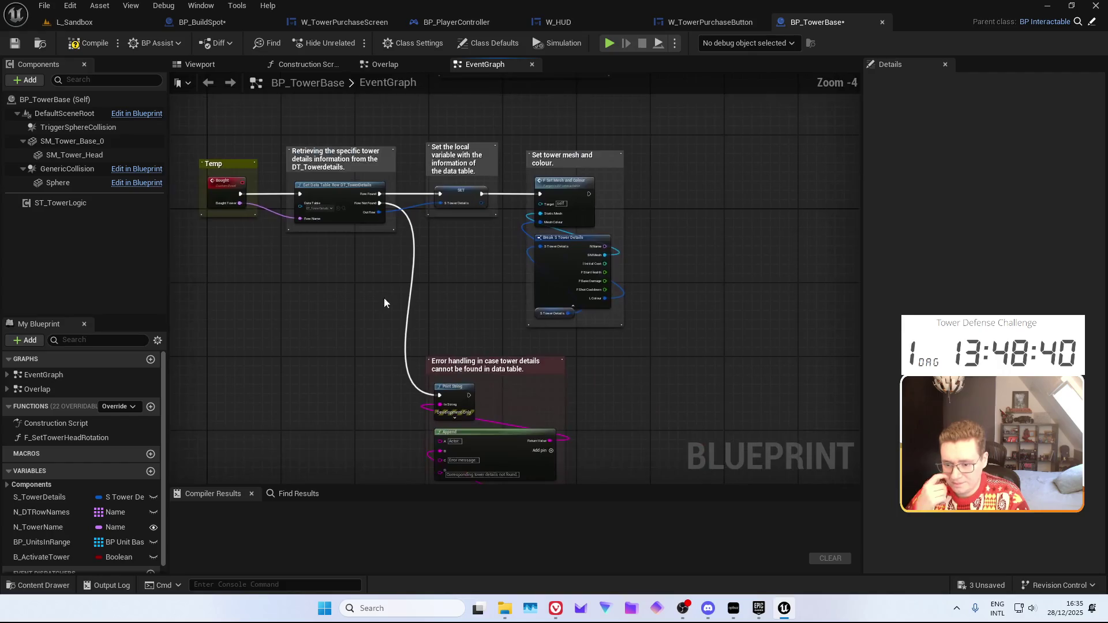
pyautogui.click(685, 22)
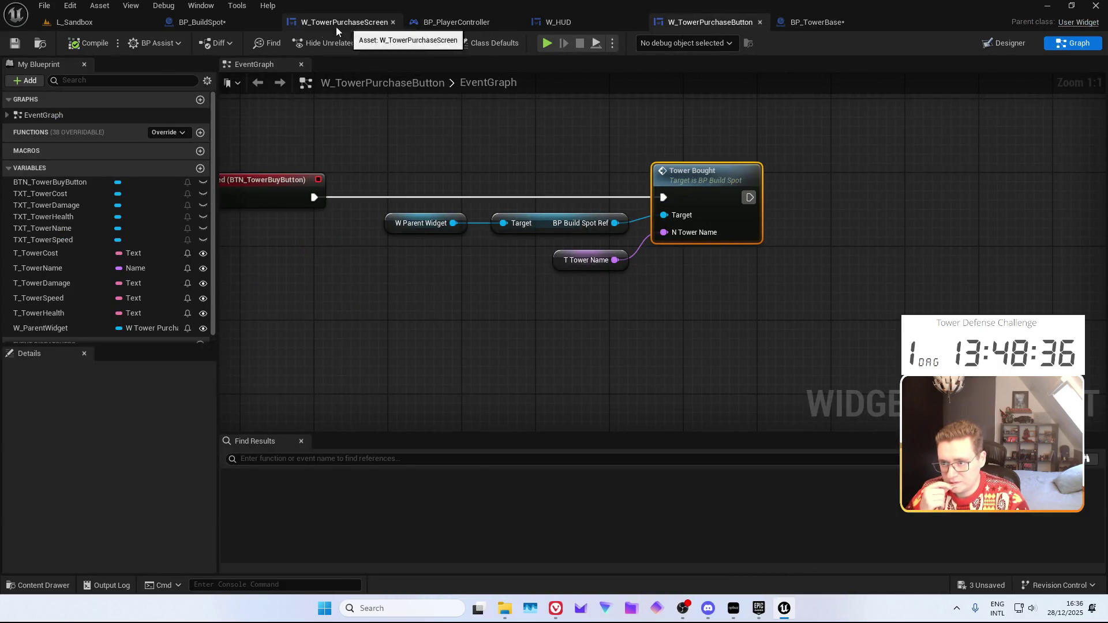
# Expose BP_TowerBase's N_TowerName variable as a spawn parameter and compile the blueprint
pyautogui.click(199, 24)
pyautogui.moveTo(420, 311); pyautogui.dragTo(408, 191)
pyautogui.click(829, 26)
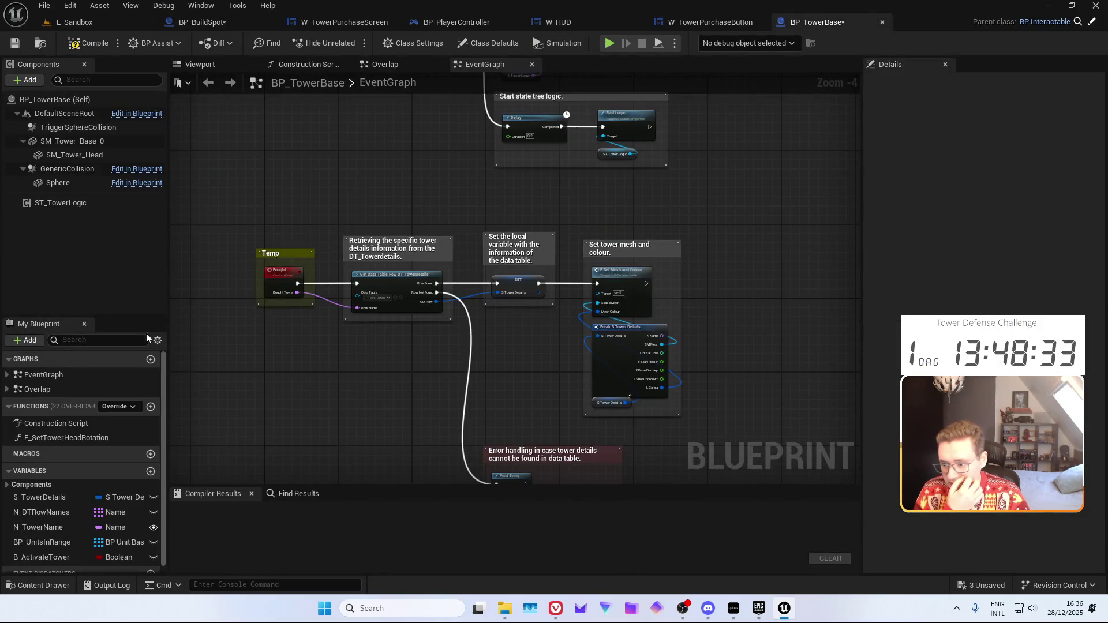
pyautogui.click(54, 526)
pyautogui.click(988, 196)
pyautogui.click(90, 51)
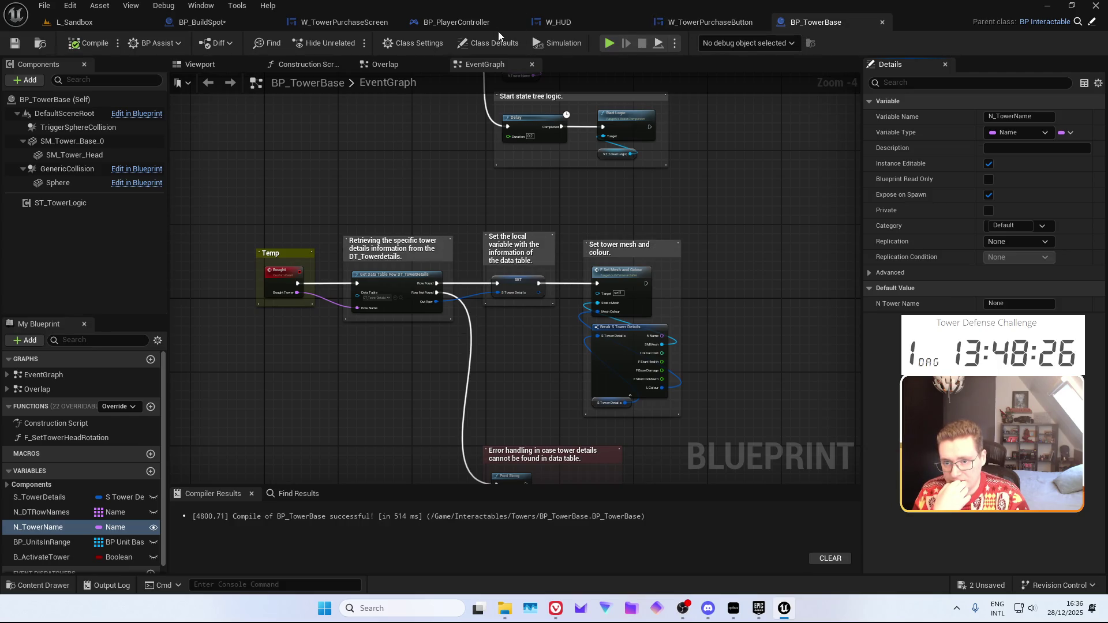
# In BP_BuildSpot, refresh SpawnActor, feed it TowerBought's N Tower Name, and drop Get Data Table Row
pyautogui.click(244, 22)
pyautogui.rightClick(654, 211)
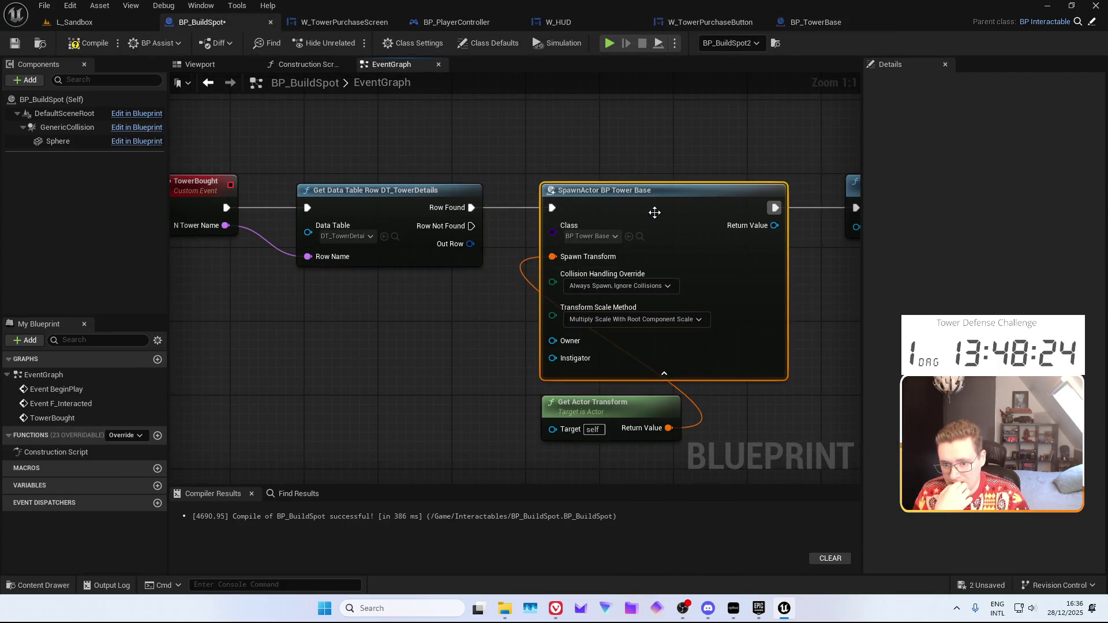
pyautogui.click(711, 298)
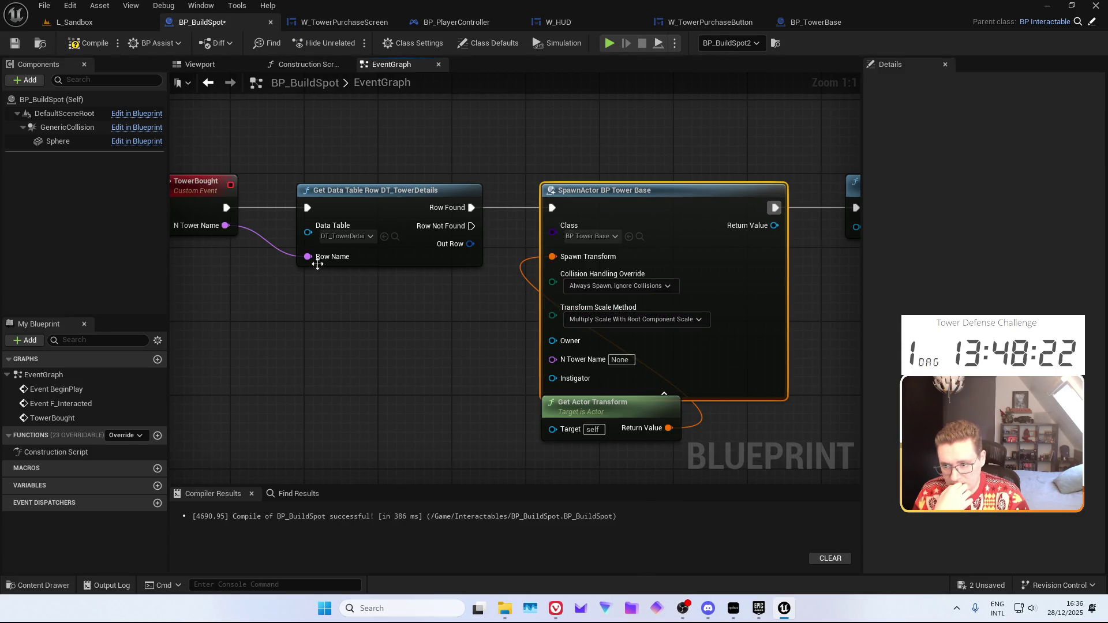
pyautogui.moveTo(225, 225); pyautogui.dragTo(552, 359)
pyautogui.click(386, 221)
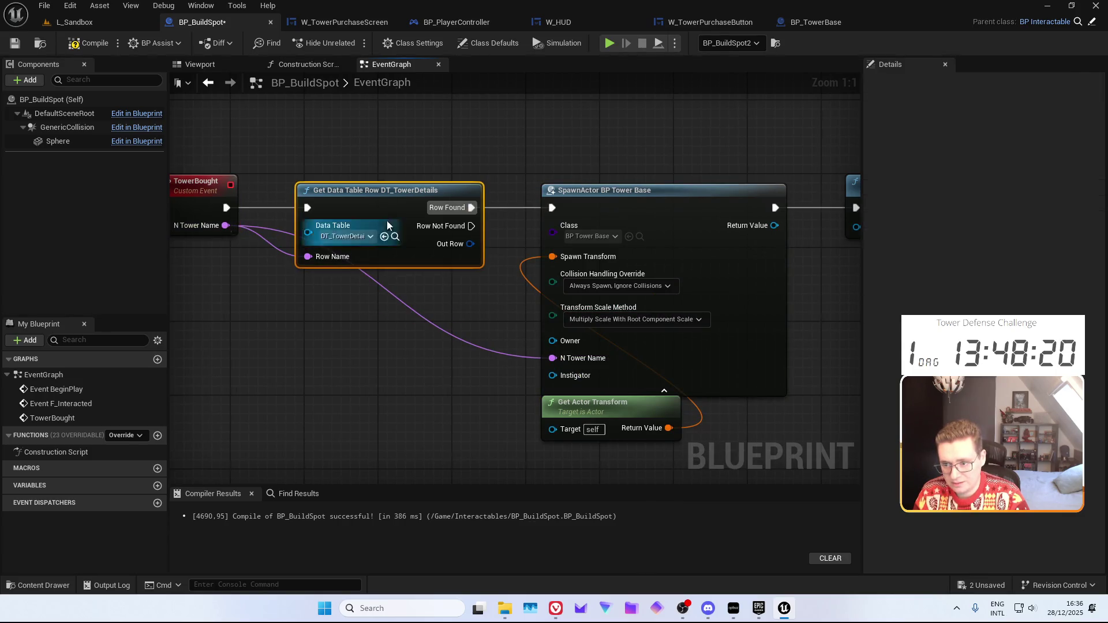
pyautogui.press('Delete')
pyautogui.moveTo(226, 208); pyautogui.dragTo(552, 208)
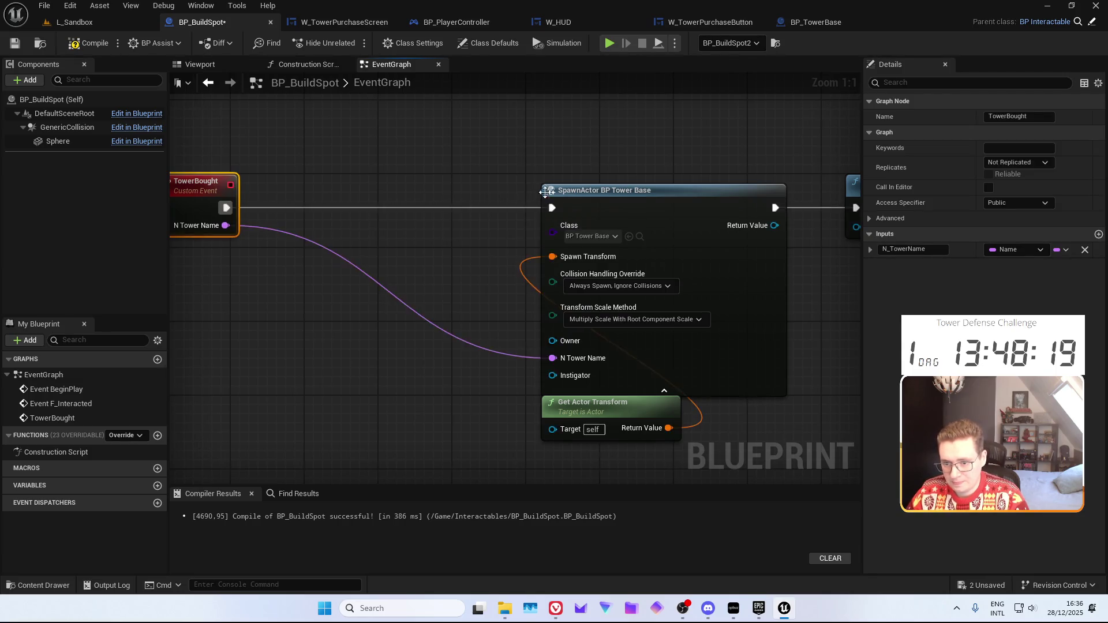
pyautogui.moveTo(812, 156); pyautogui.dragTo(398, 161)
pyautogui.press('Home')
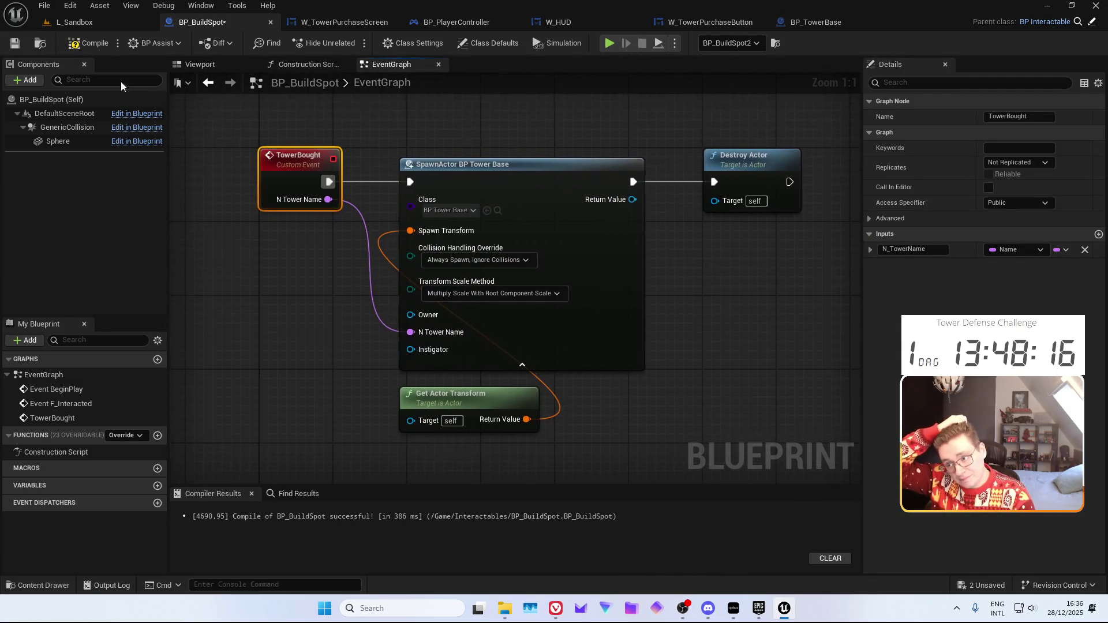
# Review BP_TowerBase's data table lookup and error handling, then close it and return to L_Sandbox
pyautogui.click(819, 23)
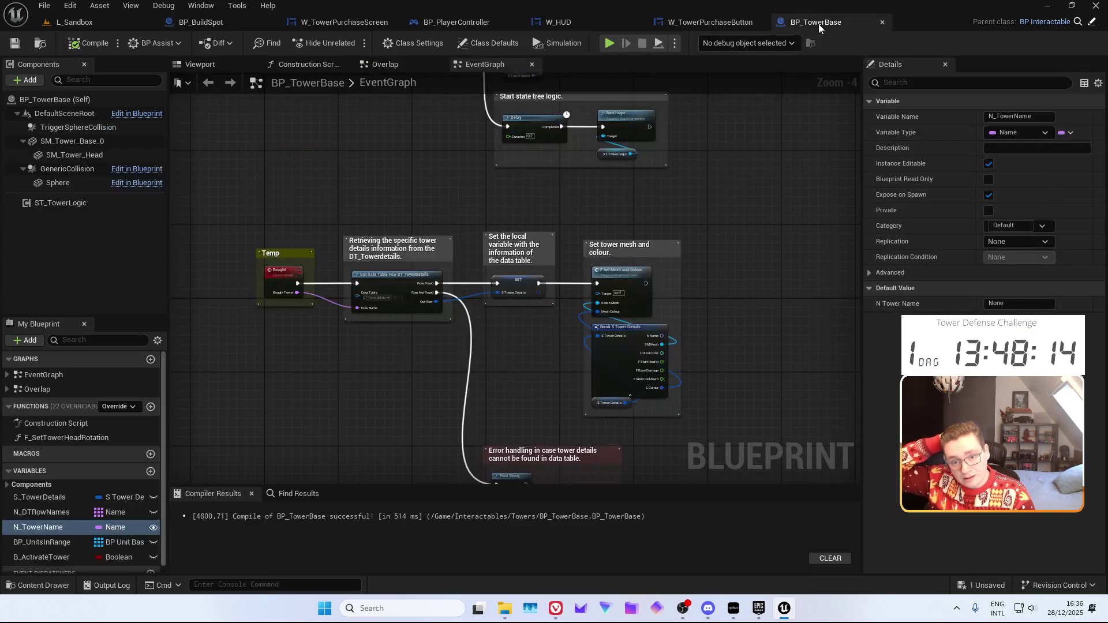
pyautogui.moveTo(700, 193); pyautogui.dragTo(677, 312)
pyautogui.scroll(2, 487, 161)
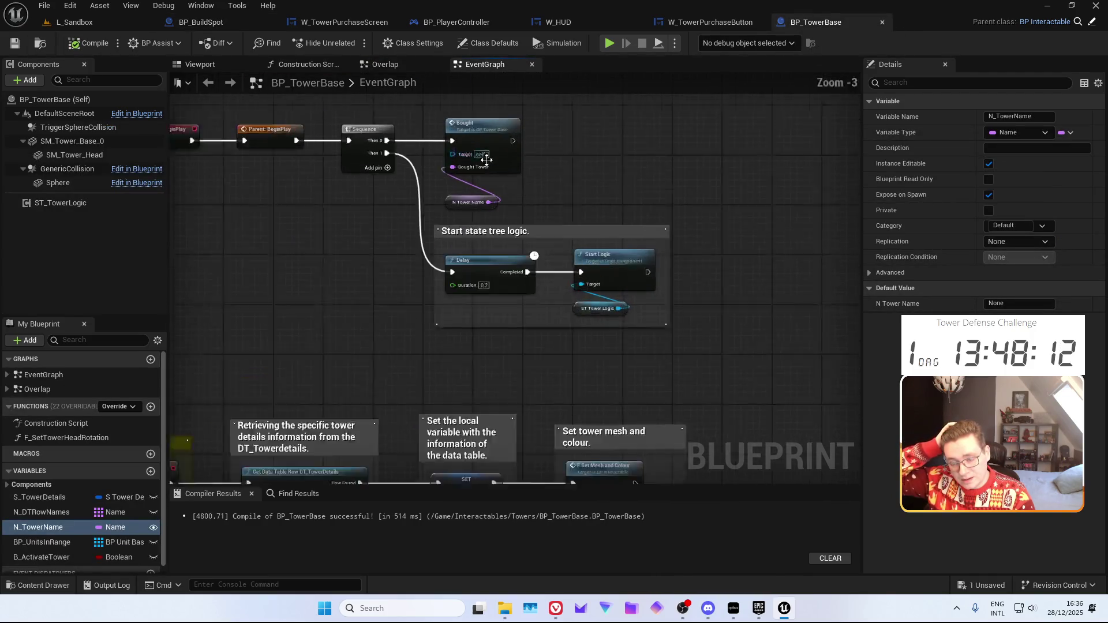
pyautogui.moveTo(375, 386)
pyautogui.mouseDown()
pyautogui.moveTo(424, 186)
pyautogui.moveTo(387, 183)
pyautogui.mouseUp()
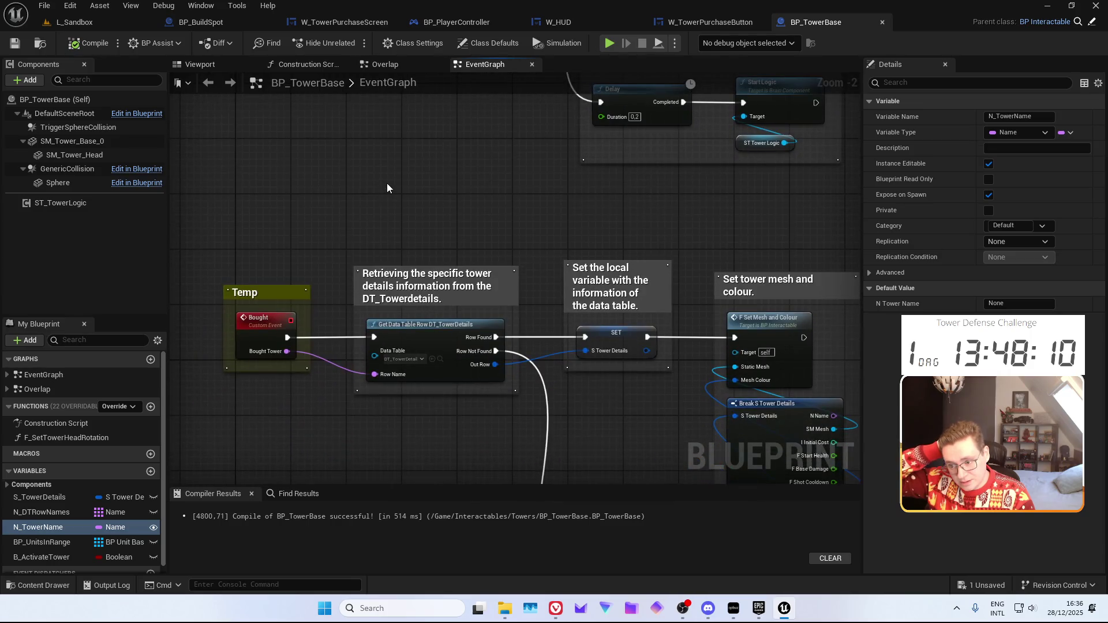
pyautogui.moveTo(437, 242)
pyautogui.mouseDown()
pyautogui.moveTo(374, 166)
pyautogui.moveTo(334, 168)
pyautogui.moveTo(262, 91)
pyautogui.mouseUp()
pyautogui.moveTo(453, 279)
pyautogui.mouseDown()
pyautogui.moveTo(452, 169)
pyautogui.moveTo(366, 367)
pyautogui.moveTo(392, 239)
pyautogui.moveTo(408, 433)
pyautogui.mouseUp()
pyautogui.moveTo(427, 310); pyautogui.dragTo(427, 349)
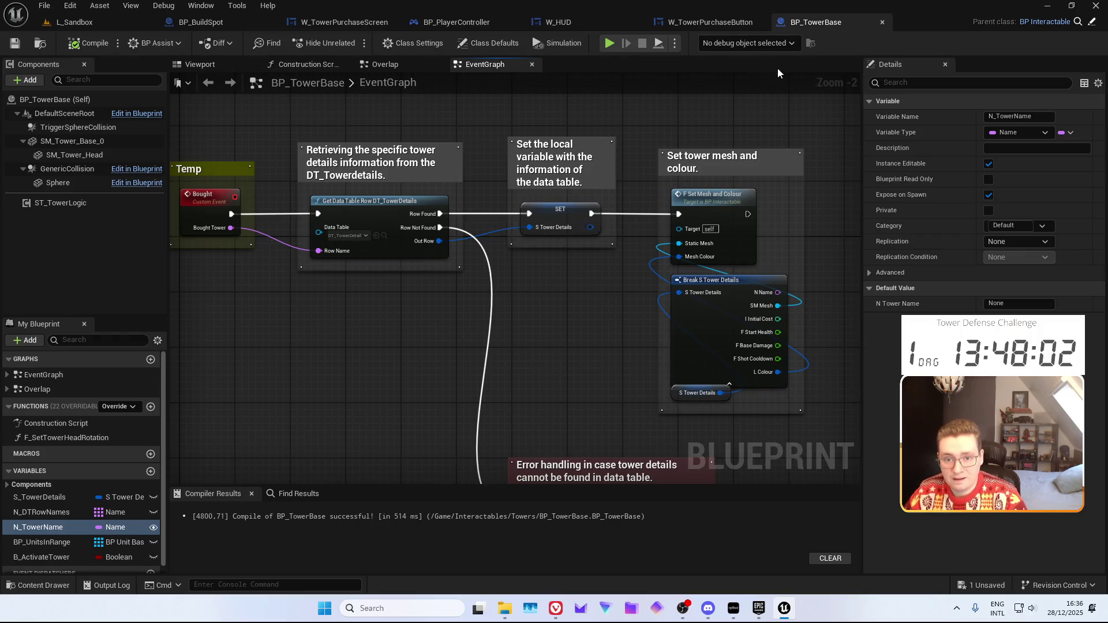
pyautogui.middleClick(808, 23)
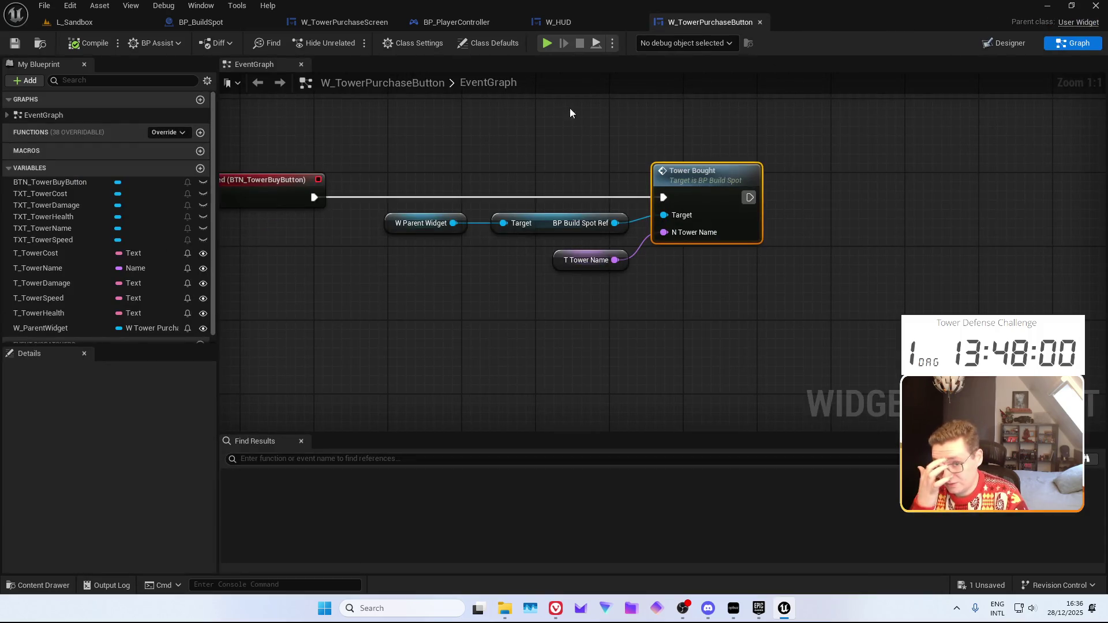
pyautogui.click(103, 22)
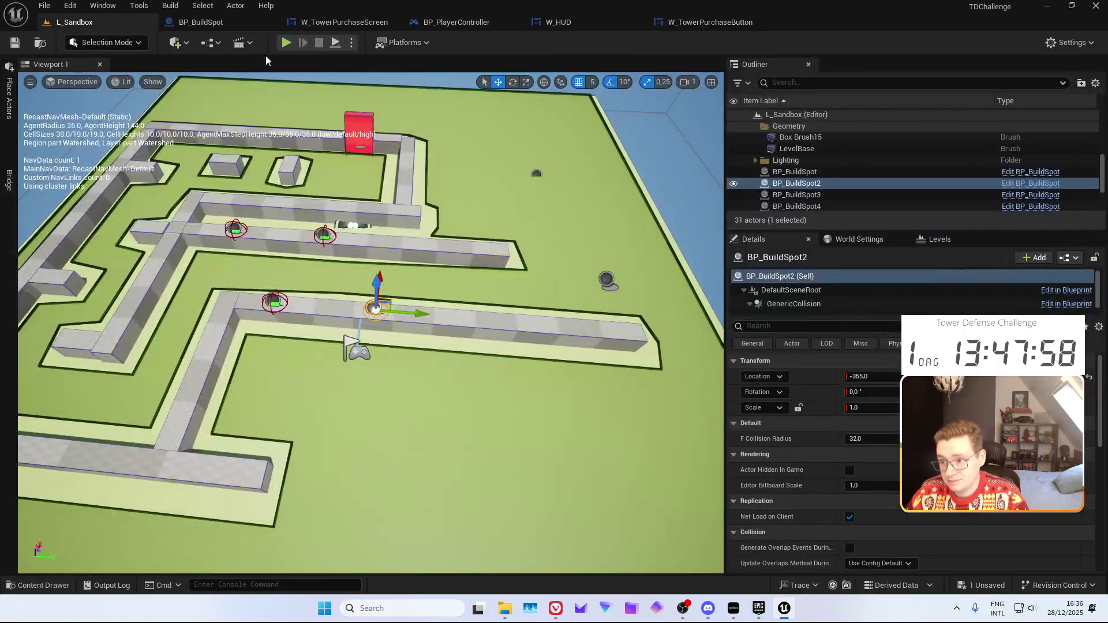
pyautogui.click(286, 43)
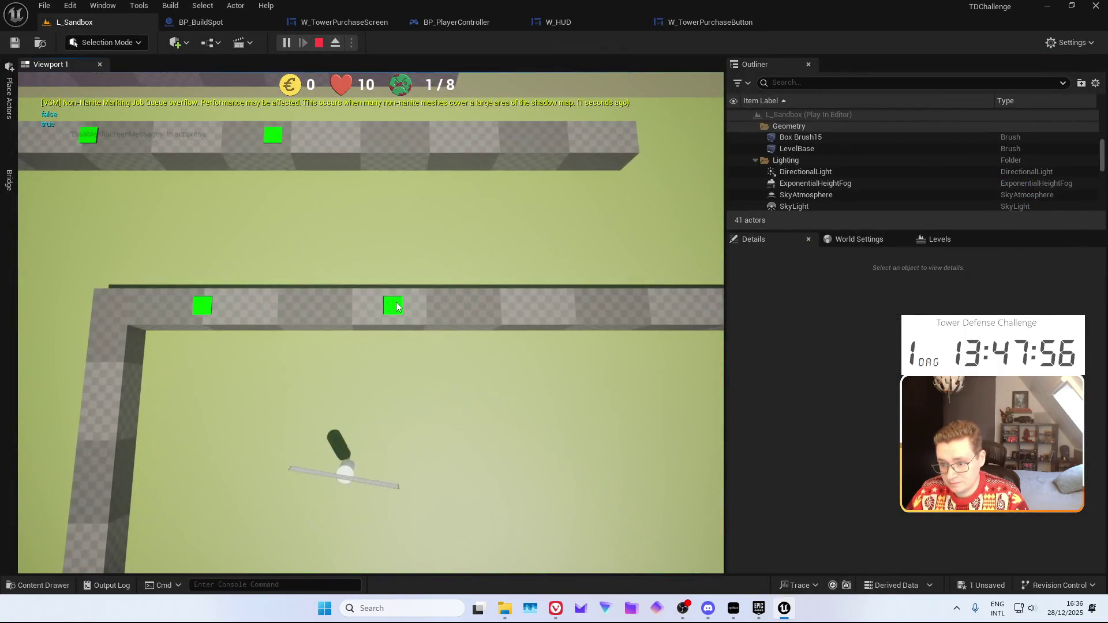
pyautogui.click(395, 306)
pyautogui.click(274, 490)
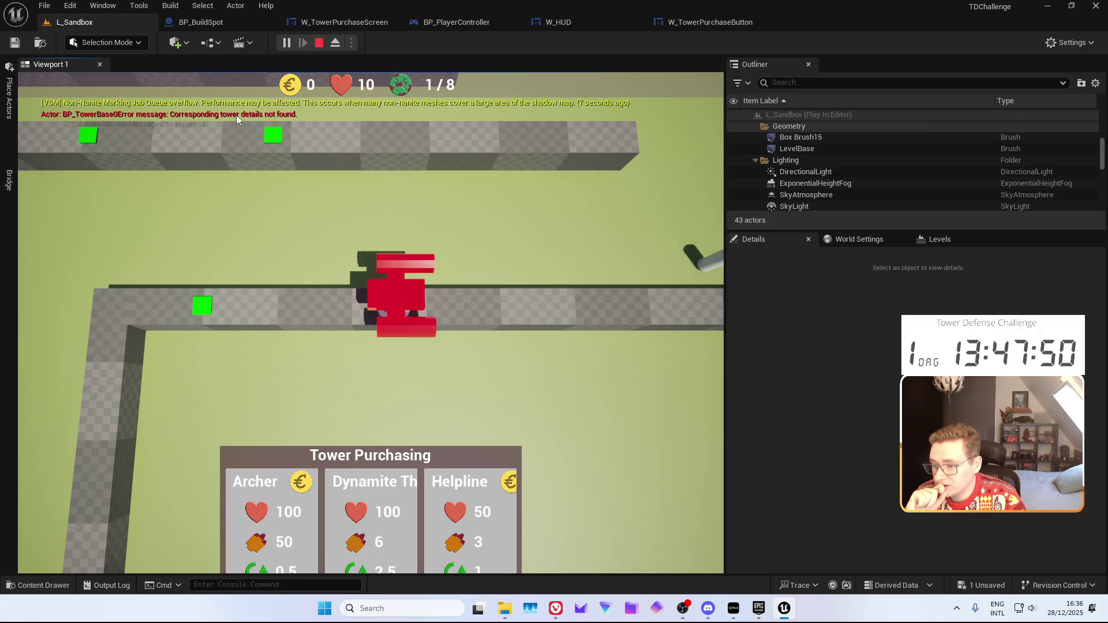
pyautogui.press('Escape')
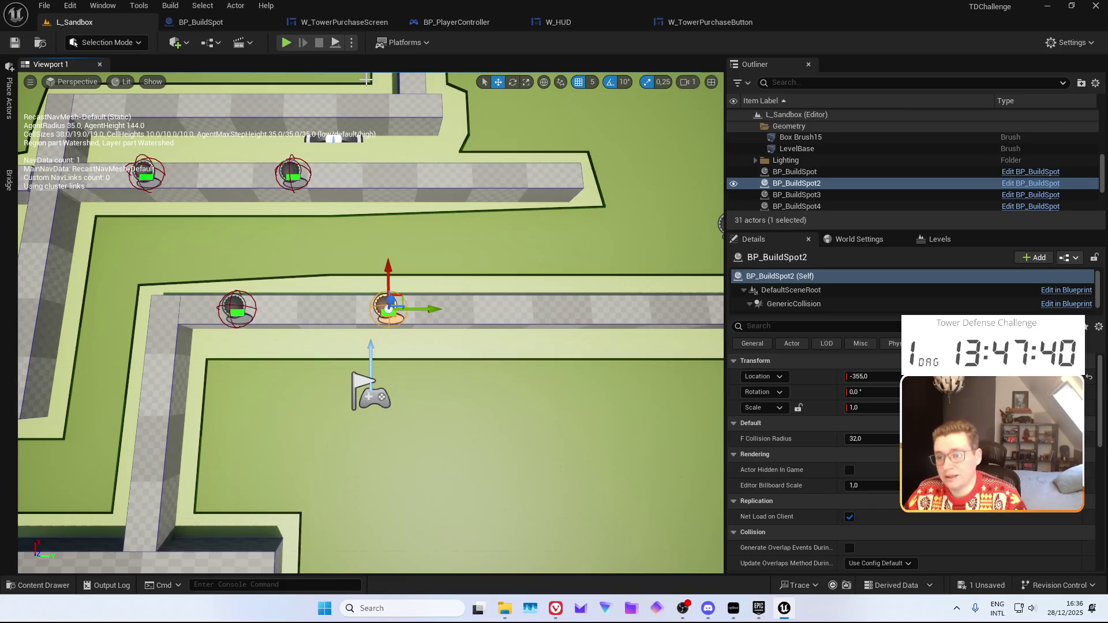
# Add a Get Data Table Row Names node reading DT_TowerDetails above the TowerBought event
pyautogui.click(243, 23)
pyautogui.moveTo(273, 312)
pyautogui.mouseDown()
pyautogui.moveTo(341, 331)
pyautogui.moveTo(421, 331)
pyautogui.moveTo(483, 216)
pyautogui.moveTo(416, 337)
pyautogui.moveTo(289, 349)
pyautogui.moveTo(250, 422)
pyautogui.moveTo(451, 198)
pyautogui.moveTo(450, 251)
pyautogui.mouseUp()
pyautogui.rightClick(425, 268)
pyautogui.write('get data table')
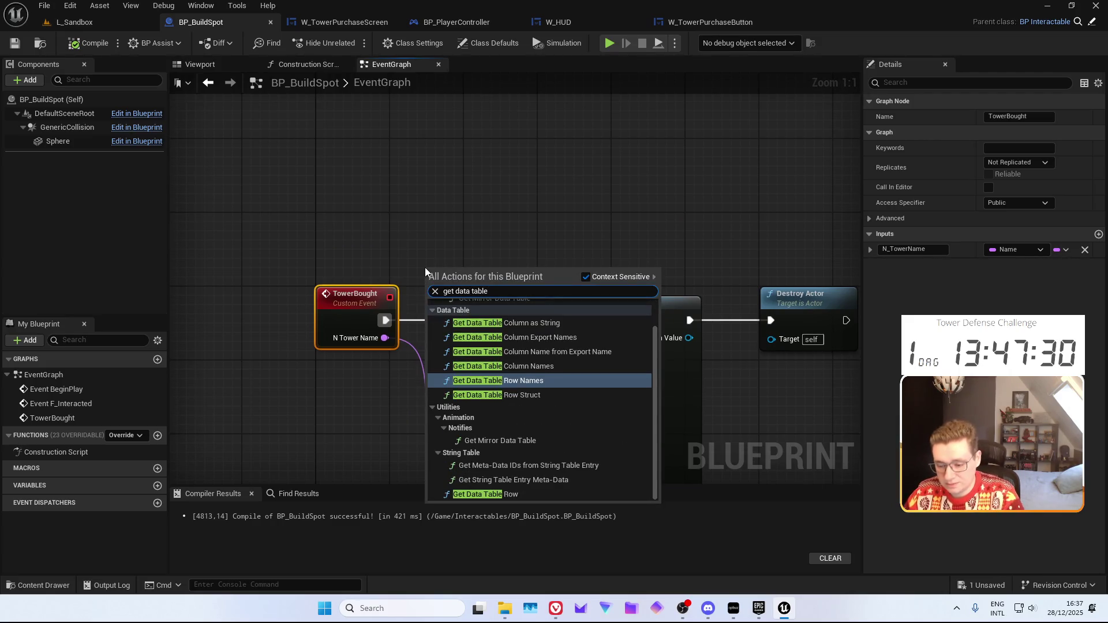
pyautogui.press('Down')
pyautogui.press('Down')
pyautogui.press('Down')
pyautogui.press('Up')
pyautogui.press('Up')
pyautogui.press('Up')
pyautogui.press('Return')
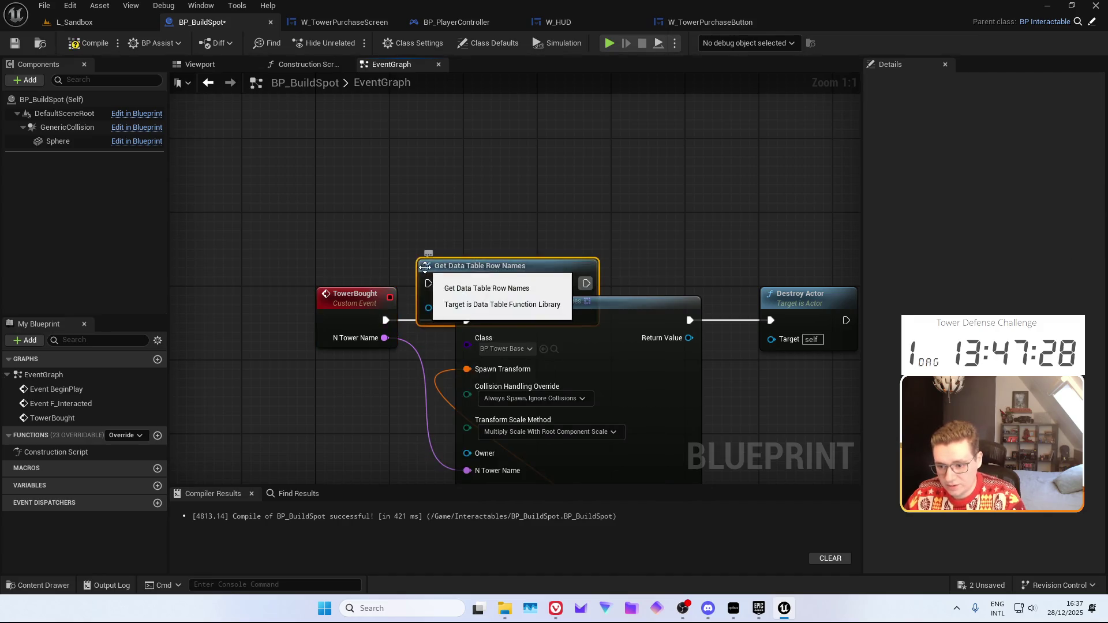
pyautogui.moveTo(425, 268); pyautogui.dragTo(415, 193)
pyautogui.click(454, 238)
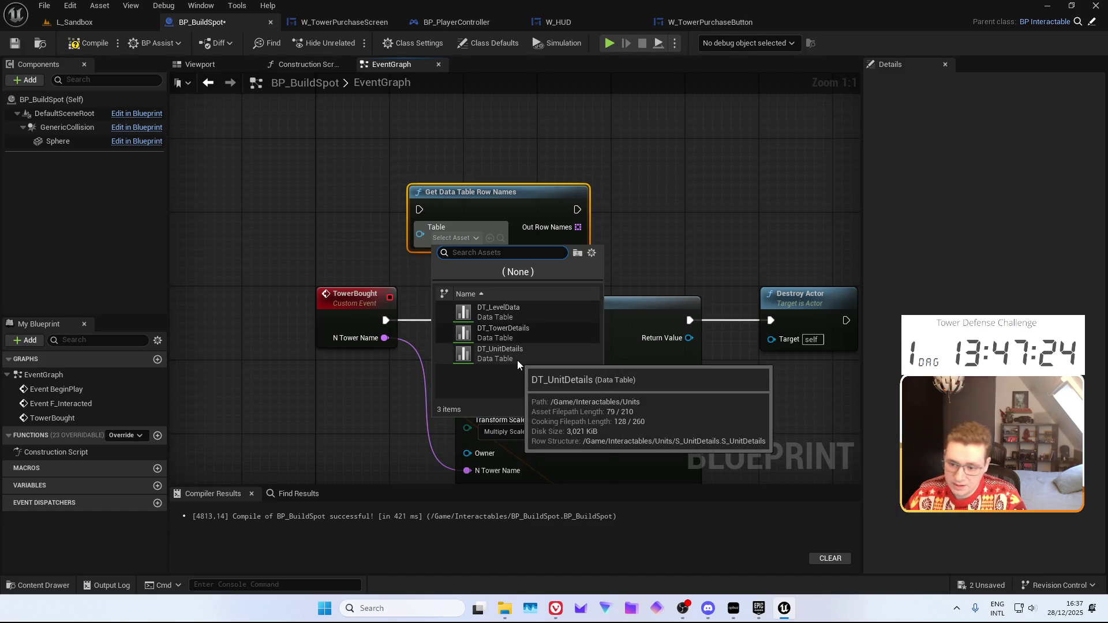
pyautogui.click(507, 330)
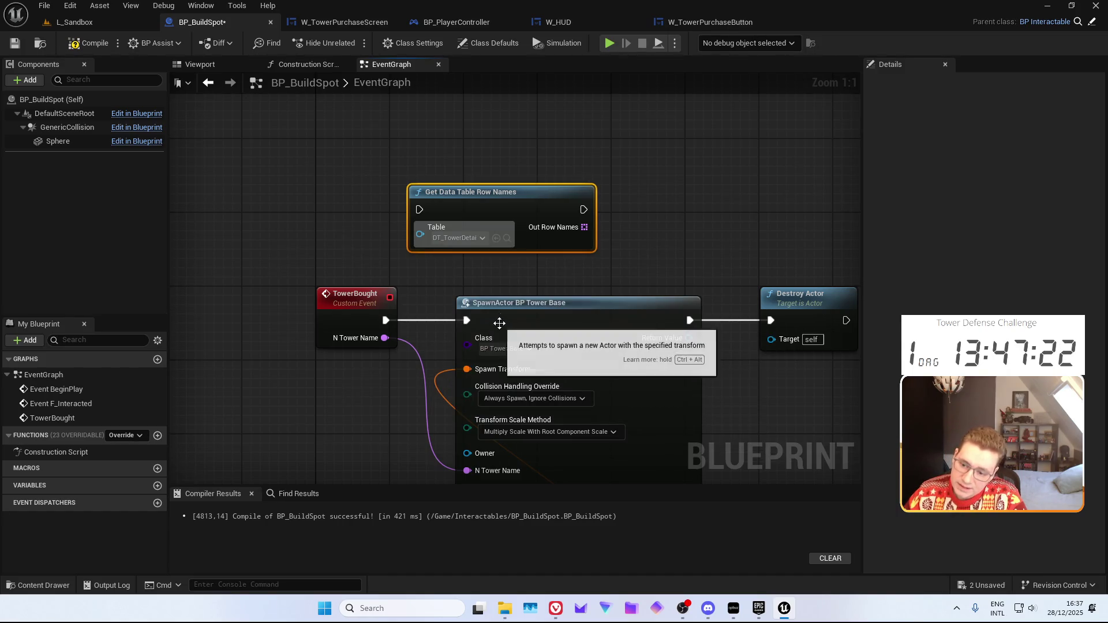
# Loop over the row names with a For Each Loop, discarding a stray == node
pyautogui.moveTo(520, 247); pyautogui.dragTo(556, 238)
pyautogui.write('for each')
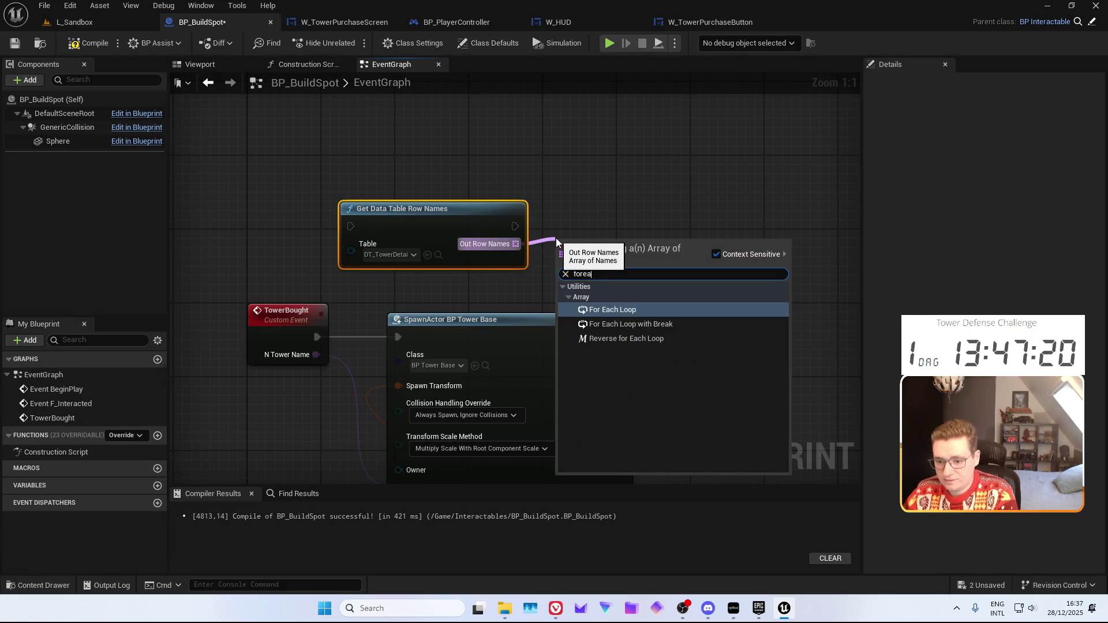
pyautogui.press('Return')
pyautogui.moveTo(655, 208); pyautogui.dragTo(448, 197)
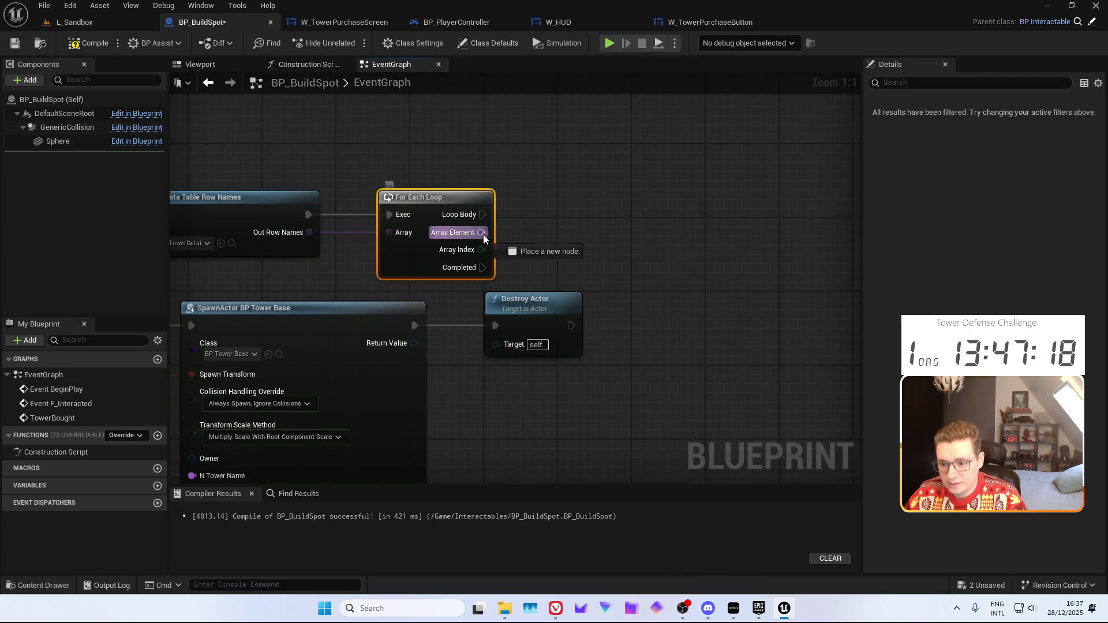
pyautogui.moveTo(480, 232); pyautogui.dragTo(540, 253)
pyautogui.write('==')
pyautogui.press('Return')
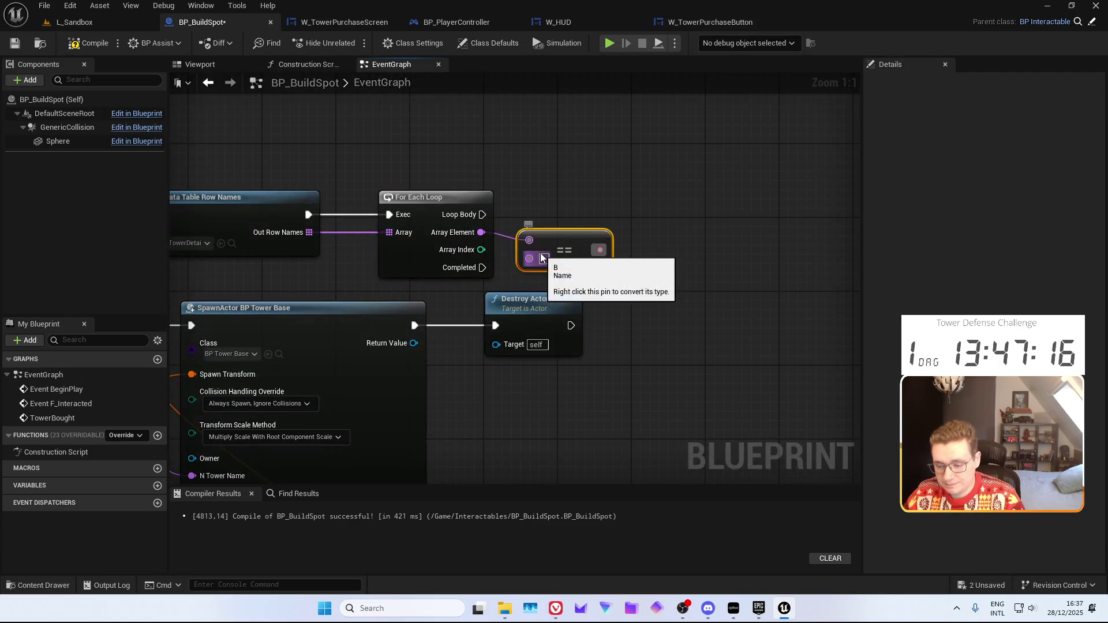
pyautogui.moveTo(531, 185)
pyautogui.mouseDown()
pyautogui.moveTo(623, 188)
pyautogui.moveTo(576, 188)
pyautogui.moveTo(573, 177)
pyautogui.moveTo(519, 190)
pyautogui.moveTo(542, 193)
pyautogui.mouseUp()
pyautogui.press('Delete')
# Fetch each Array Element's row from DT_TowerDetails and break it with Break S Tower Details
pyautogui.write('get data')
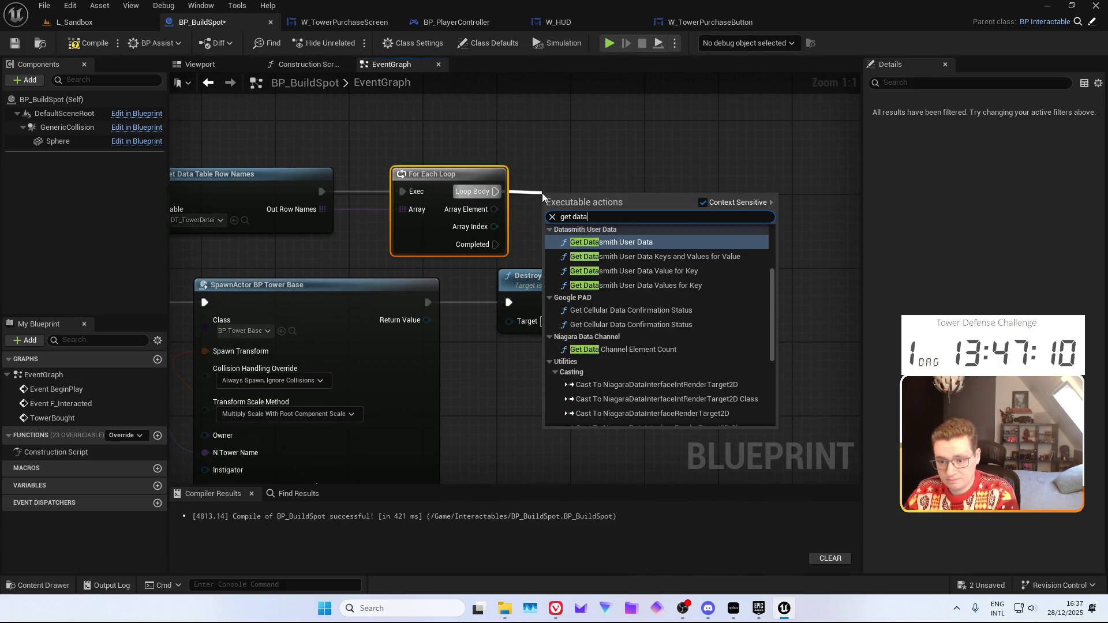
pyautogui.write(' table row')
pyautogui.press('Return')
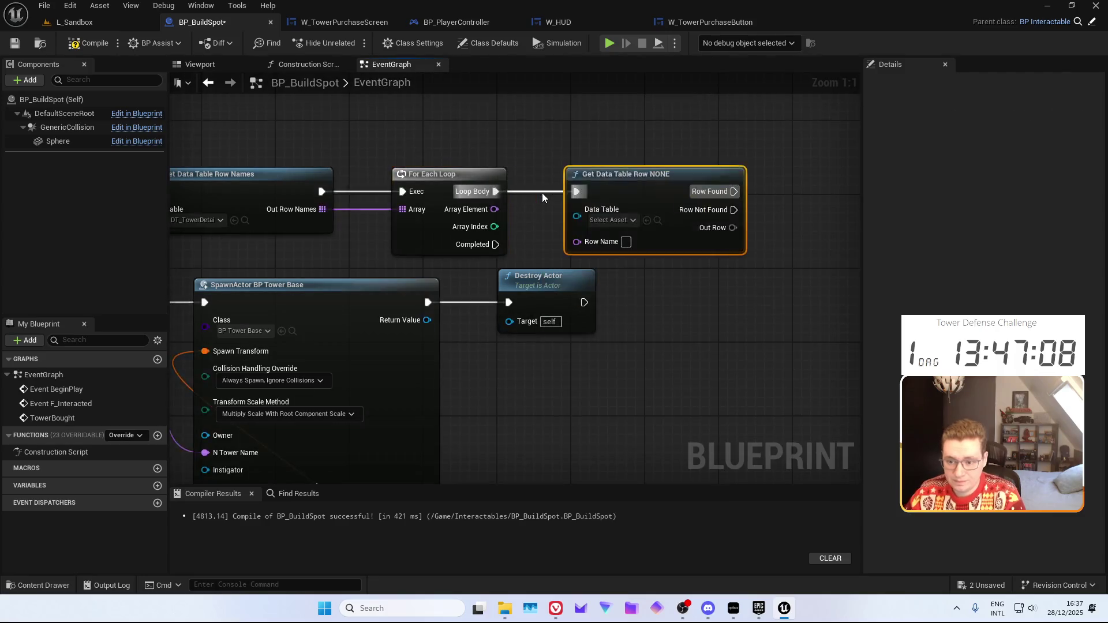
pyautogui.moveTo(494, 209)
pyautogui.mouseDown()
pyautogui.moveTo(604, 261)
pyautogui.moveTo(594, 240)
pyautogui.moveTo(577, 241)
pyautogui.moveTo(635, 255)
pyautogui.mouseUp()
pyautogui.click(533, 200)
pyautogui.click(583, 292)
pyautogui.write('breka')
pyautogui.press('BackSpace')
pyautogui.press('BackSpace')
pyautogui.write('ak')
pyautogui.press('Return')
pyautogui.moveTo(611, 302); pyautogui.dragTo(716, 304)
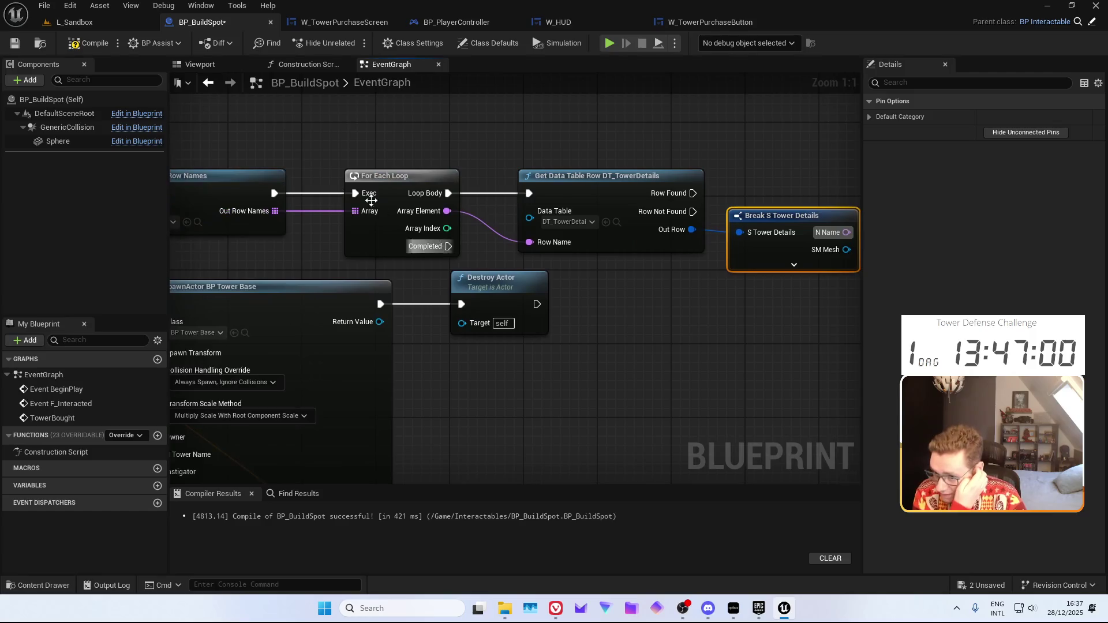
# Add a For Each Loop with Break node above the existing loop
pyautogui.click(373, 183)
pyautogui.rightClick(386, 183)
pyautogui.click(594, 346)
pyautogui.moveTo(340, 101)
pyautogui.mouseDown()
pyautogui.moveTo(390, 164)
pyautogui.moveTo(405, 153)
pyautogui.mouseUp()
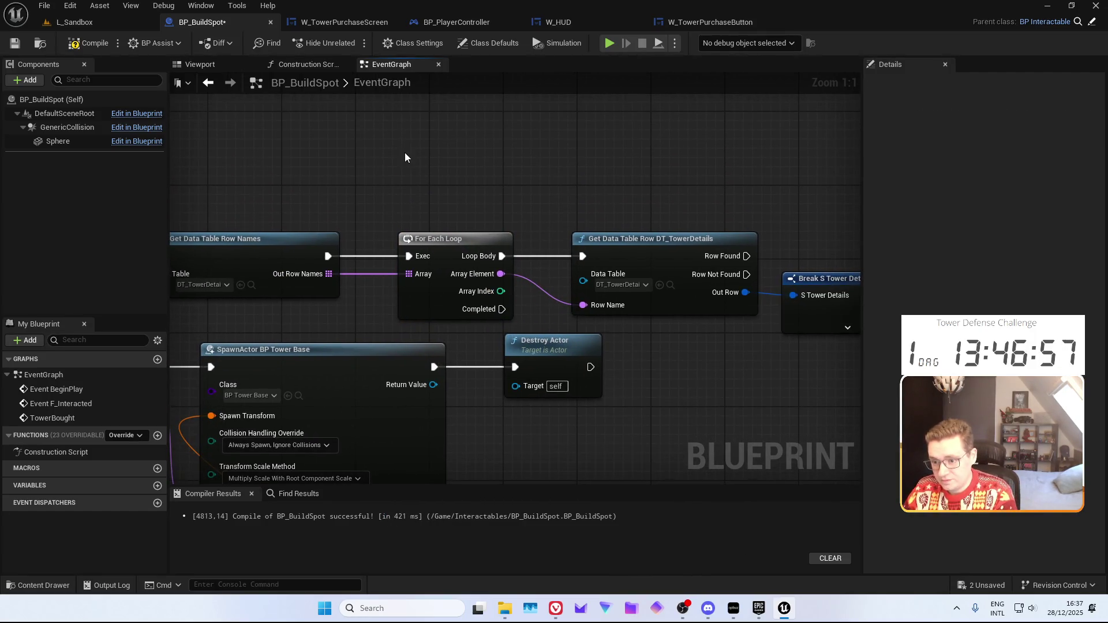
pyautogui.rightClick(405, 153)
pyautogui.write('foreachl')
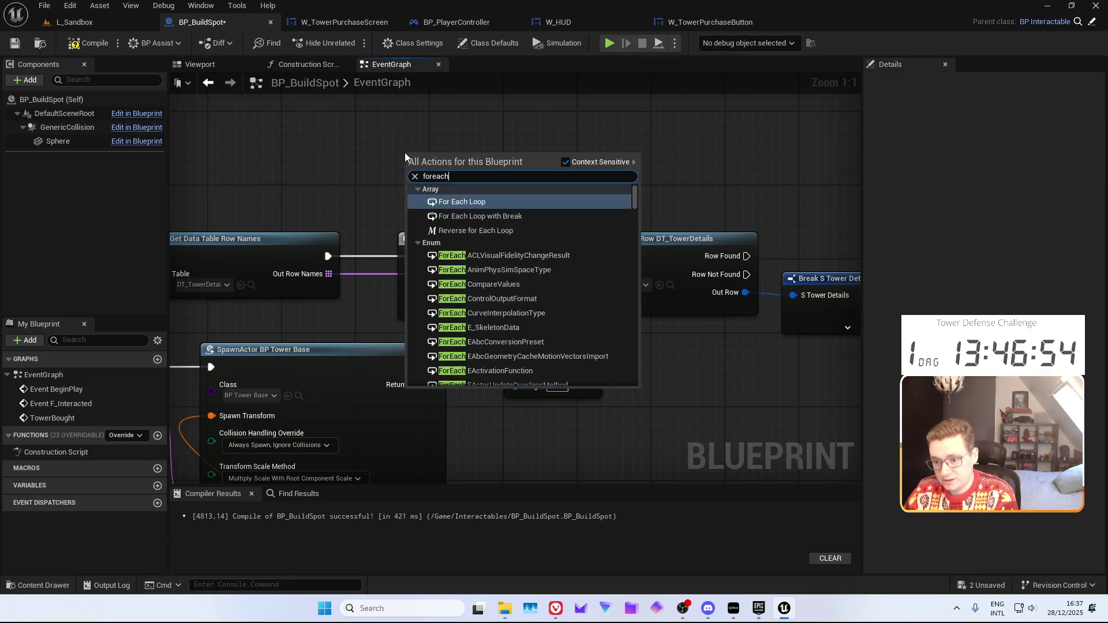
pyautogui.press('Down')
pyautogui.press('Return')
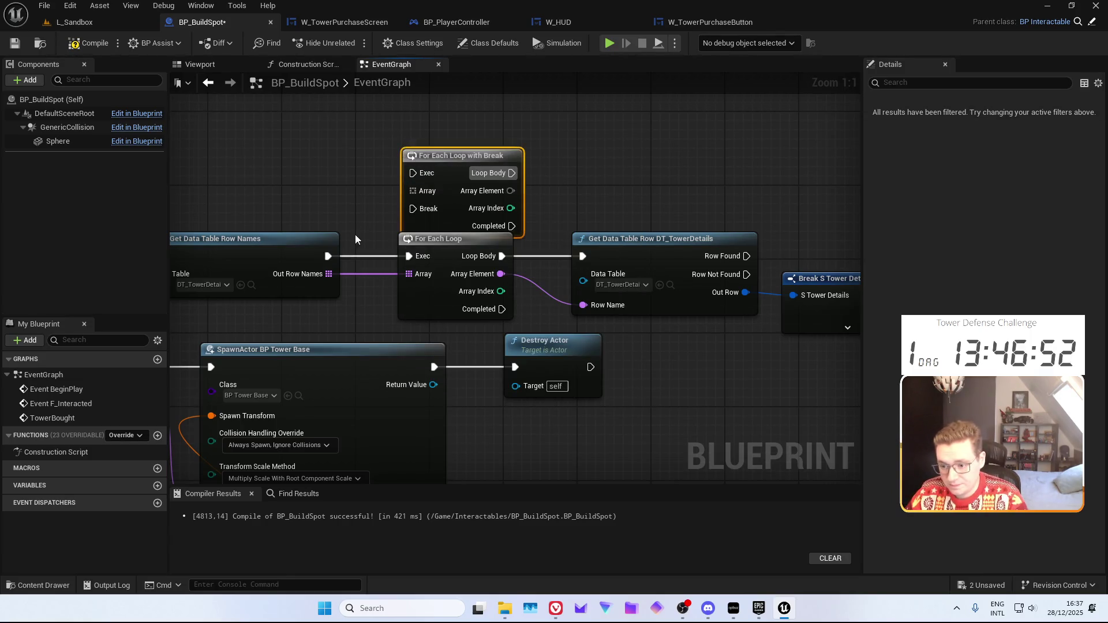
# Rewire row names and the row lookup through the loop with break, deleting the old For Each Loop
pyautogui.moveTo(331, 256); pyautogui.dragTo(413, 173)
pyautogui.moveTo(325, 277); pyautogui.dragTo(413, 191)
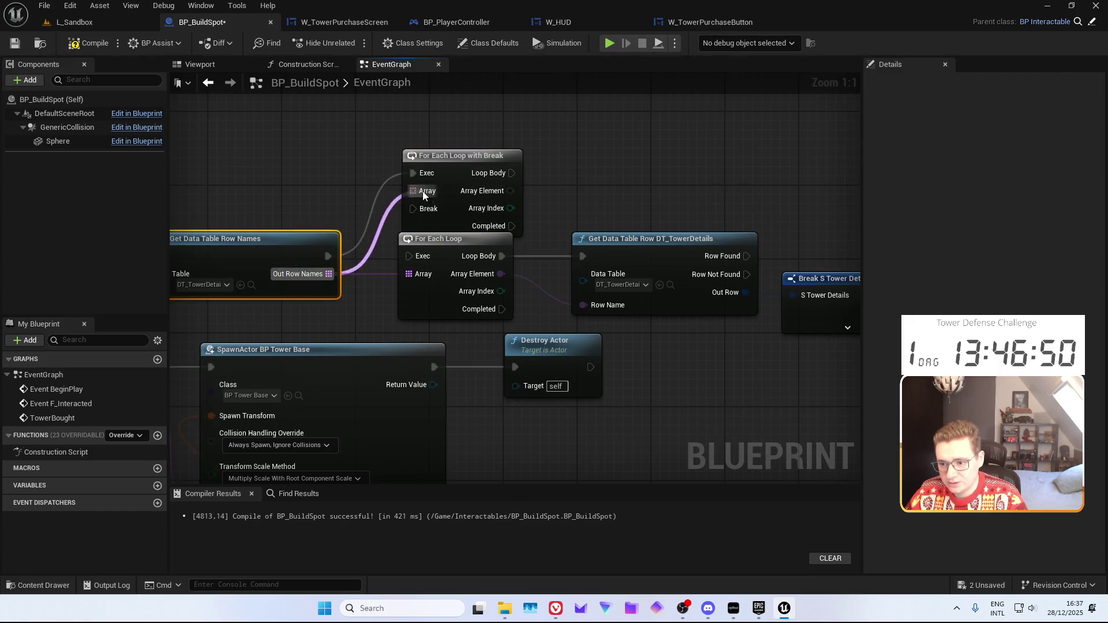
pyautogui.moveTo(512, 173)
pyautogui.mouseDown()
pyautogui.moveTo(549, 238)
pyautogui.moveTo(582, 259)
pyautogui.mouseUp()
pyautogui.click(462, 260)
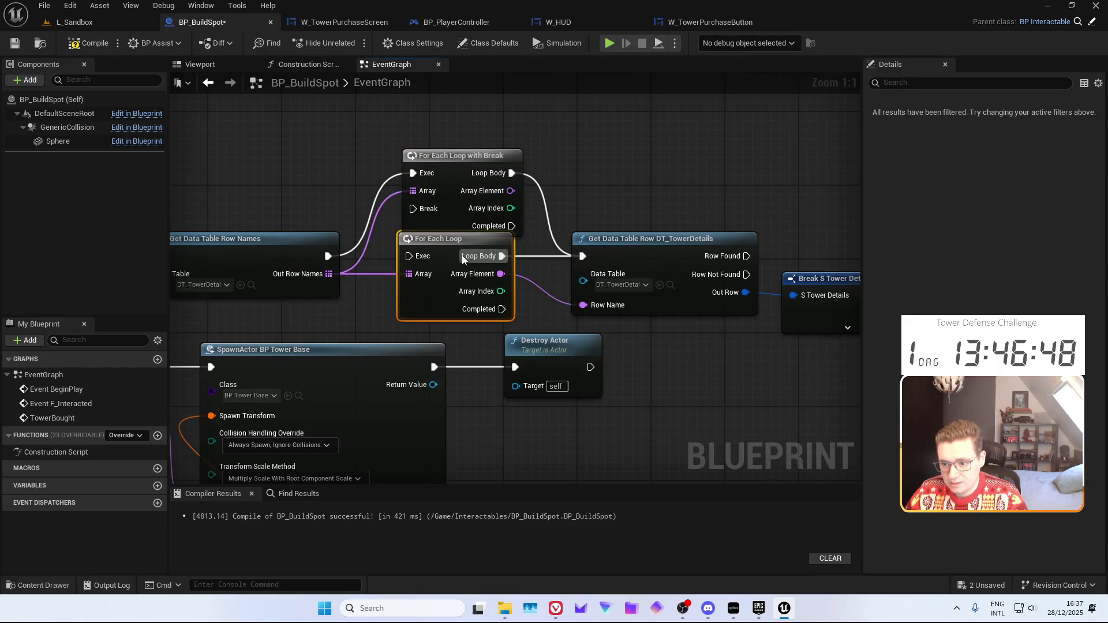
pyautogui.press('Delete')
pyautogui.moveTo(511, 191)
pyautogui.mouseDown()
pyautogui.moveTo(554, 289)
pyautogui.moveTo(583, 305)
pyautogui.mouseUp()
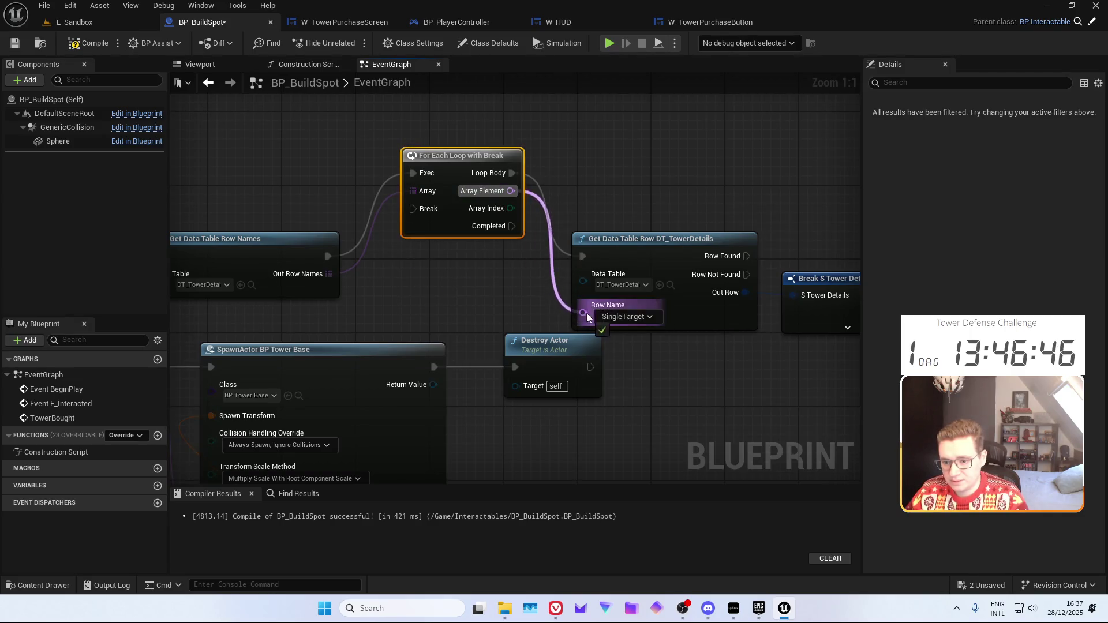
# Straighten the loop and move the TowerBought spawning chain lower in the graph
pyautogui.press('q')
pyautogui.scroll(-2, 344, 171)
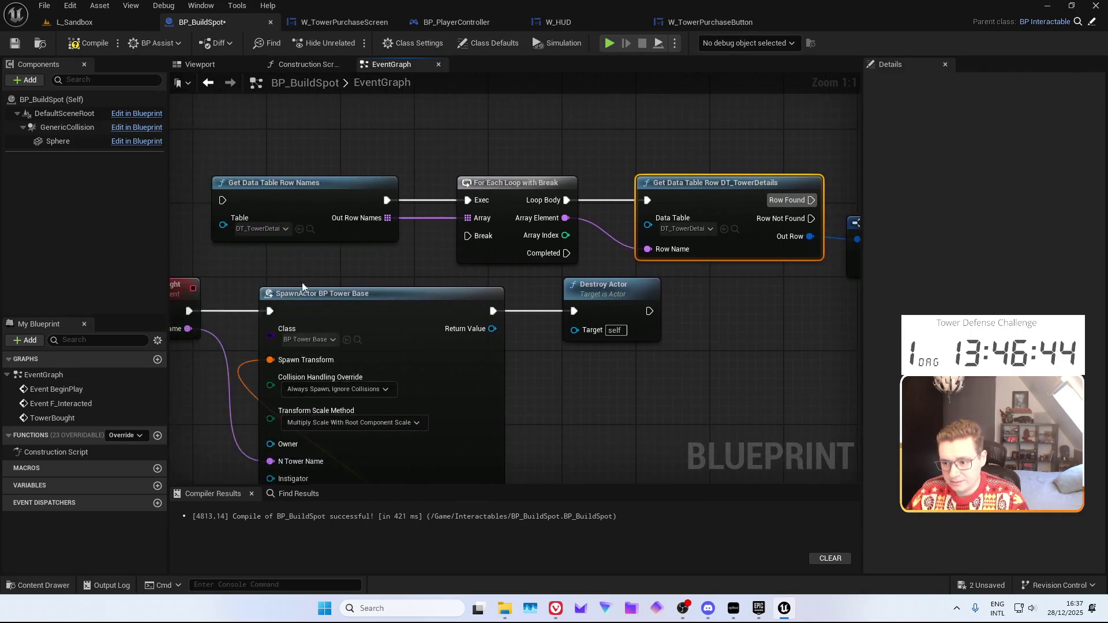
pyautogui.moveTo(277, 235); pyautogui.dragTo(635, 439)
pyautogui.moveTo(446, 274); pyautogui.dragTo(459, 439)
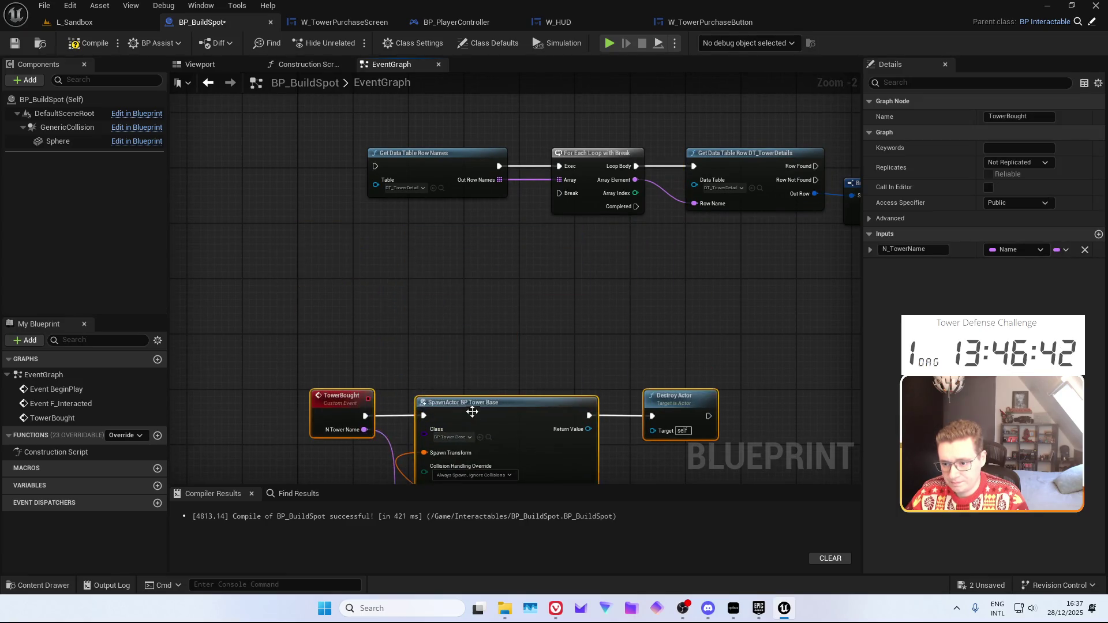
# Create a BreakTowerDetailsForLoop custom event wired to the loop's Break input
pyautogui.rightClick(407, 282)
pyautogui.write('custom')
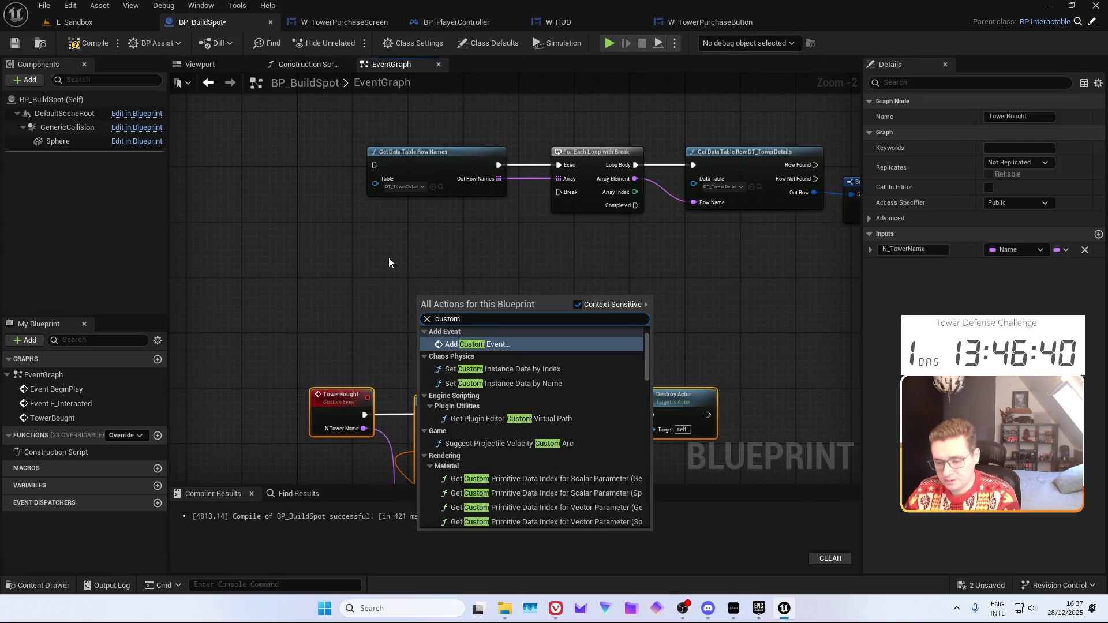
pyautogui.click(389, 257)
pyautogui.rightClick(393, 242)
pyautogui.write('custom')
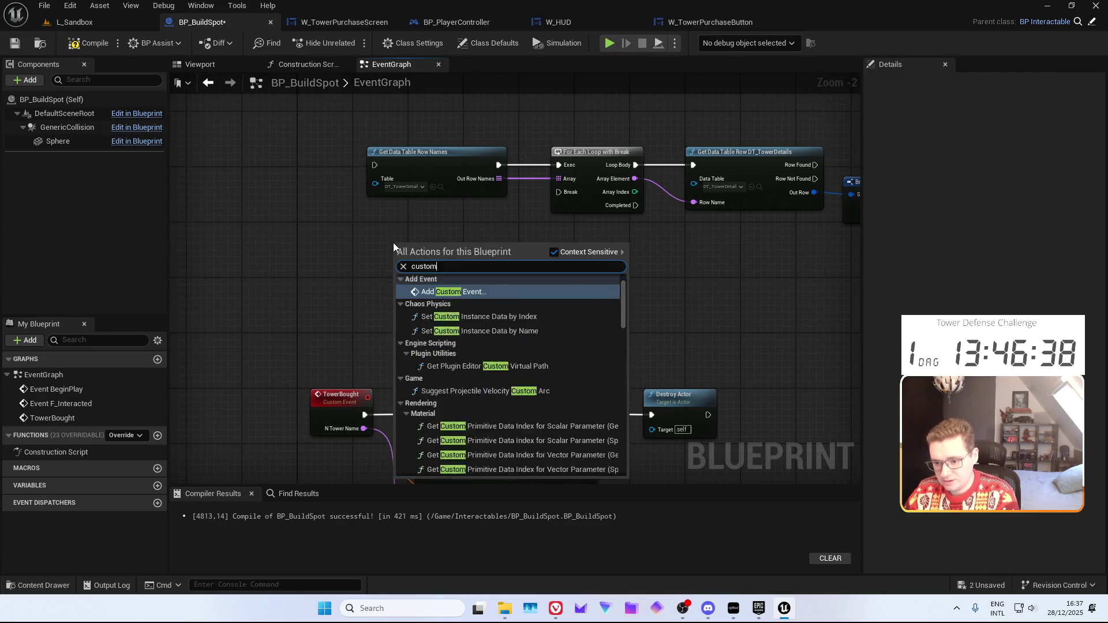
pyautogui.press('Return')
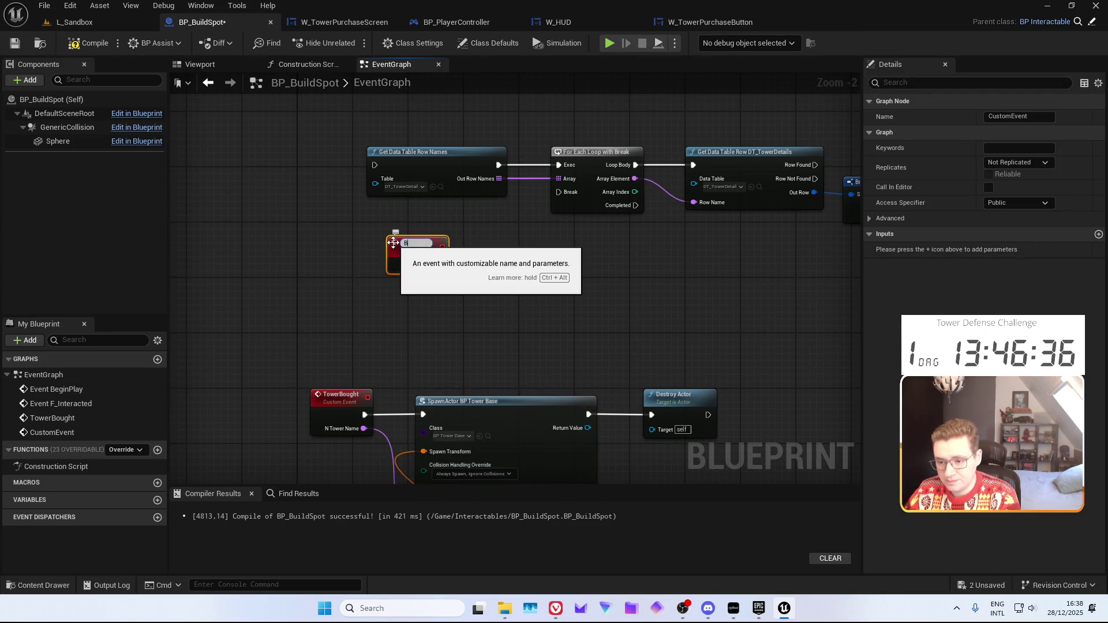
pyautogui.write('BreakTowerDetailsForLoop')
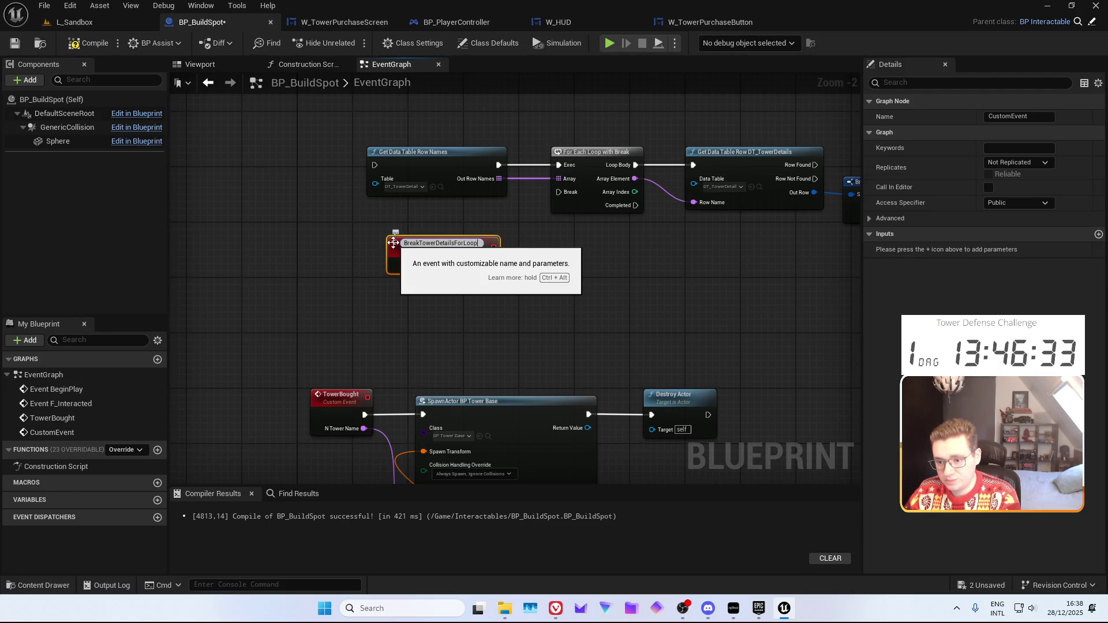
pyautogui.press('Return')
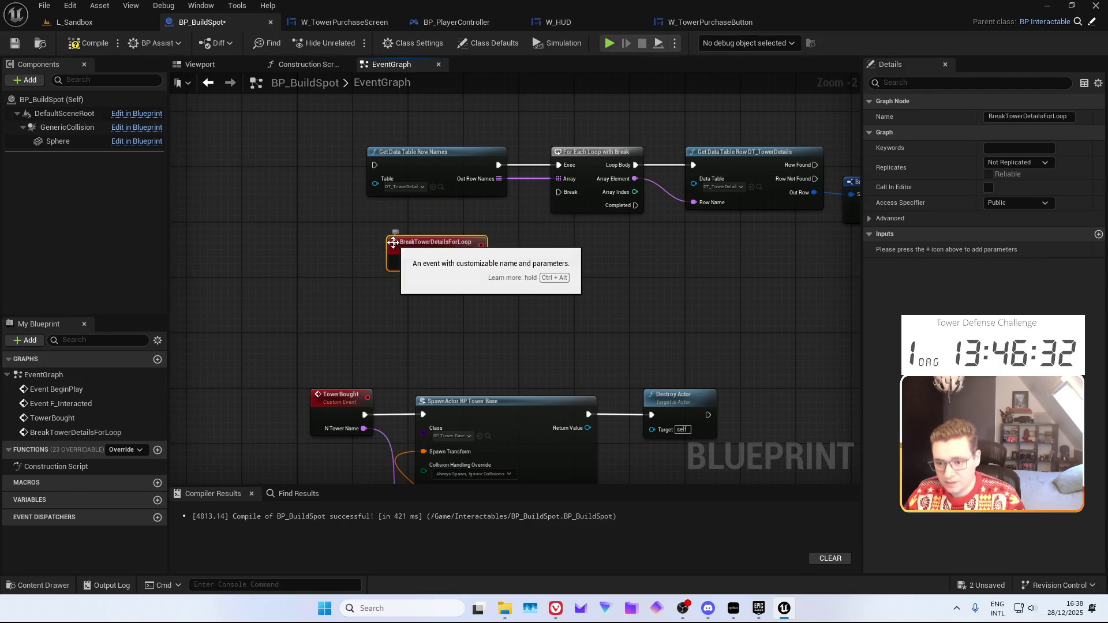
pyautogui.moveTo(478, 262); pyautogui.dragTo(559, 192)
pyautogui.click(626, 243)
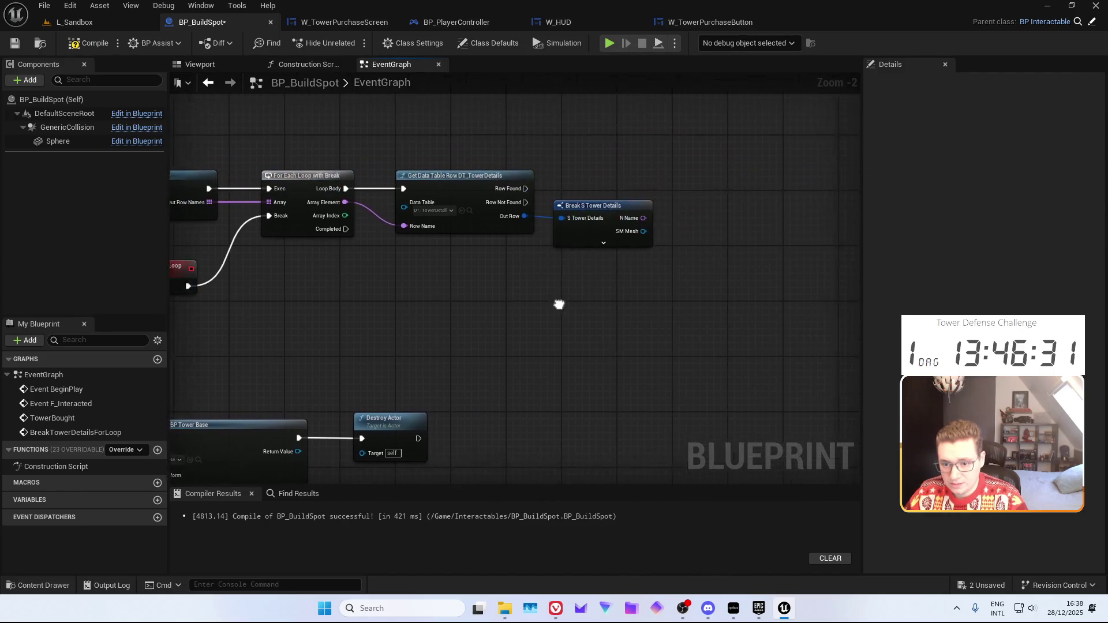
# Compare the row's N Name with the bought tower name, Branch on Row Found, calling Break Tower Details for Loop on True
pyautogui.moveTo(628, 229); pyautogui.dragTo(674, 232)
pyautogui.click(719, 294)
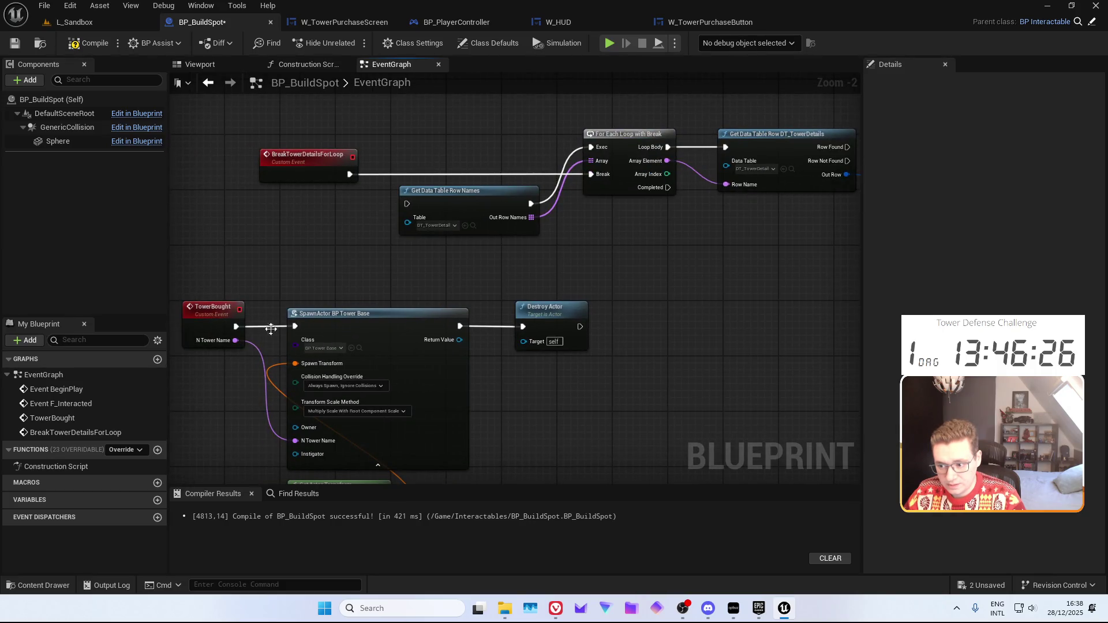
pyautogui.moveTo(236, 342)
pyautogui.mouseDown()
pyautogui.moveTo(892, 236)
pyautogui.moveTo(670, 199)
pyautogui.moveTo(690, 219)
pyautogui.moveTo(571, 189)
pyautogui.mouseUp()
pyautogui.click(571, 193)
pyautogui.moveTo(637, 258)
pyautogui.mouseDown()
pyautogui.moveTo(579, 216)
pyautogui.moveTo(445, 225)
pyautogui.mouseUp()
pyautogui.moveTo(512, 229); pyautogui.dragTo(556, 241)
pyautogui.write('break')
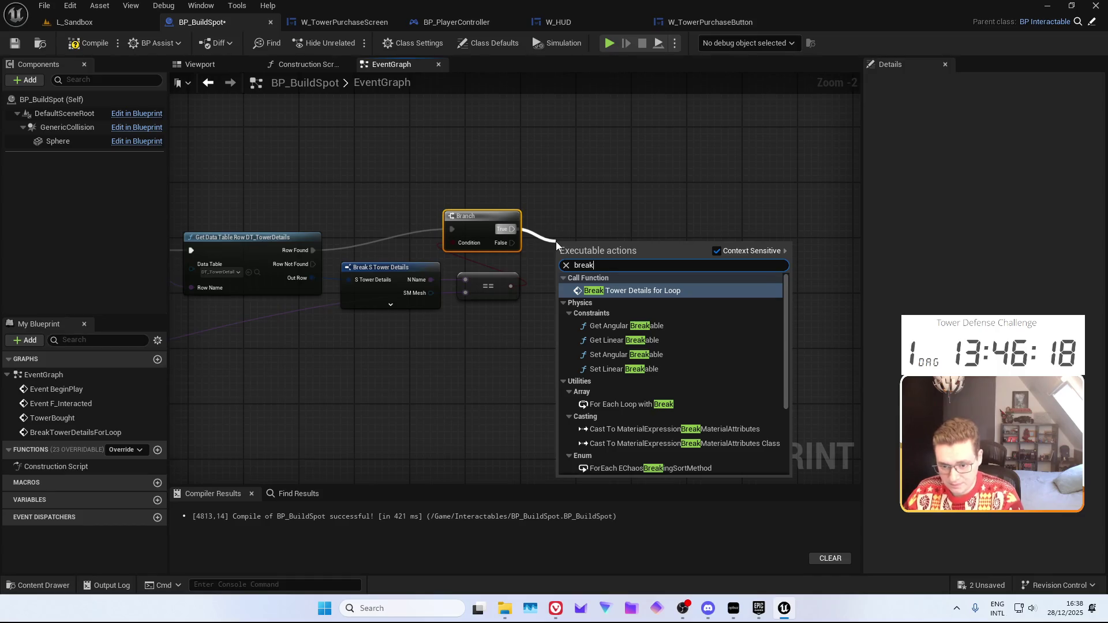
pyautogui.press('Return')
# Run the tower spawning from the loop's Completed output
pyautogui.moveTo(393, 212)
pyautogui.mouseDown()
pyautogui.moveTo(577, 260)
pyautogui.moveTo(444, 289)
pyautogui.moveTo(318, 353)
pyautogui.moveTo(480, 261)
pyautogui.moveTo(476, 247)
pyautogui.mouseUp()
pyautogui.scroll(-2, 471, 302)
pyautogui.scroll(1, 635, 296)
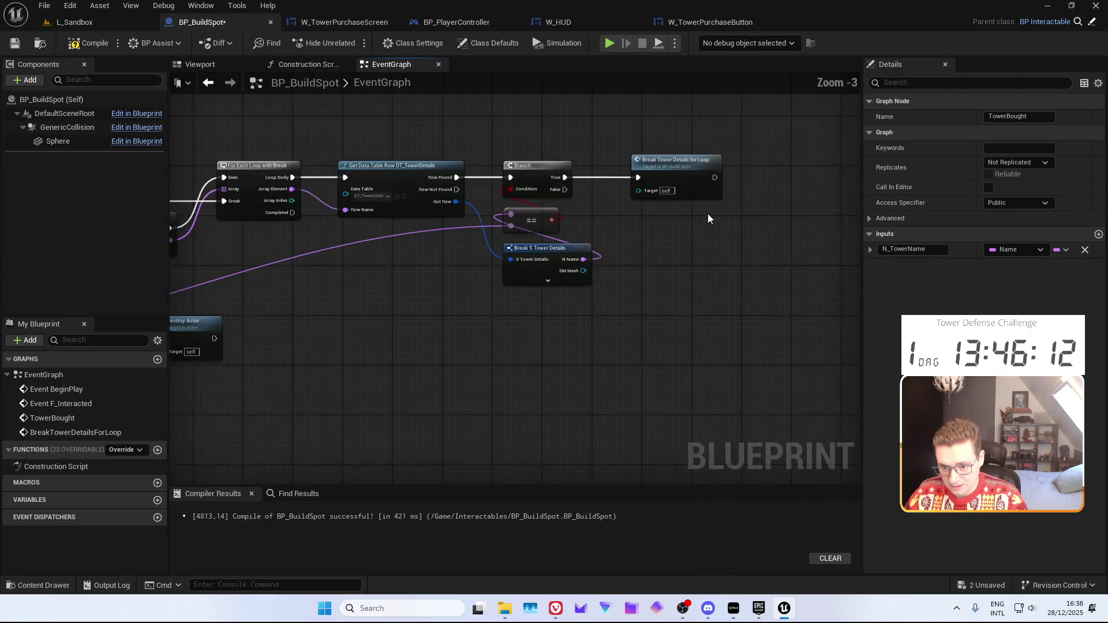
pyautogui.moveTo(714, 180); pyautogui.dragTo(420, 304)
pyautogui.moveTo(541, 184); pyautogui.dragTo(208, 309)
pyautogui.moveTo(448, 287)
pyautogui.mouseDown()
pyautogui.moveTo(374, 216)
pyautogui.moveTo(236, 126)
pyautogui.mouseUp()
pyautogui.moveTo(449, 411); pyautogui.dragTo(417, 397)
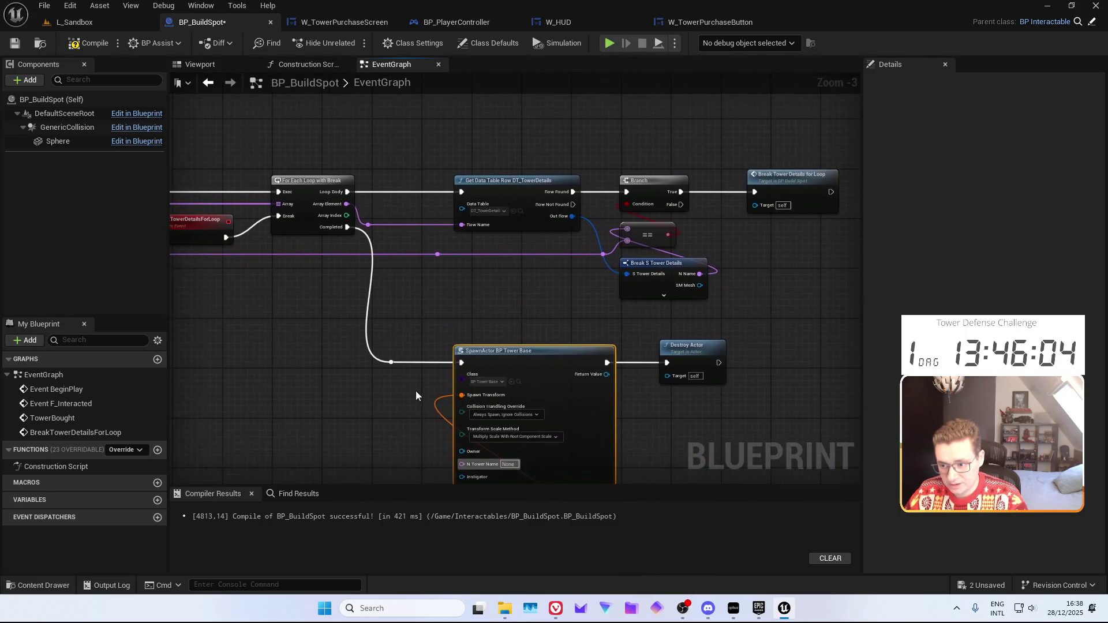
pyautogui.moveTo(495, 265); pyautogui.dragTo(491, 253)
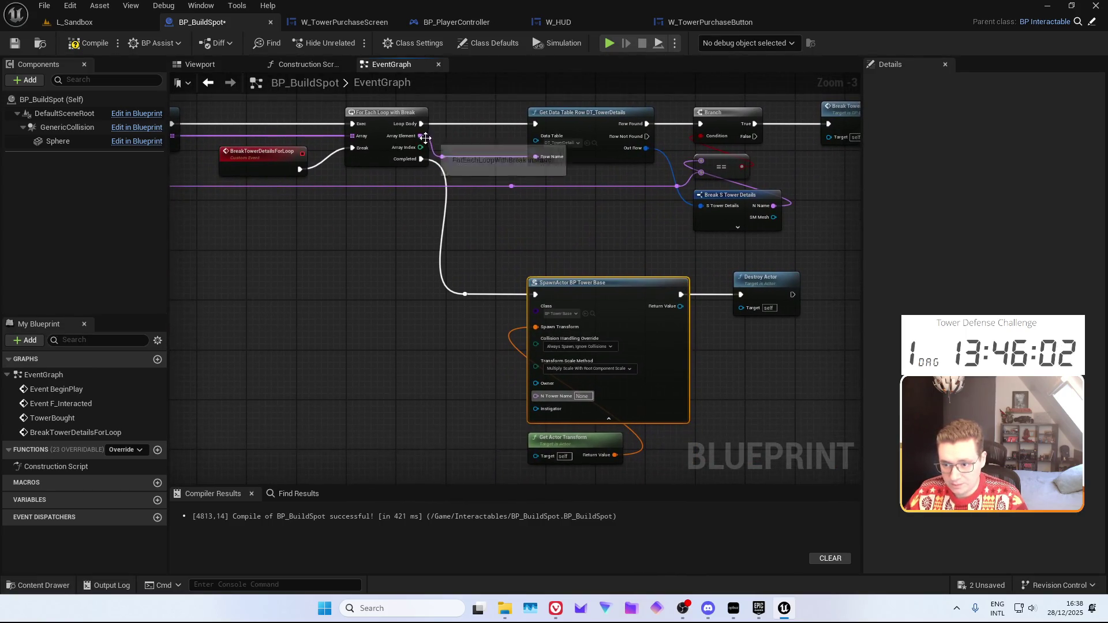
pyautogui.moveTo(421, 139)
pyautogui.mouseDown()
pyautogui.moveTo(674, 137)
pyautogui.moveTo(784, 150)
pyautogui.mouseUp()
# Promote Array Element to an N_FoundDataTableRow variable, setting it after the Branch's True
pyautogui.write('Prom')
pyautogui.press('Return')
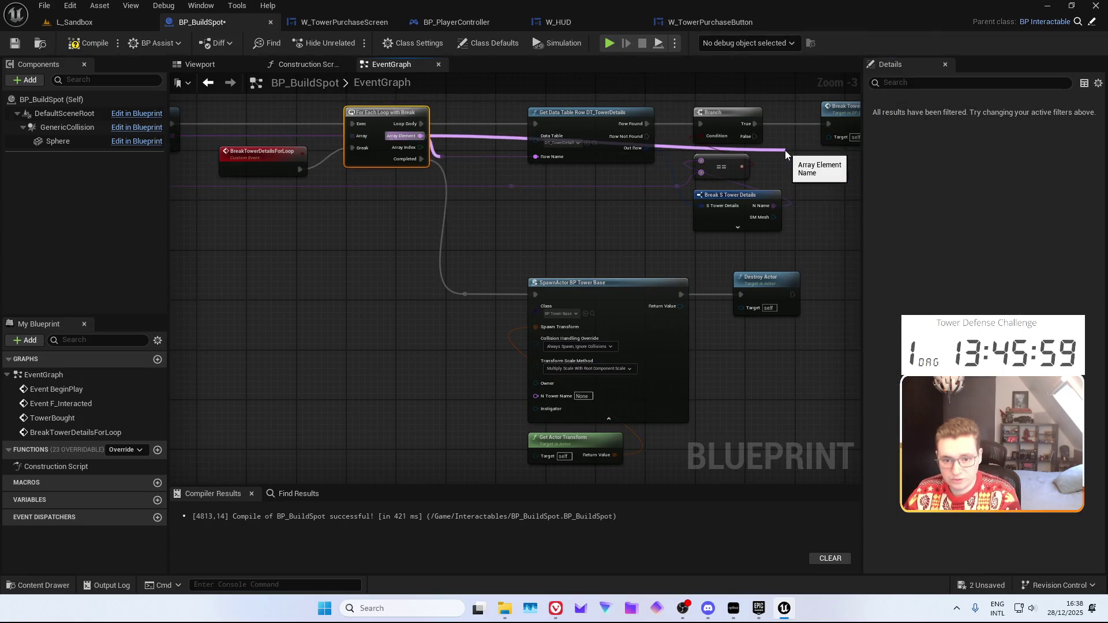
pyautogui.write('N')
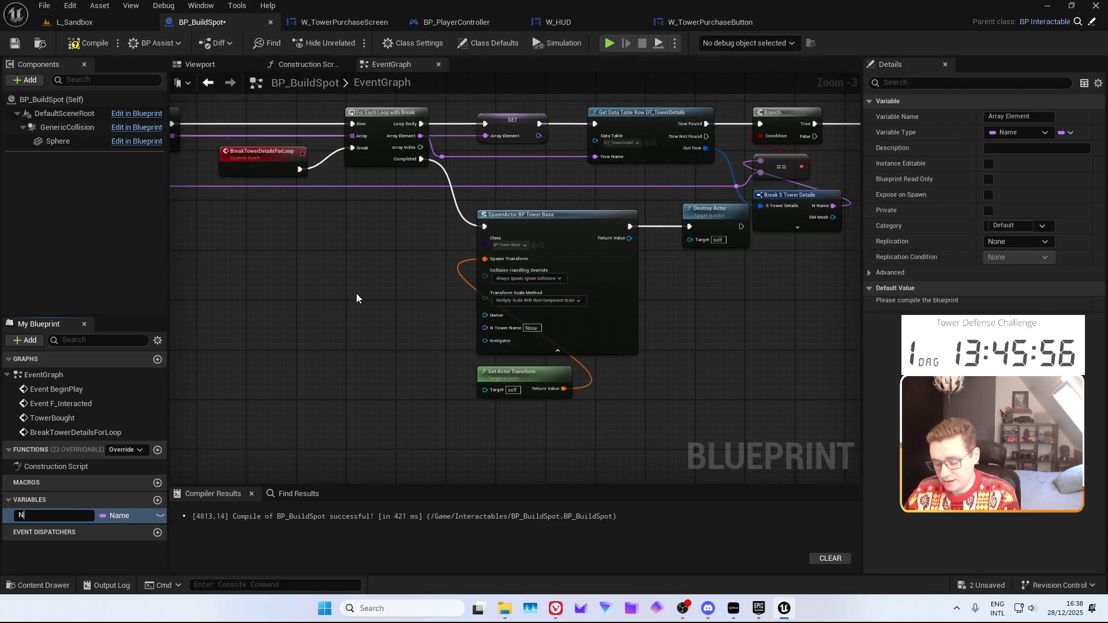
pyautogui.write('_FoundDataT')
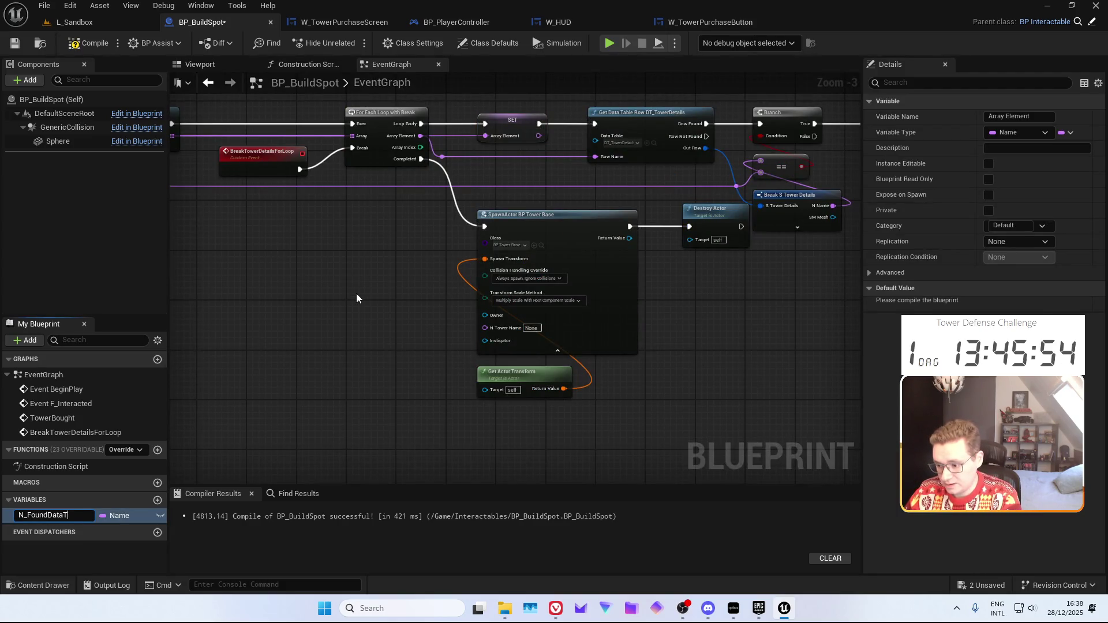
pyautogui.write('Row')
pyautogui.press('Return')
pyautogui.moveTo(358, 292); pyautogui.dragTo(662, 323)
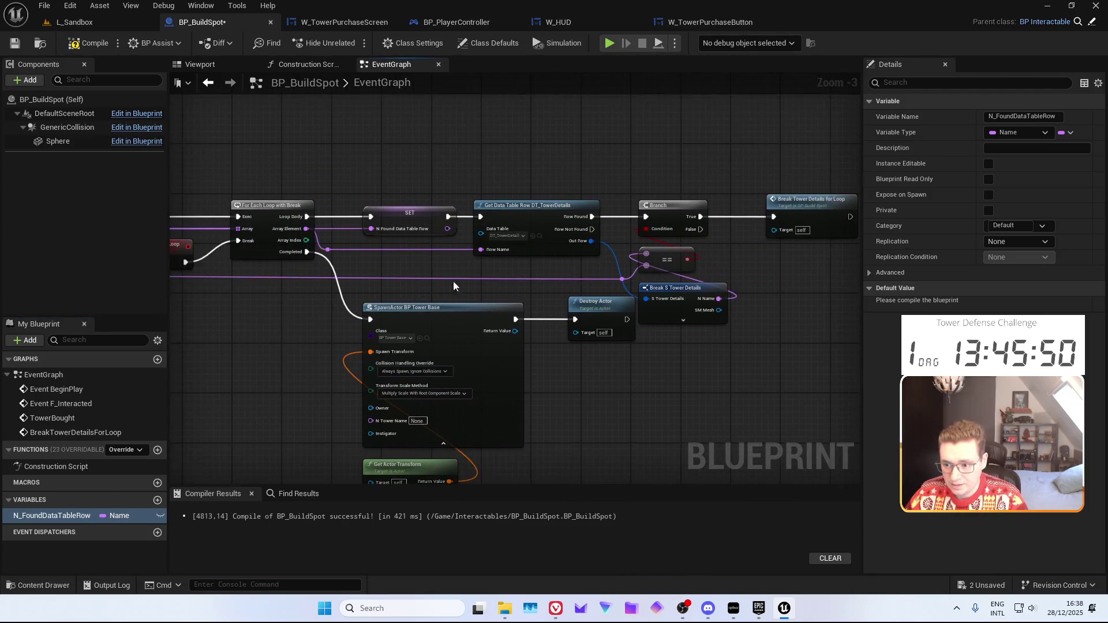
pyautogui.click(399, 220)
pyautogui.moveTo(398, 220); pyautogui.dragTo(508, 220)
pyautogui.hotkey('ctrl', 'z')
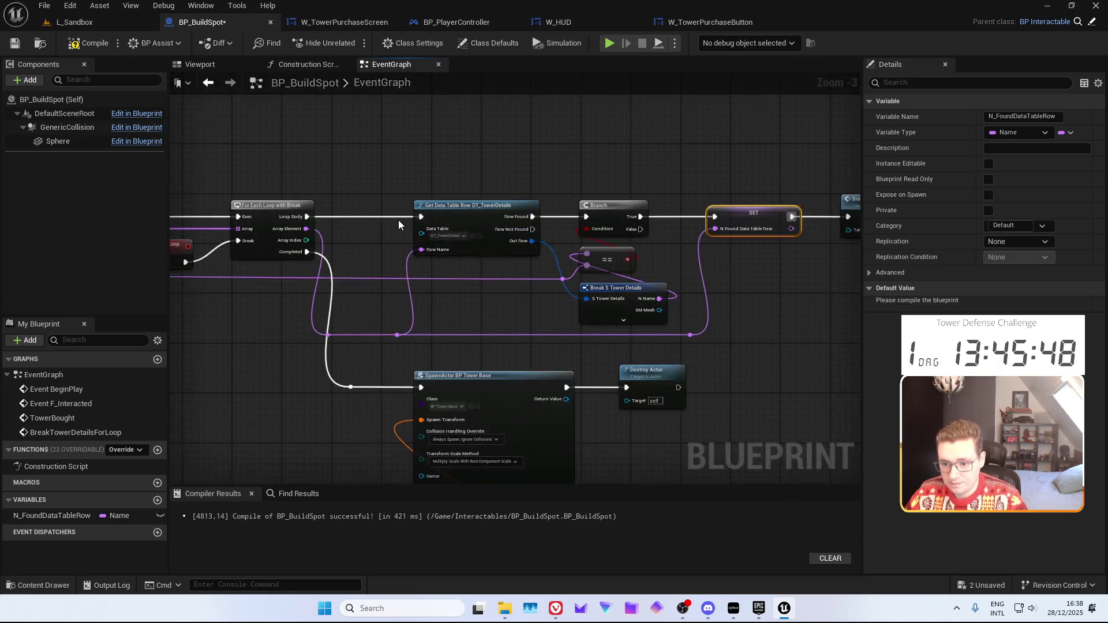
# Feed an N_FoundDataTableRow getter into SpawnActor's N Tower Name input
pyautogui.moveTo(400, 219); pyautogui.dragTo(348, 334)
pyautogui.moveTo(62, 515)
pyautogui.mouseDown()
pyautogui.moveTo(314, 368)
pyautogui.moveTo(471, 345)
pyautogui.mouseUp()
pyautogui.moveTo(471, 262); pyautogui.dragTo(536, 272)
pyautogui.scroll(-3, 577, 346)
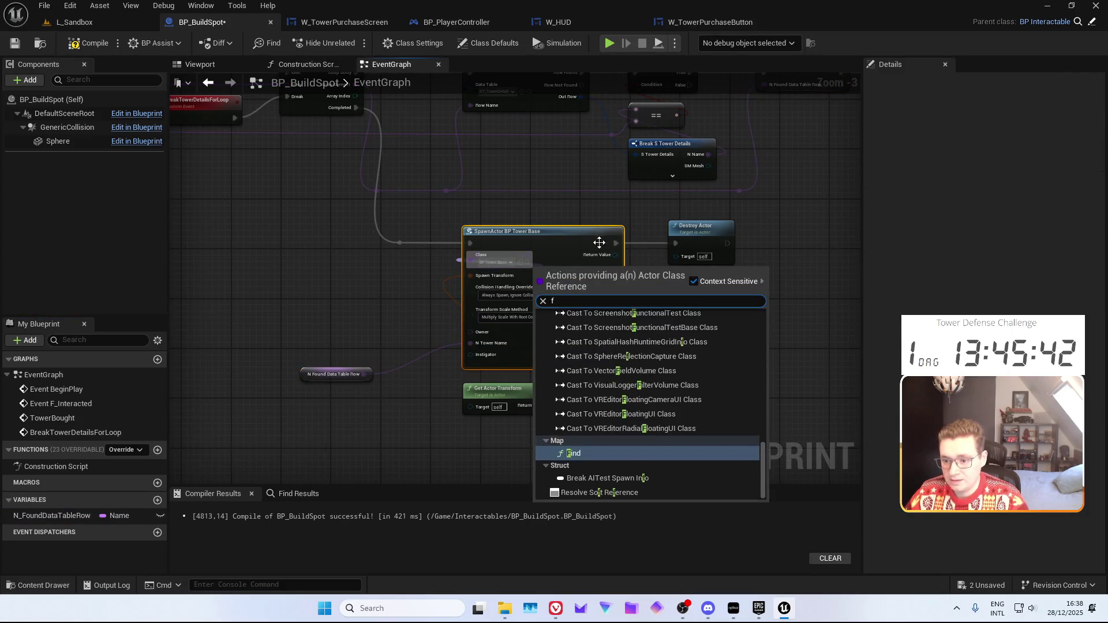
pyautogui.press('Escape')
# Compile and save BP_BuildSpot, play L_Sandbox, and buy towers at two build spots
pyautogui.click(15, 43)
pyautogui.click(74, 21)
pyautogui.click(303, 38)
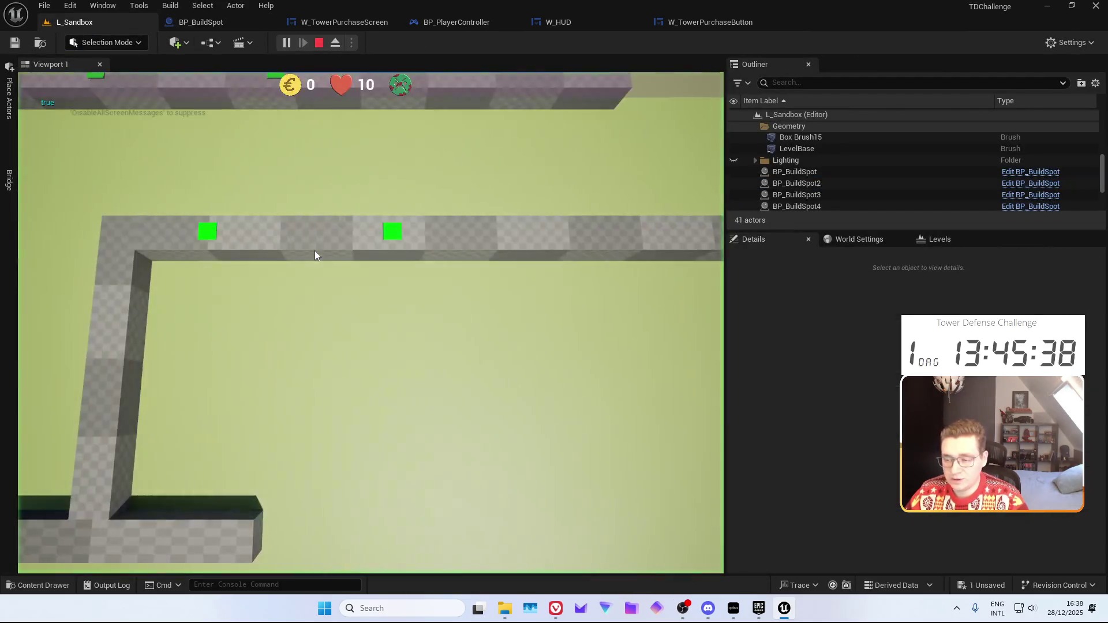
pyautogui.click(393, 230)
pyautogui.click(261, 479)
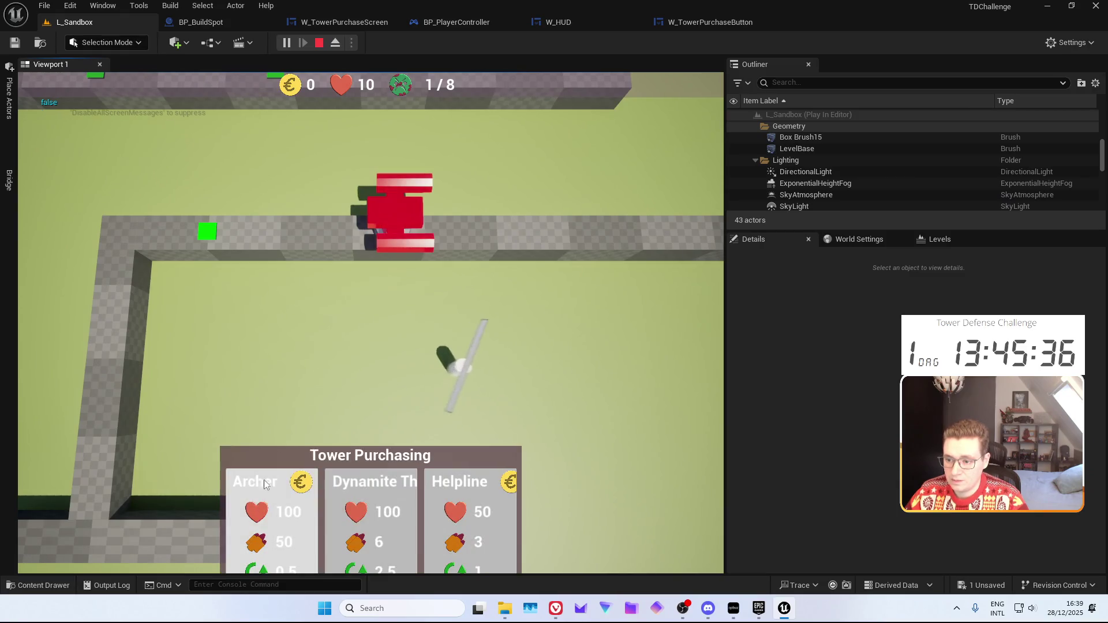
pyautogui.click(356, 486)
# Move to other build spots and buy two more towers, including an Archer tower
pyautogui.press('w')
pyautogui.press('a')
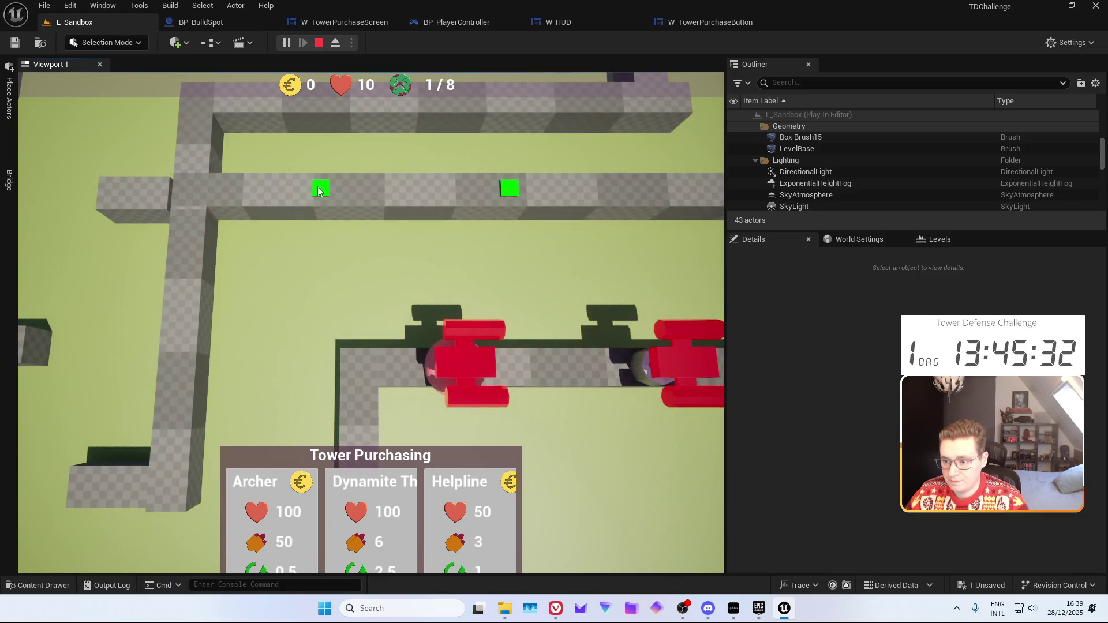
pyautogui.click(317, 186)
pyautogui.click(470, 513)
pyautogui.press('d')
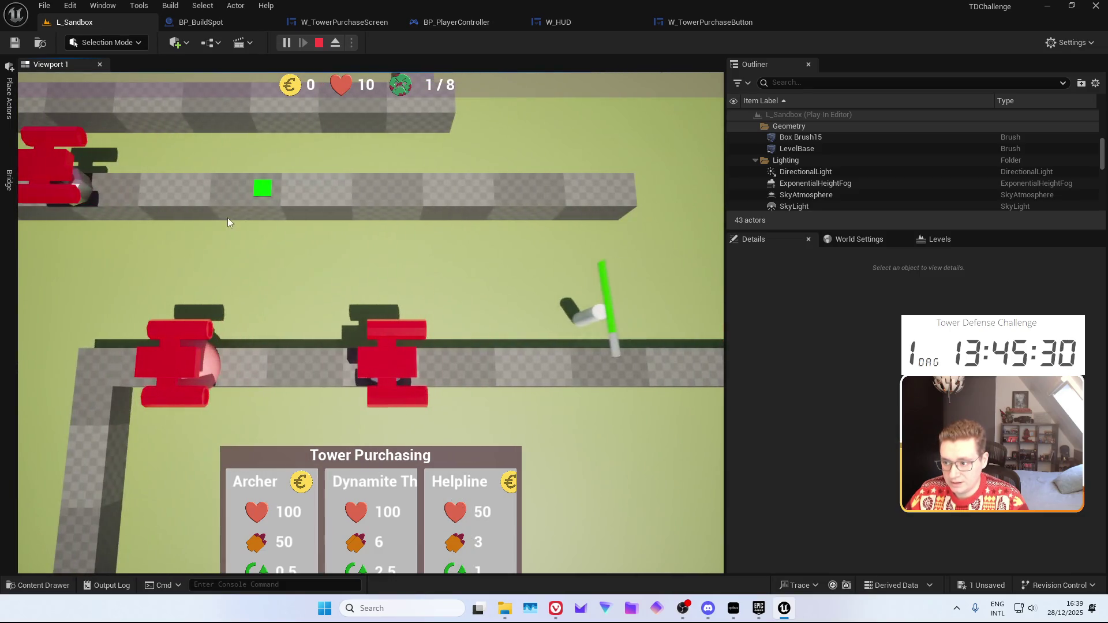
pyautogui.click(263, 187)
pyautogui.click(271, 508)
# Pan across the map to check the placed towers, stop the session, and switch to the Miro board
pyautogui.press('a')
pyautogui.press('s')
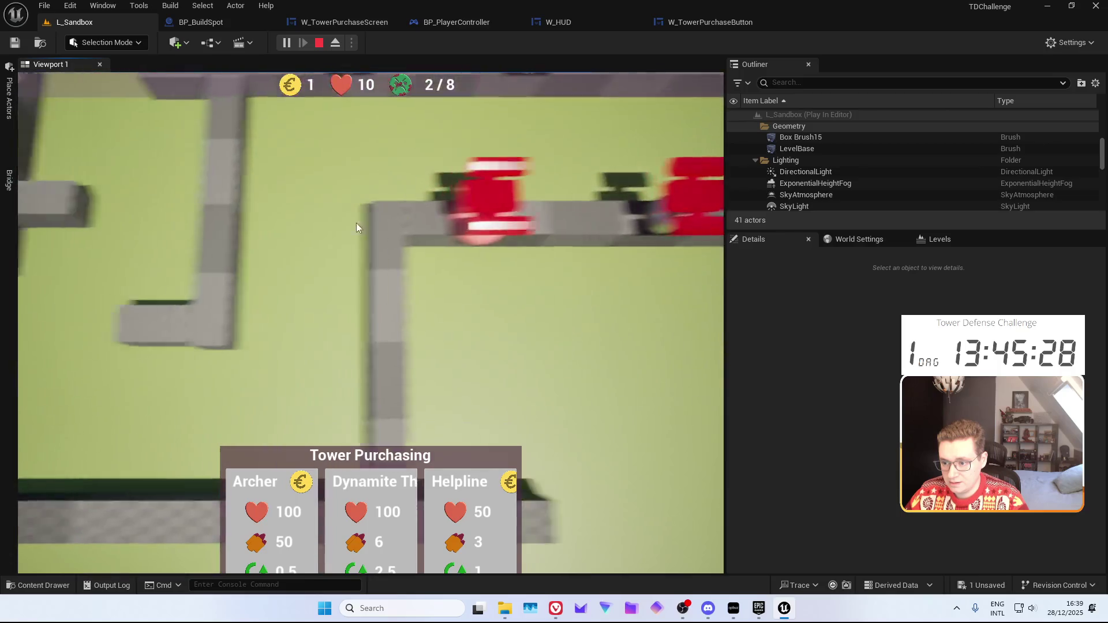
pyautogui.press('s')
pyautogui.press('a')
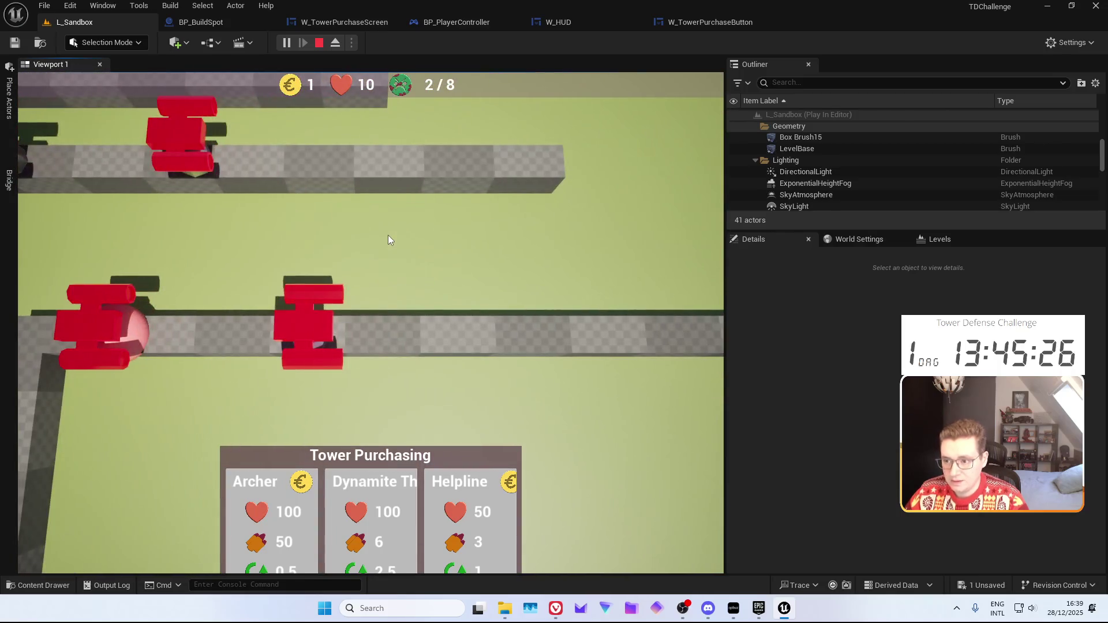
pyautogui.press('s')
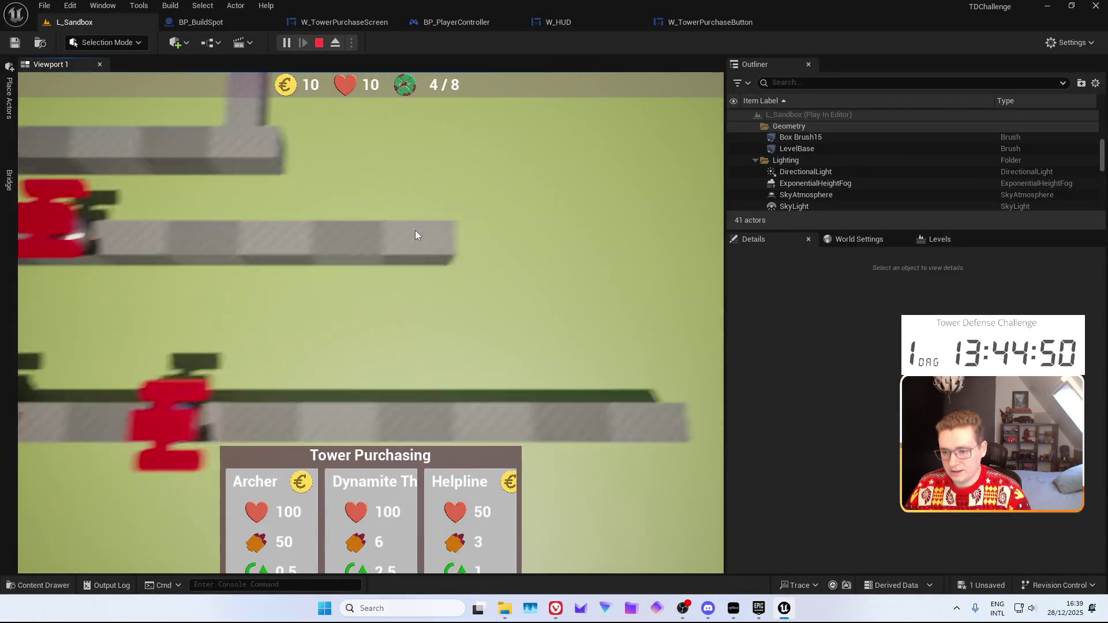
pyautogui.press('w')
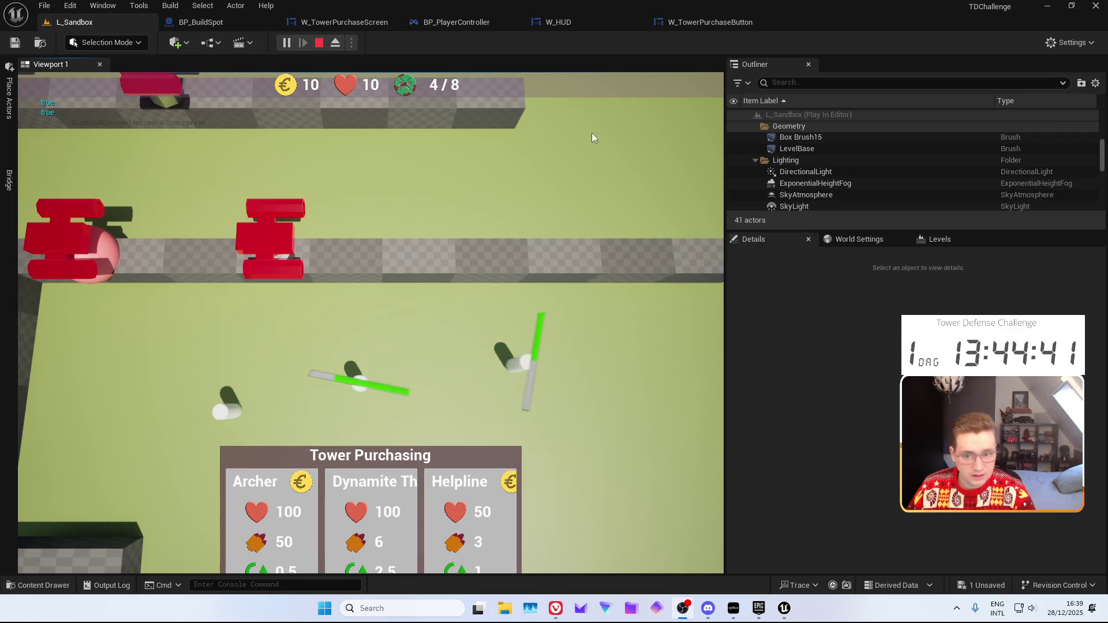
pyautogui.press('Escape')
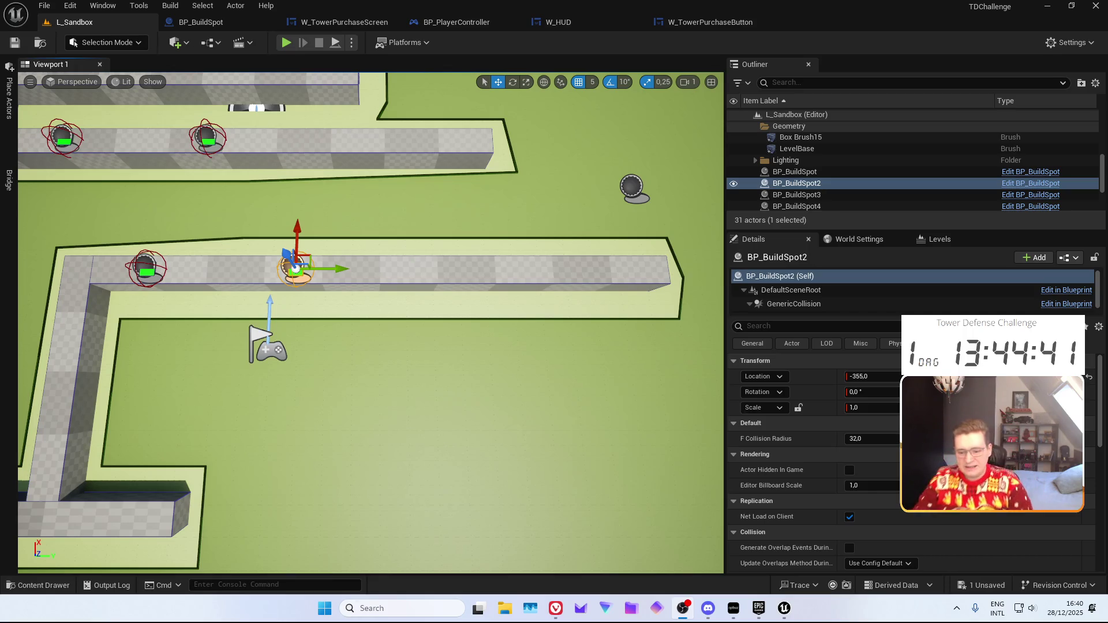
pyautogui.moveTo(566, 601)
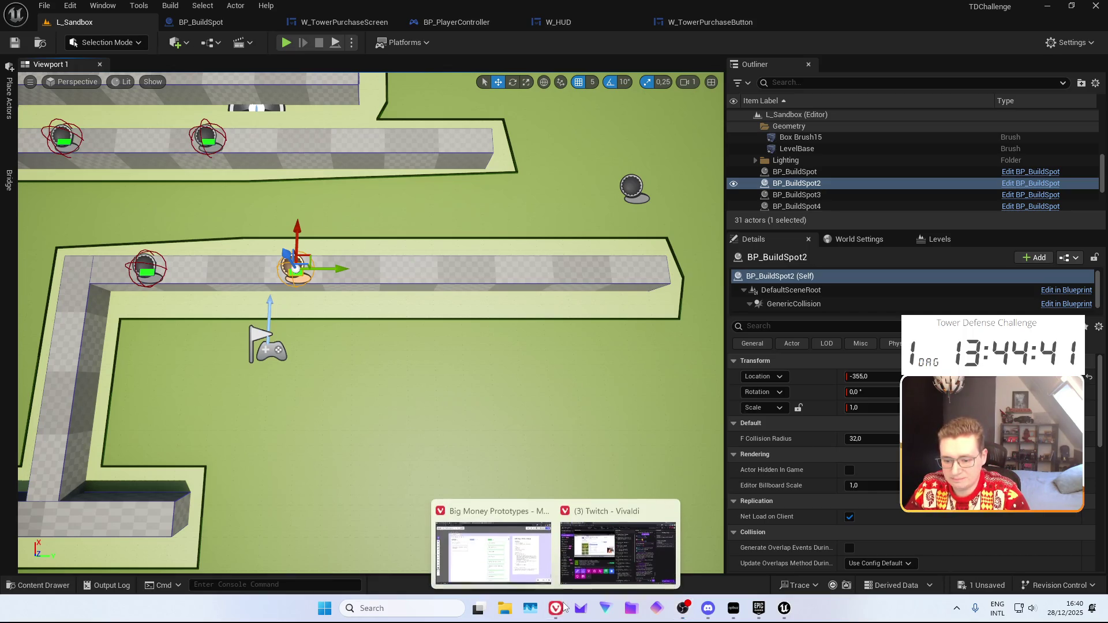
pyautogui.click(493, 539)
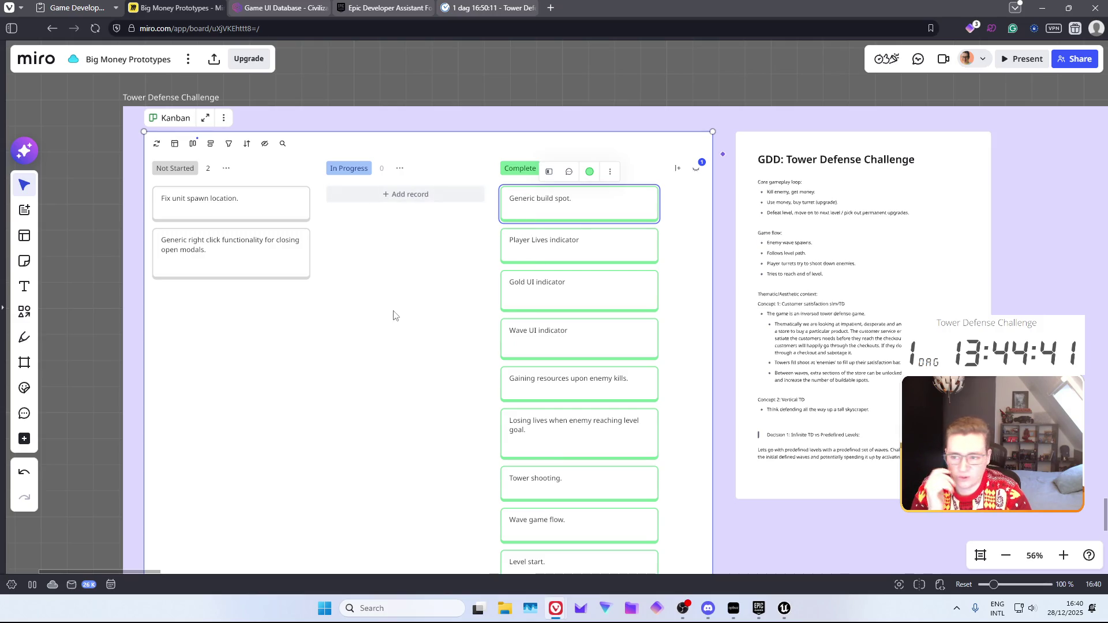
# Create two new Not Started cards on the Miro board: '3 C's', then 'First special mechanic'
pyautogui.hscroll(3, 641, 81)
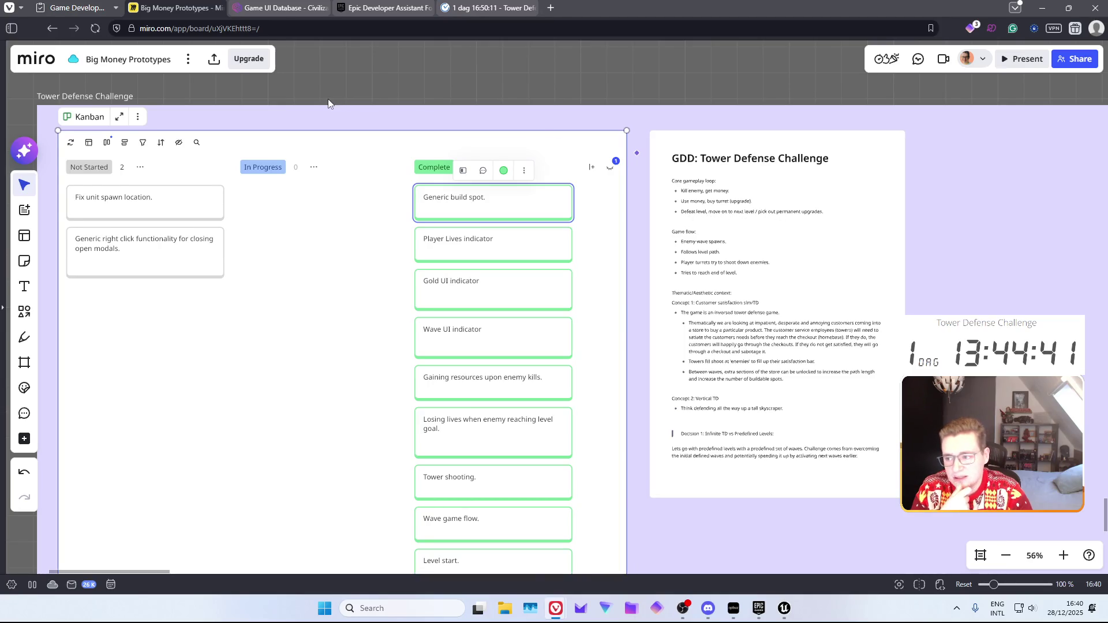
pyautogui.hscroll(-5, 328, 99)
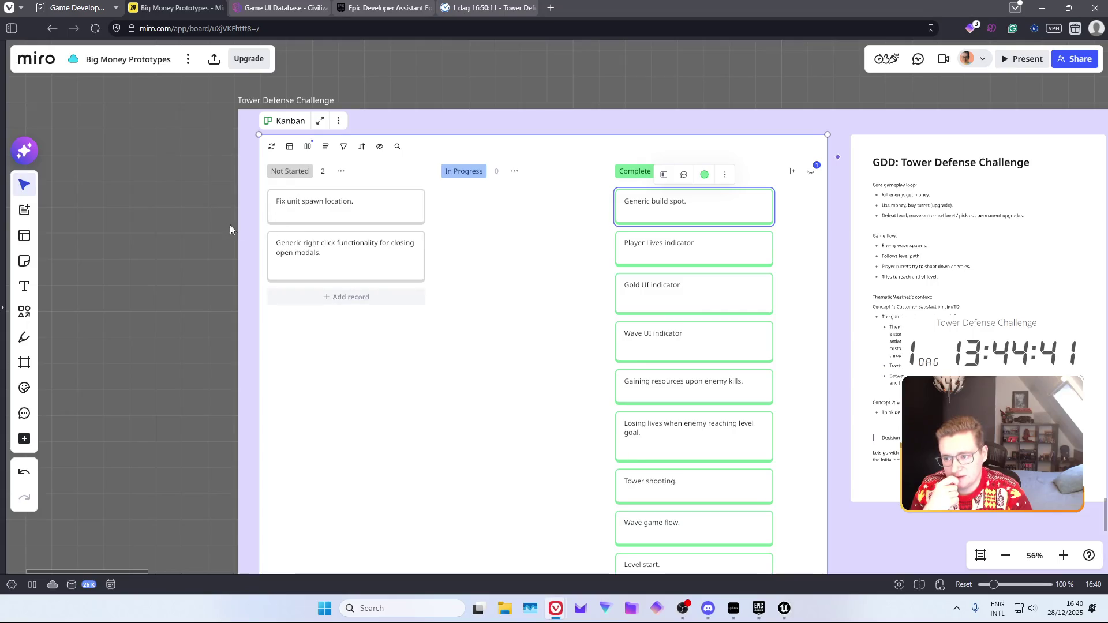
pyautogui.hscroll(1, 241, 229)
pyautogui.click(266, 297)
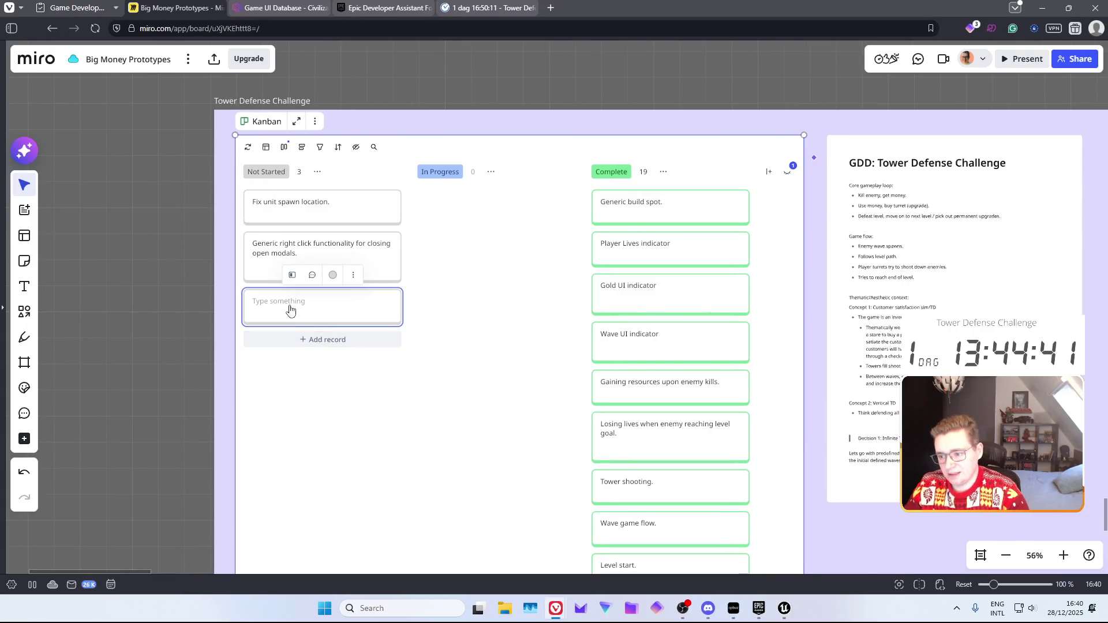
pyautogui.write("3 C's")
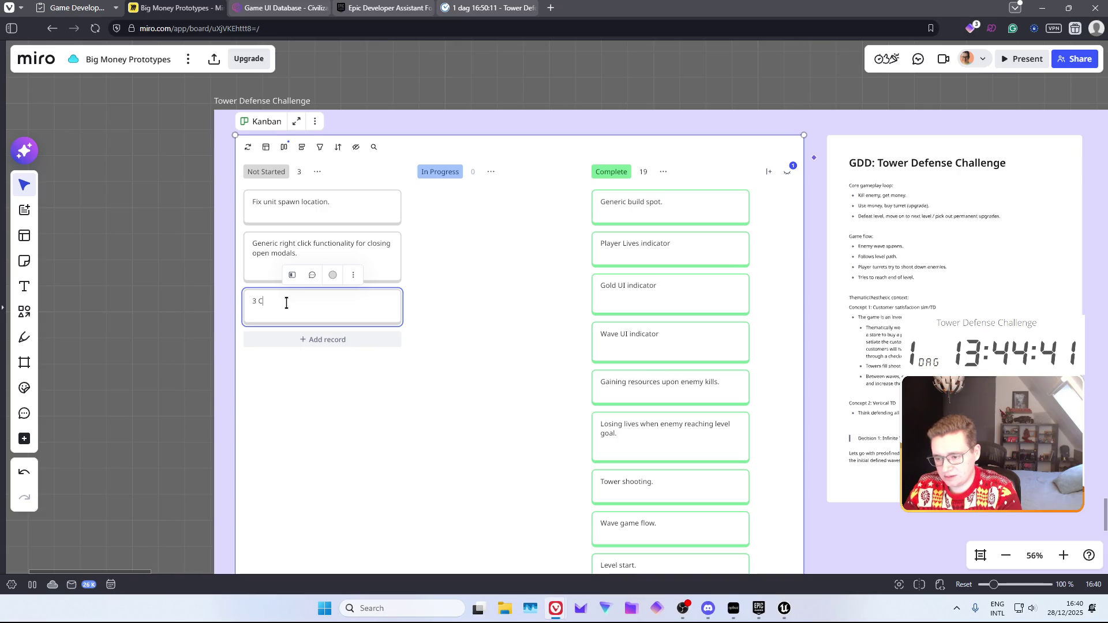
pyautogui.click(323, 376)
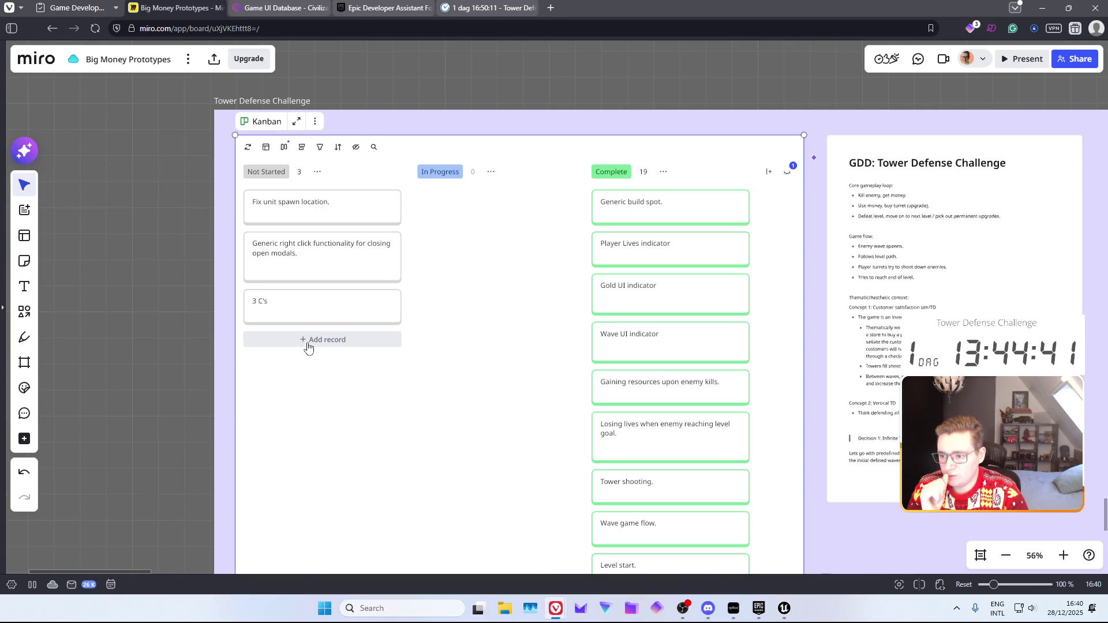
pyautogui.click(308, 345)
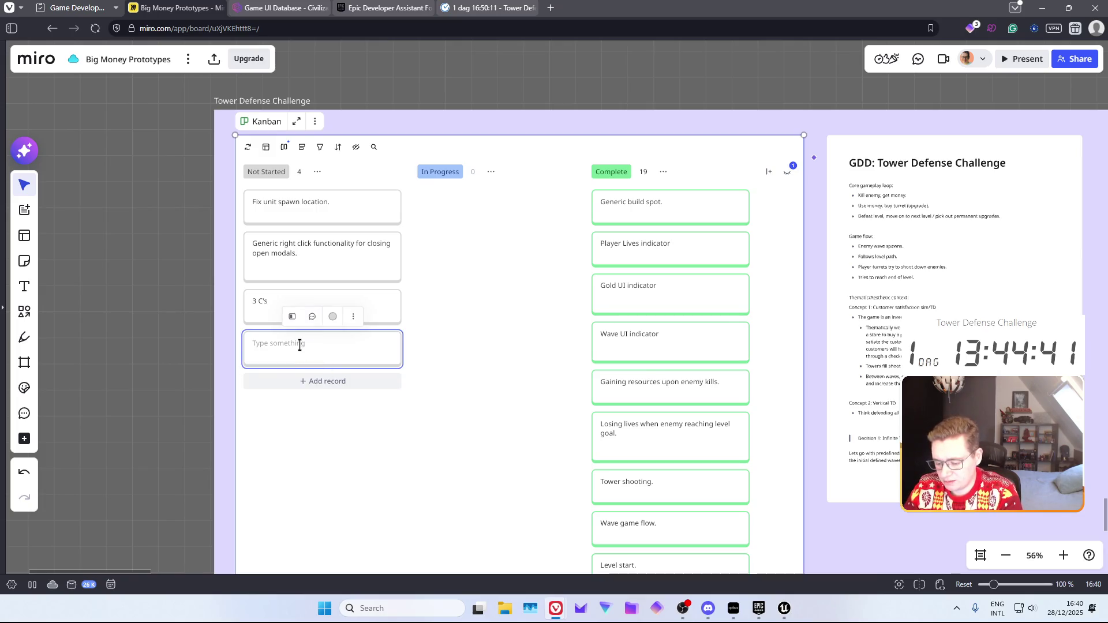
pyautogui.write('First special mechanic')
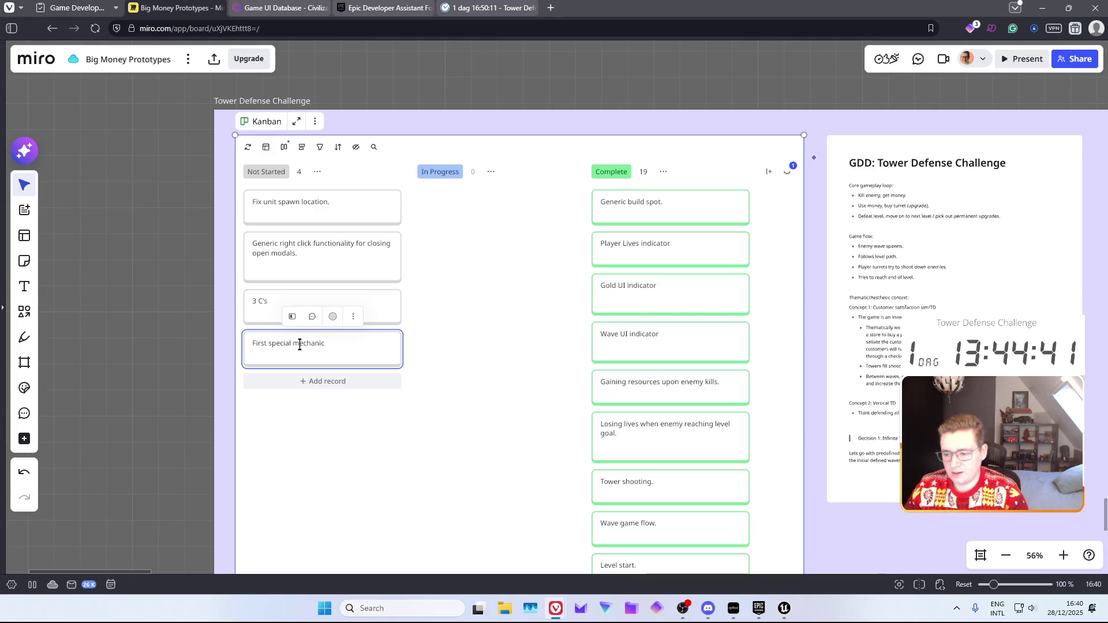
pyautogui.click(326, 415)
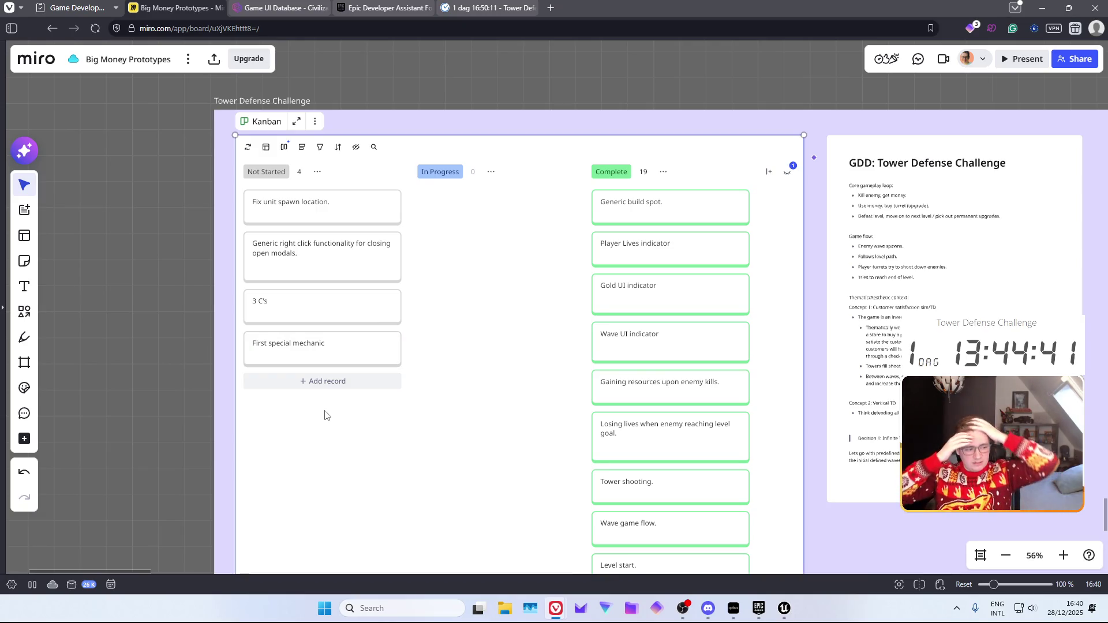